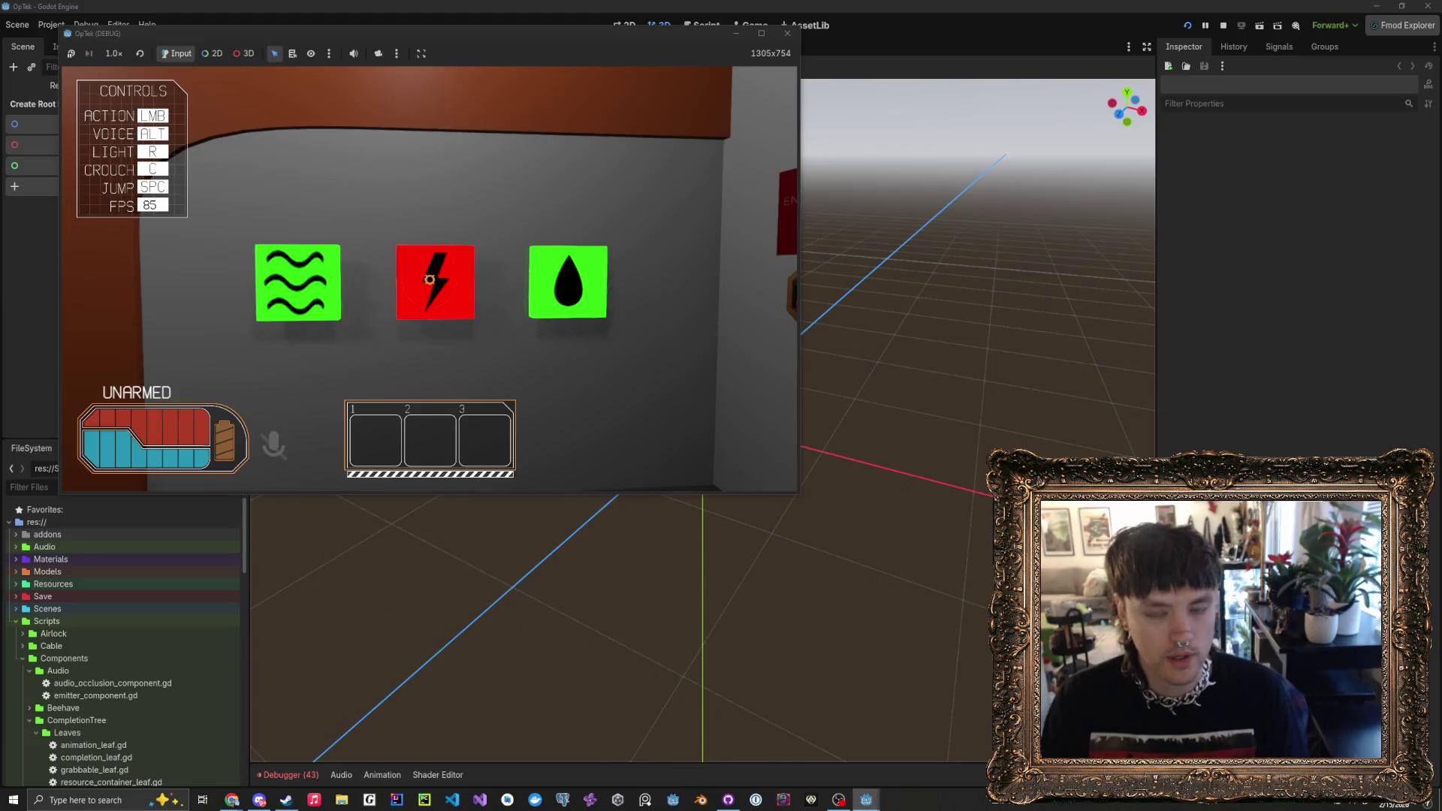
- Walk up to the airlock sign and its wall button beside the three coloured status panels
{"action": "key", "text": "w"}
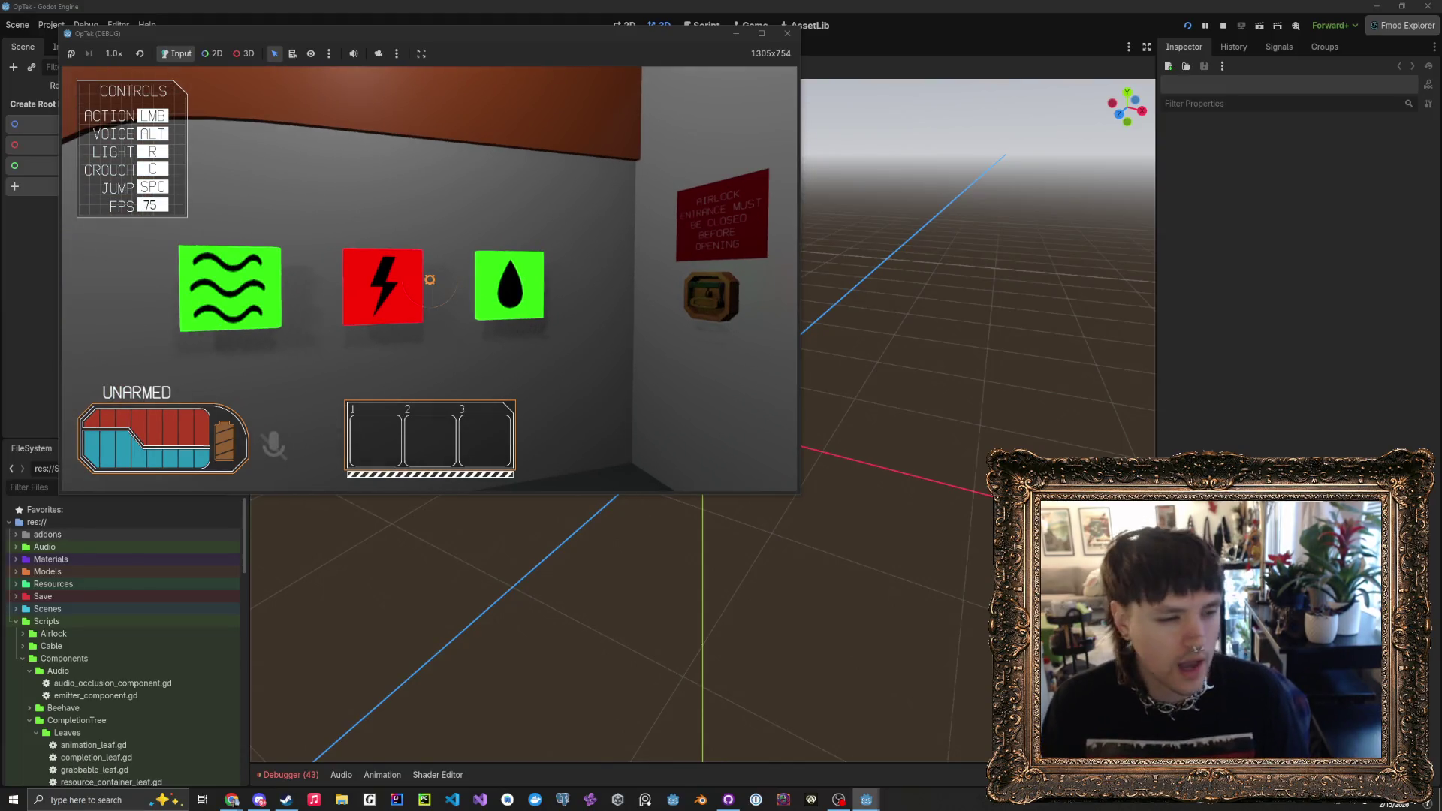
{"action": "key", "text": "w"}
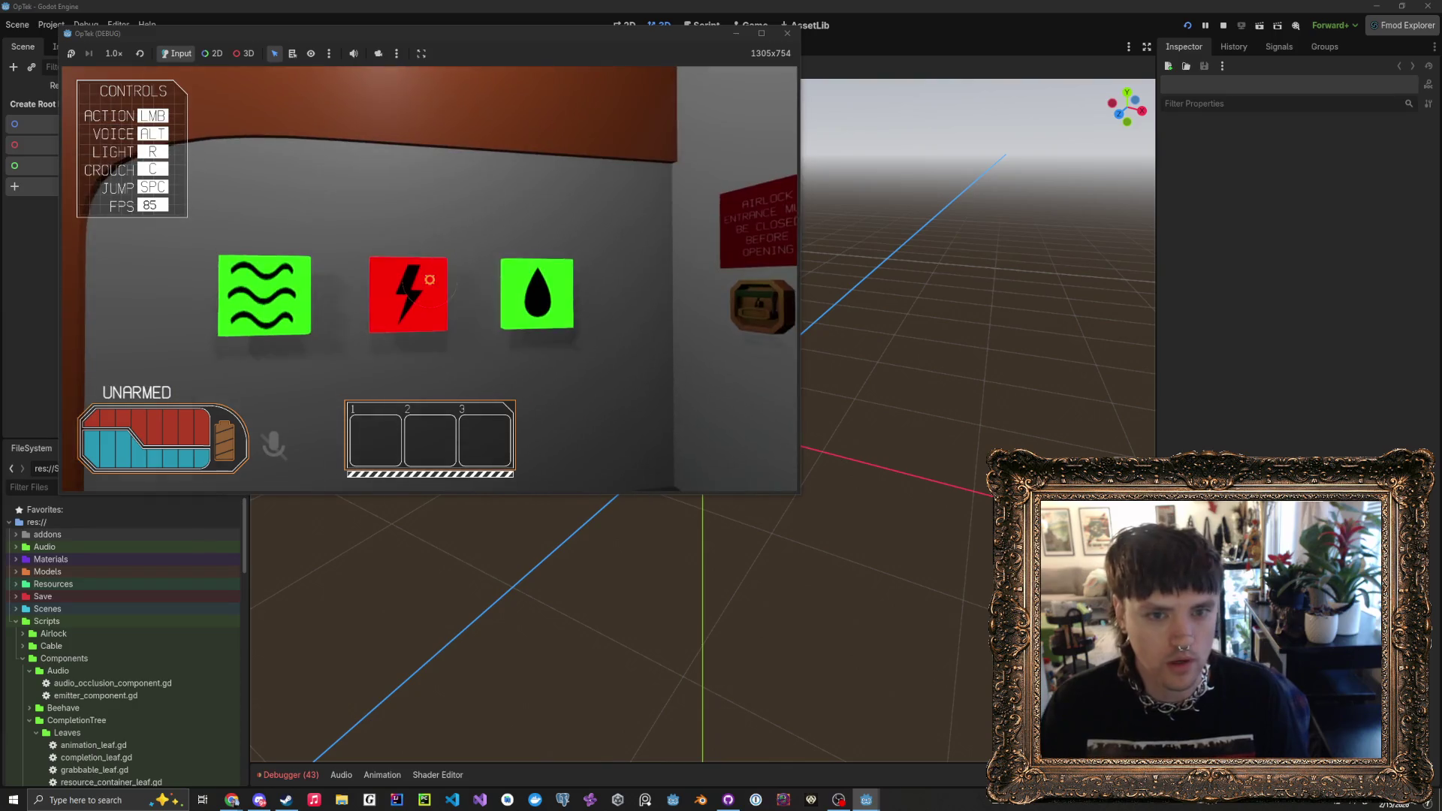
{"action": "key", "text": "w"}
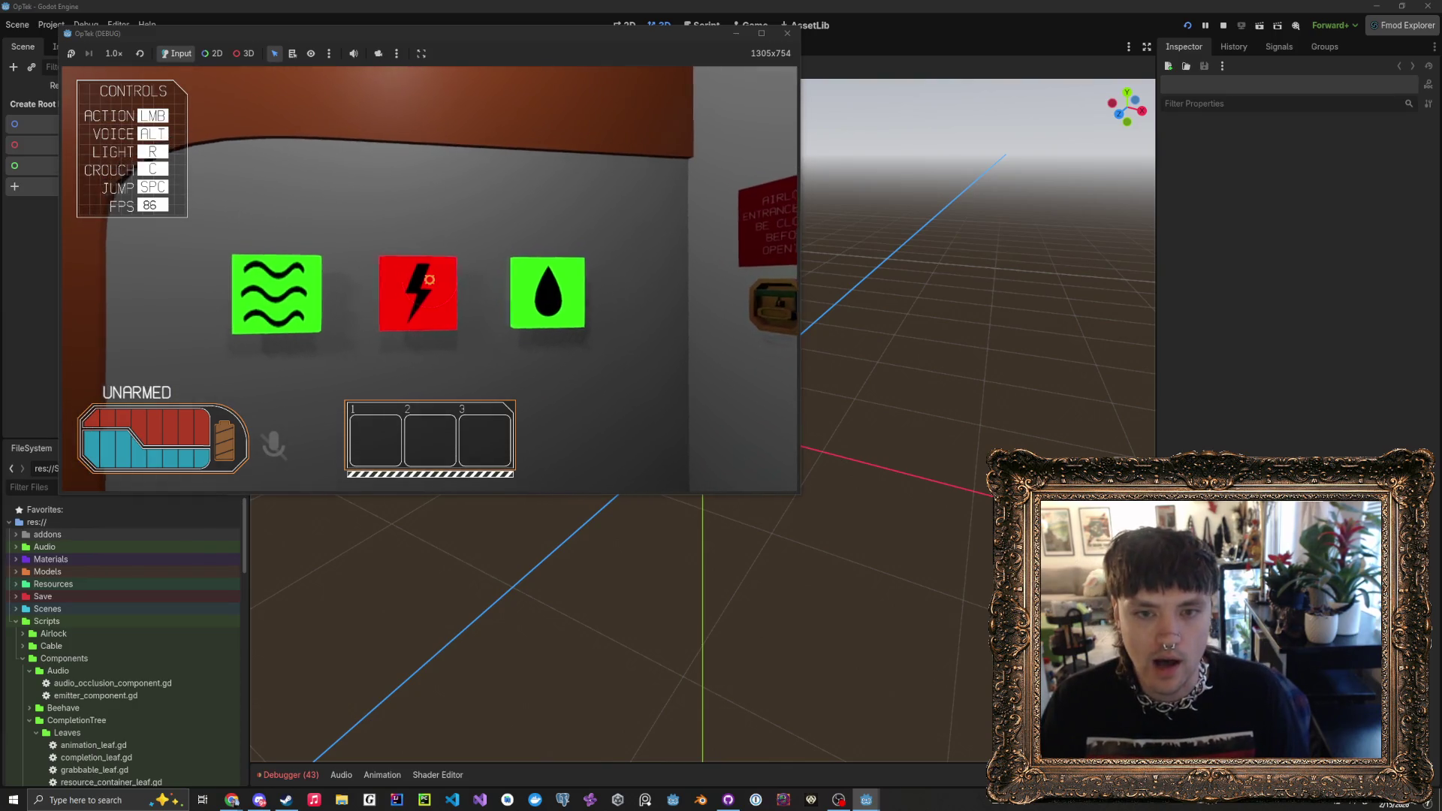
{"action": "key", "text": "s"}
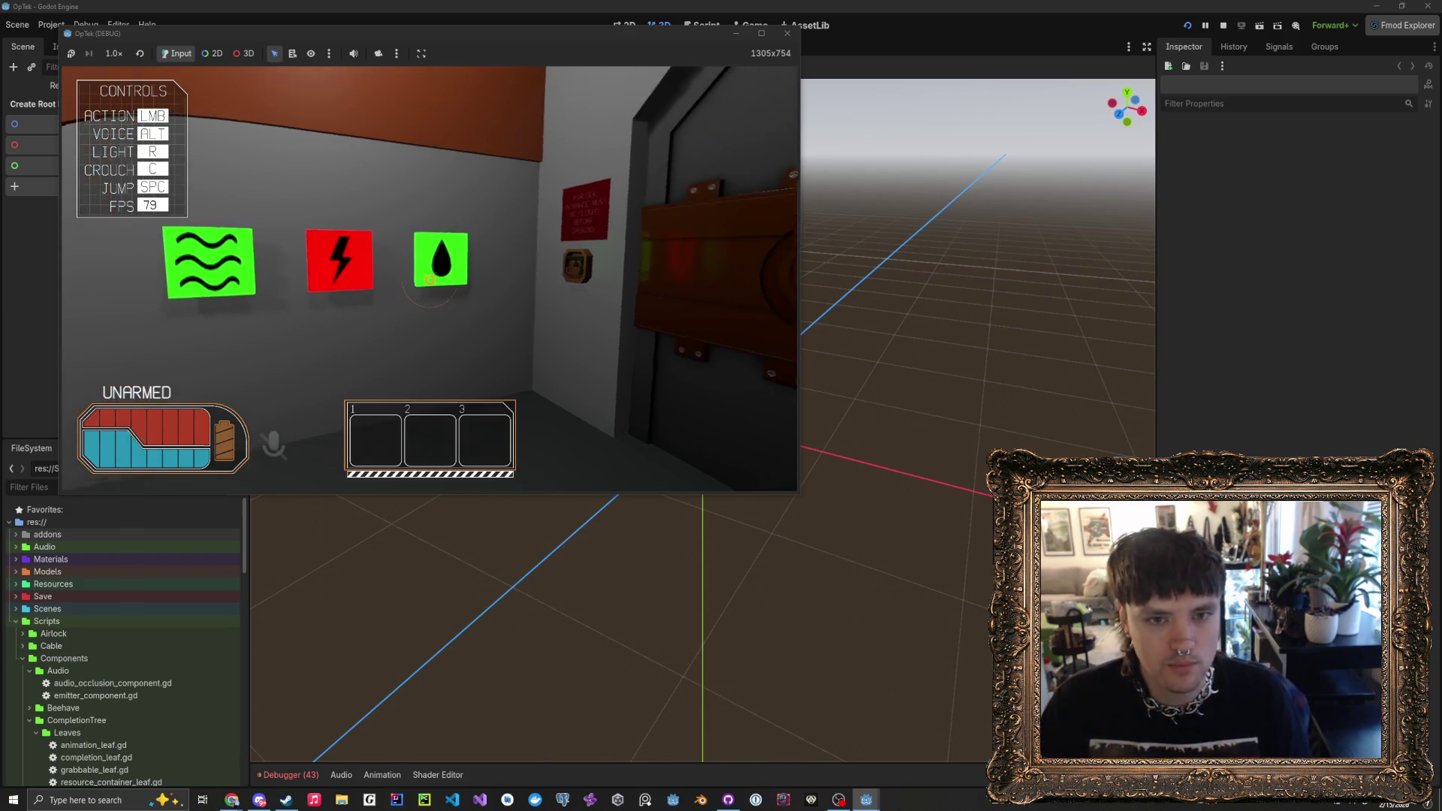
{"action": "key", "text": "w"}
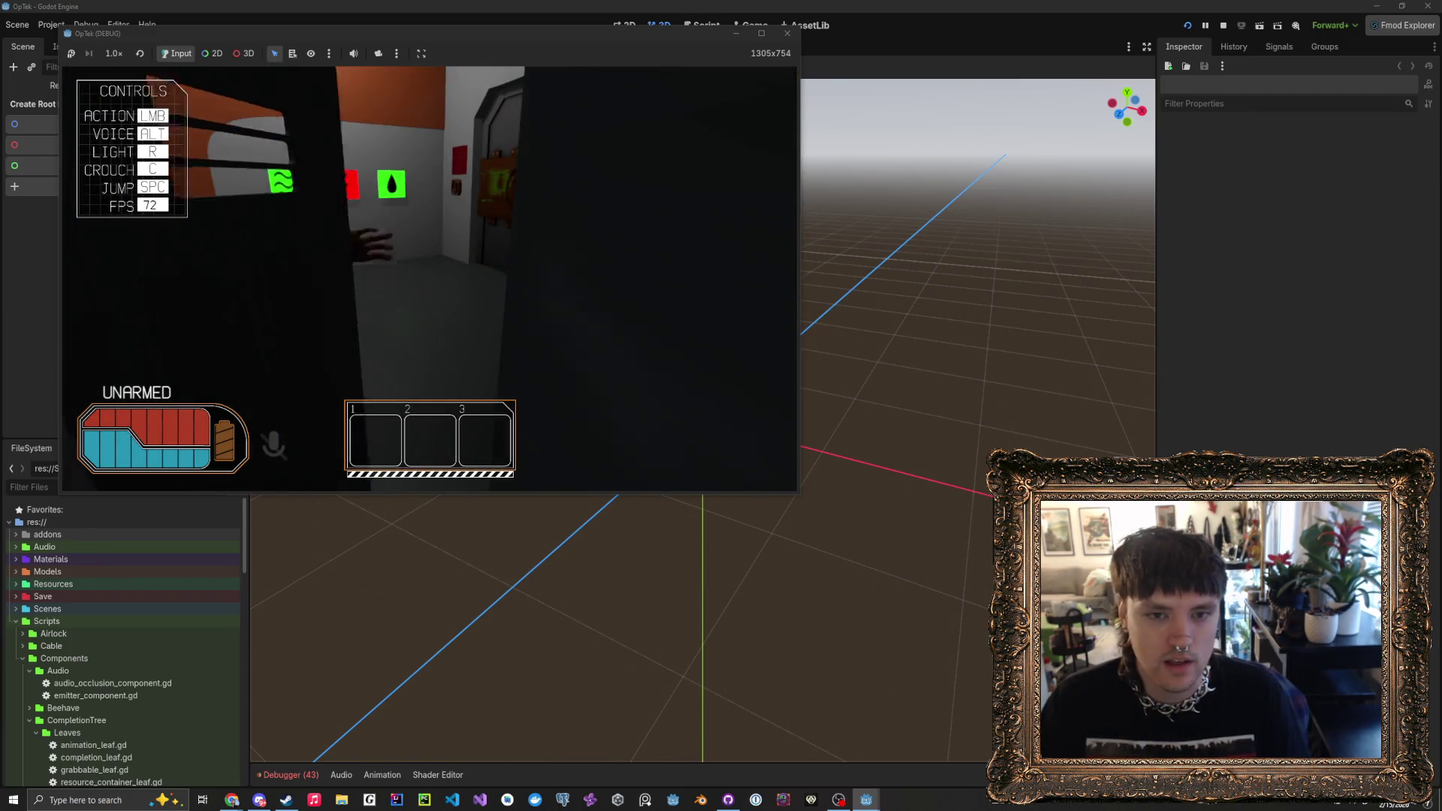
{"action": "key", "text": "w"}
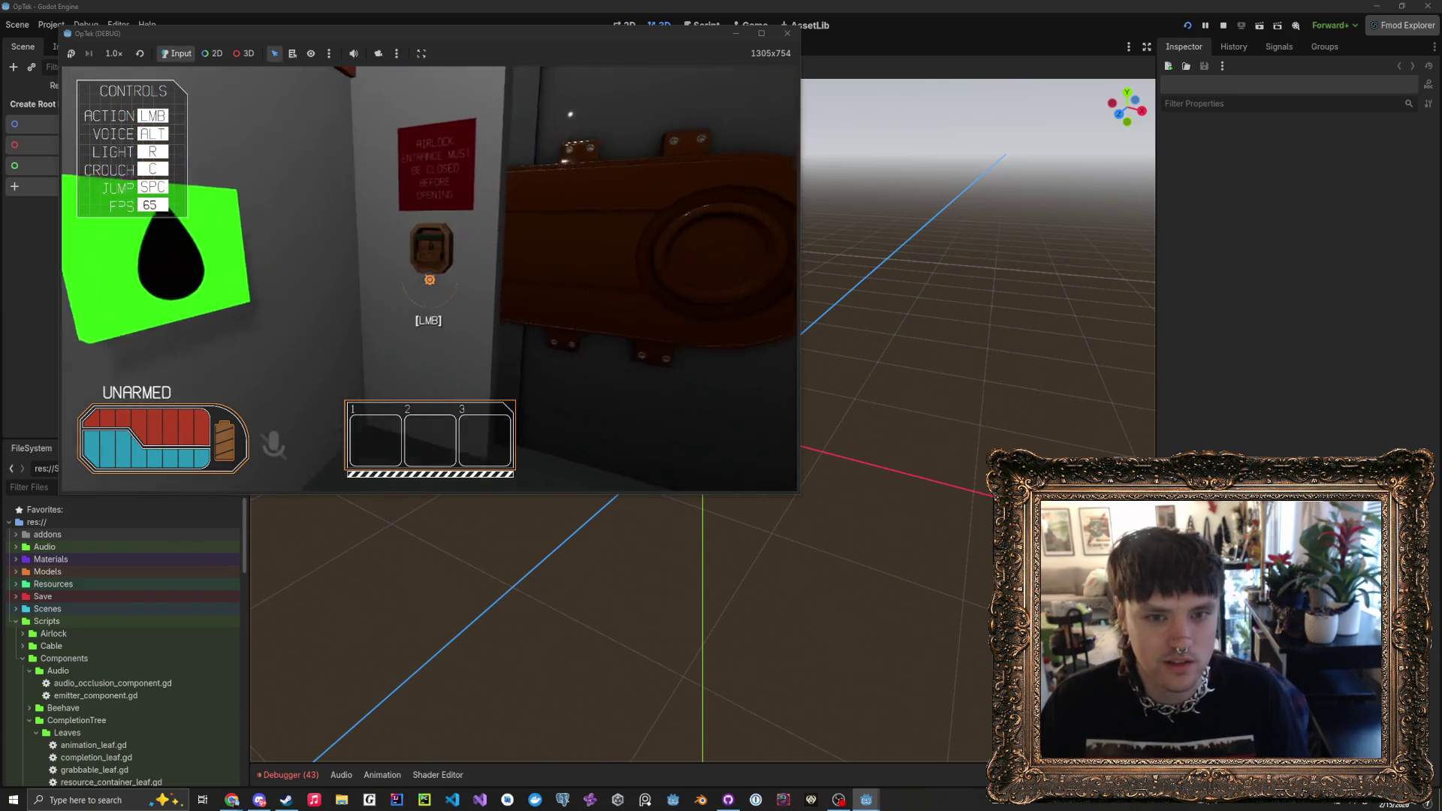
{"action": "key", "text": "w"}
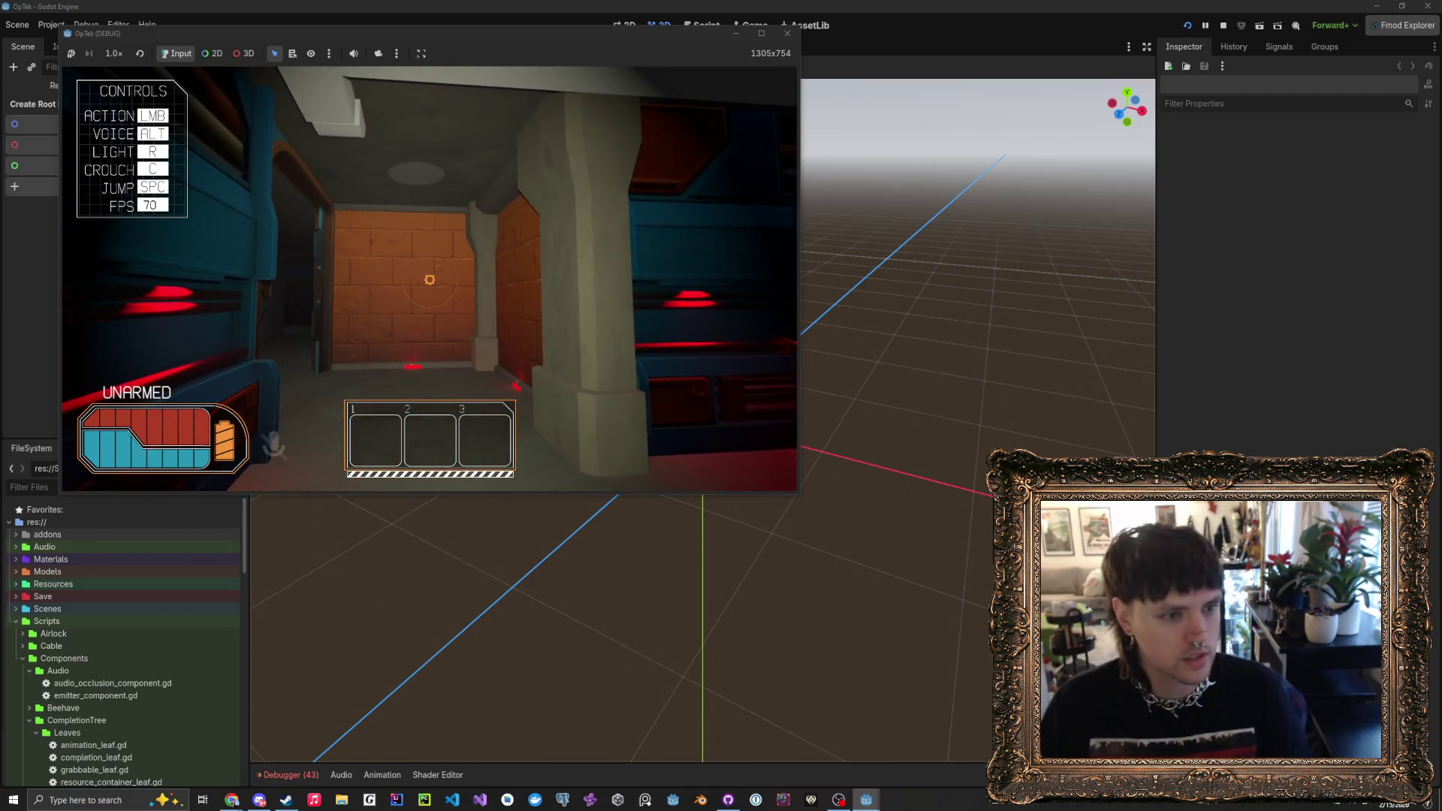
- Walk down the corridor past the blue panel to the Crystal Calibrator table
{"action": "key", "text": "w"}
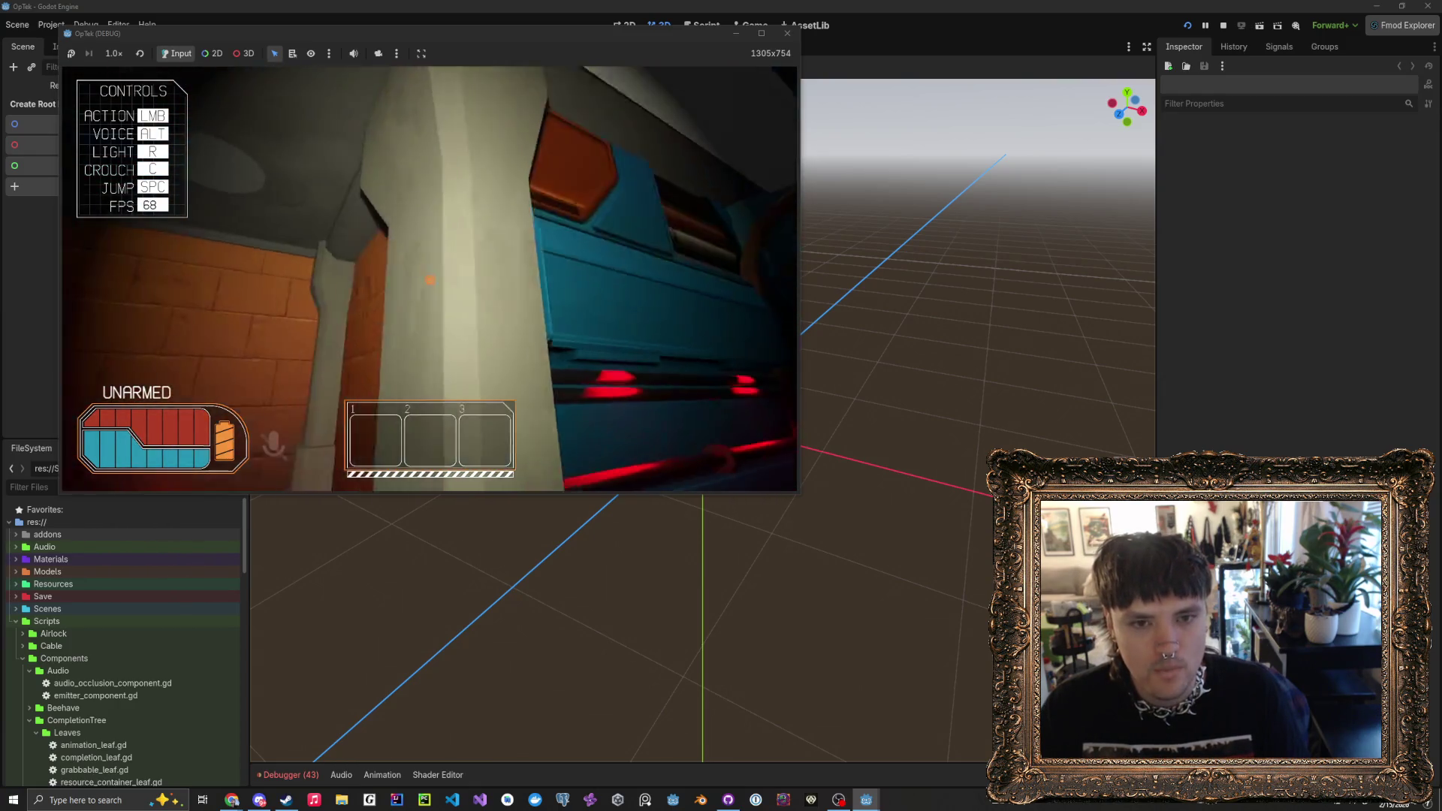
- Raise the handheld map tablet, look toward the striped crates and teal lockers, then lower it
{"action": "key", "text": "w"}
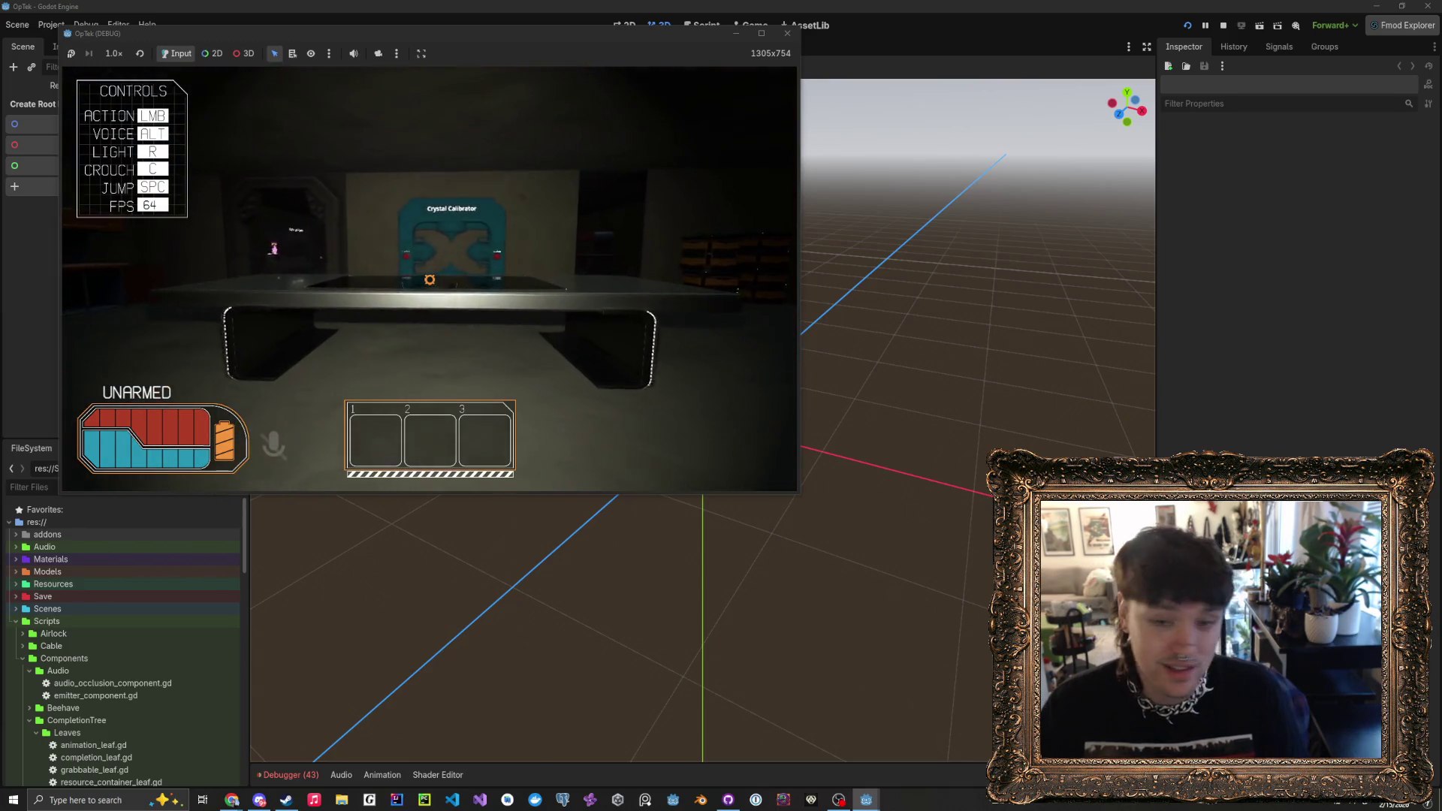
{"action": "key", "text": "Tab"}
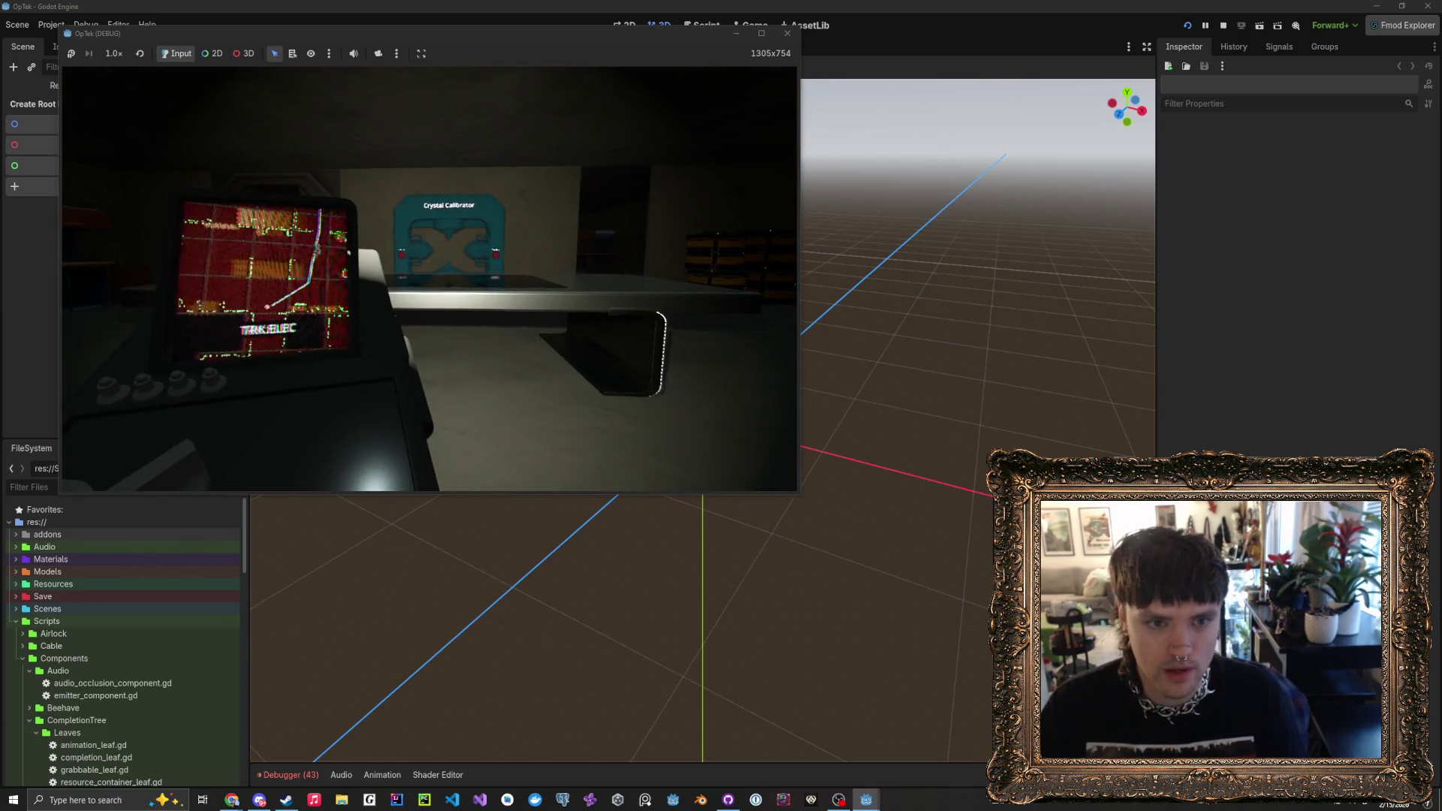
{"action": "key", "text": "w"}
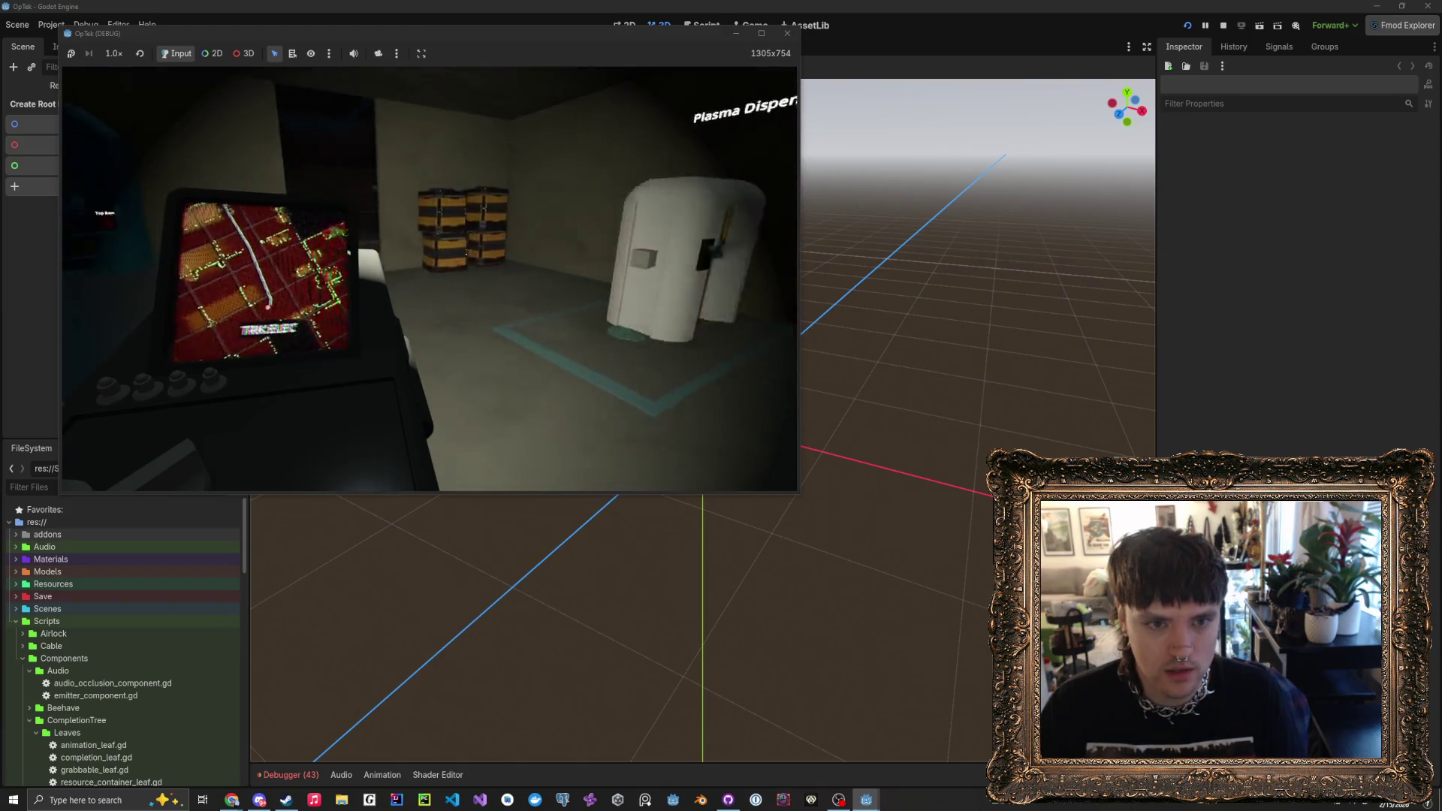
{"action": "key", "text": "w"}
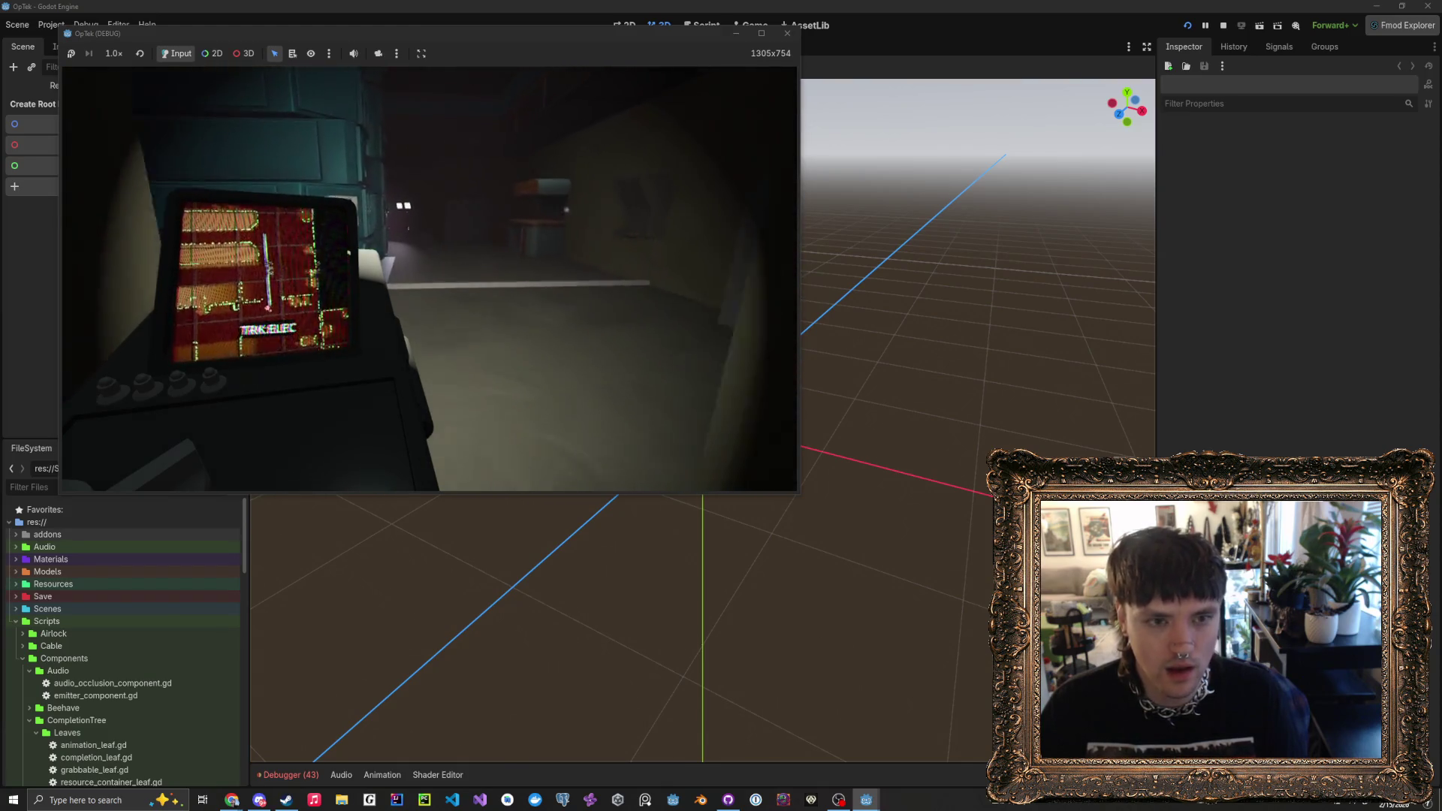
{"action": "key", "text": "Tab"}
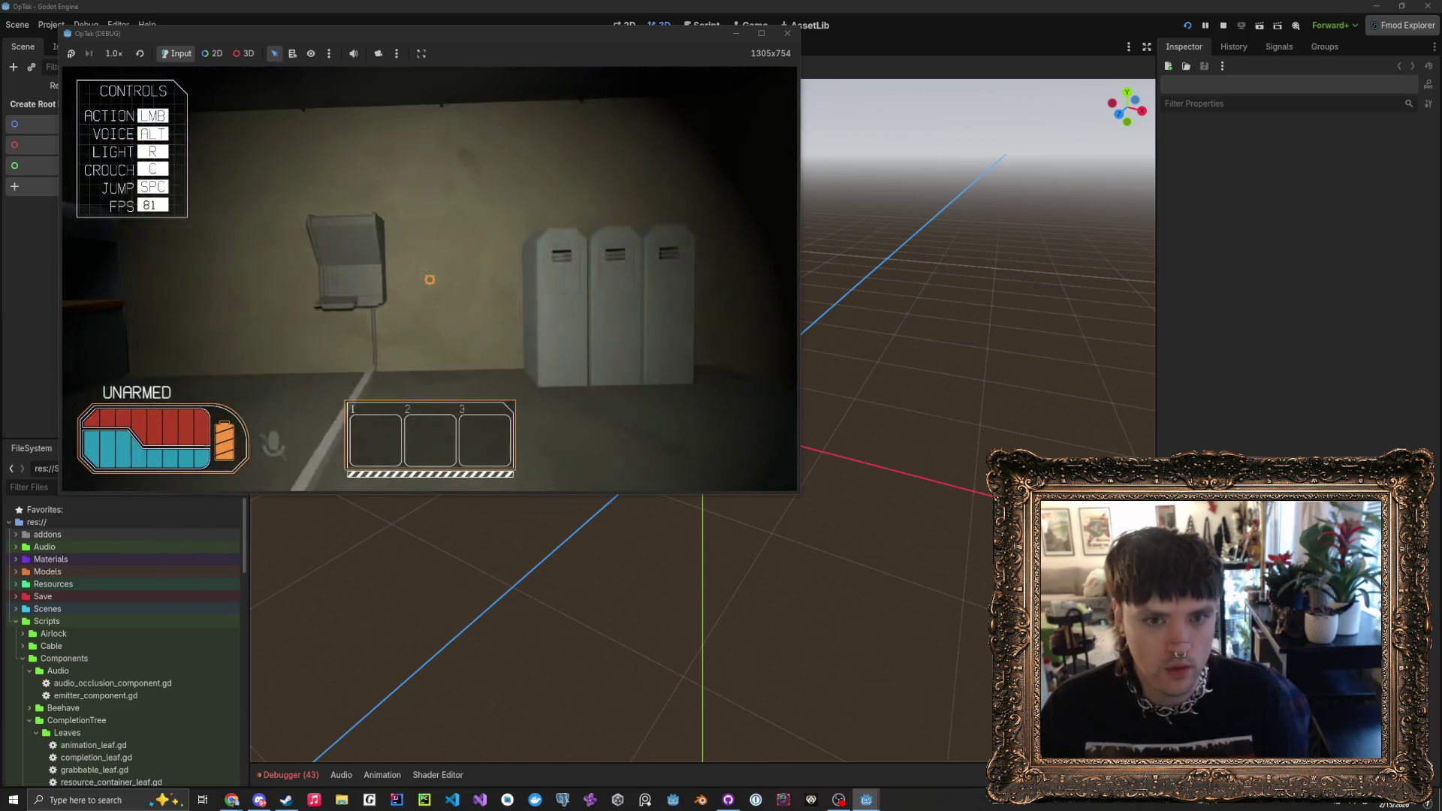
- Walk toward the doorway by the orange railing, checking the map once more
{"action": "key", "text": "w"}
{"action": "key", "text": "Tab"}
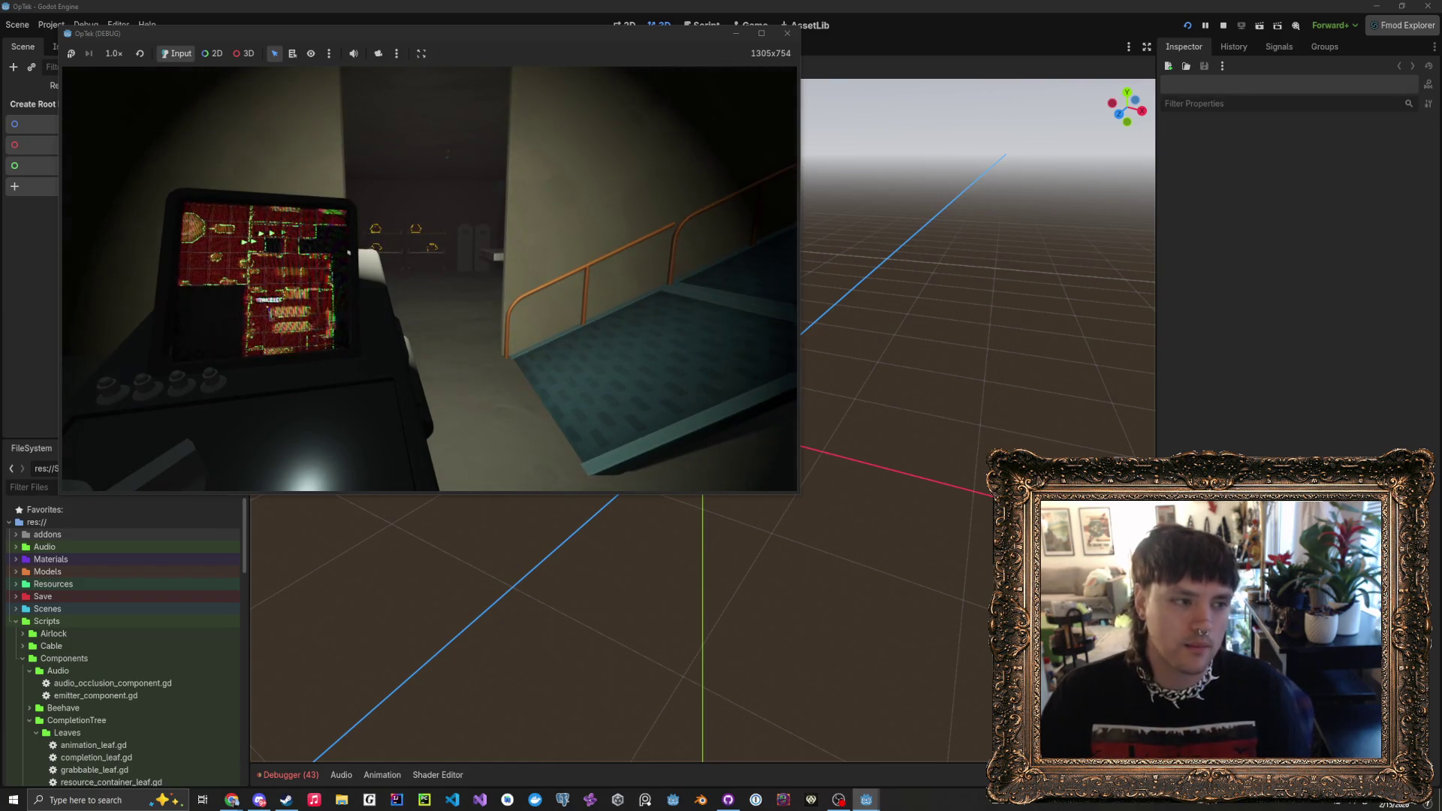
{"action": "key", "text": "Tab"}
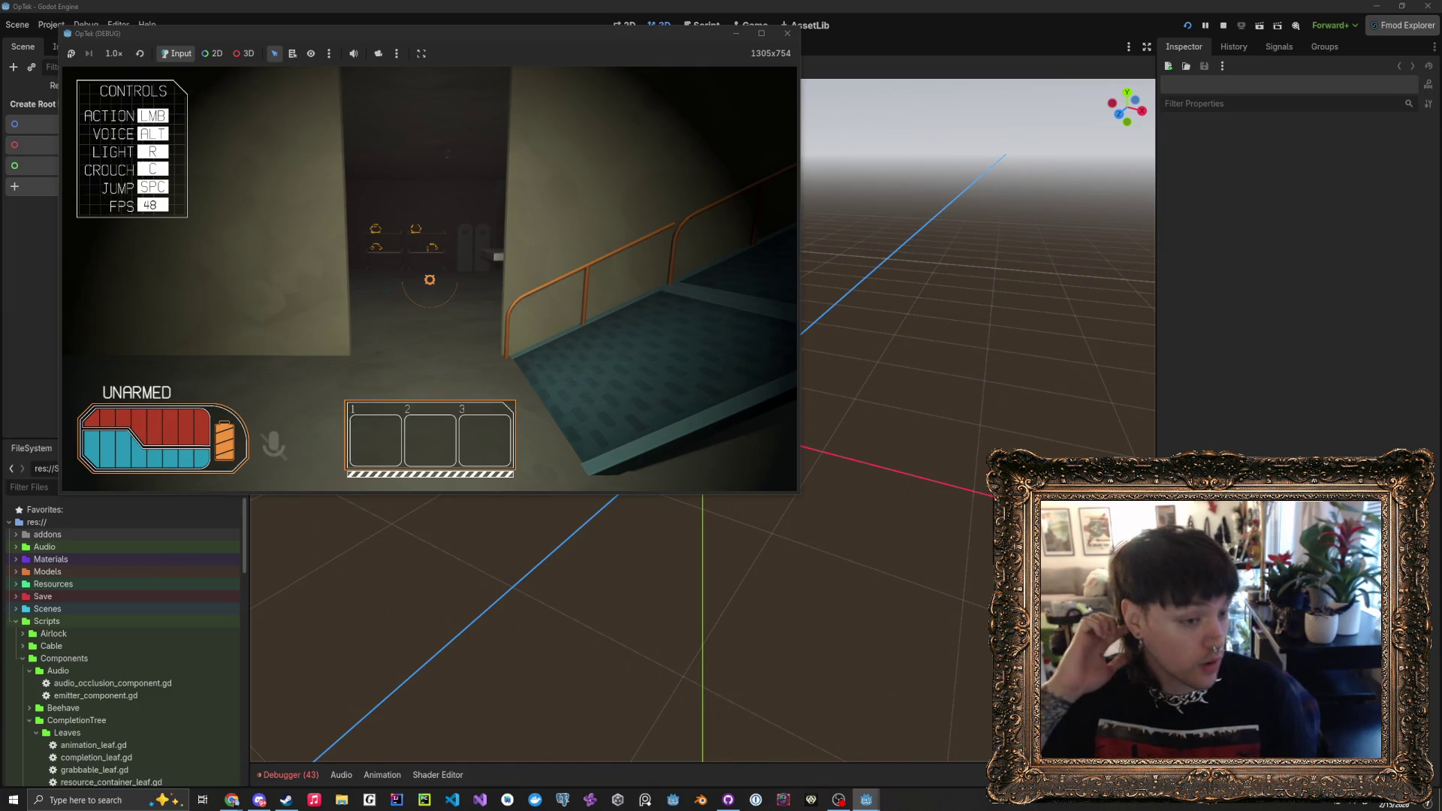
- Walk through the doorway past the lockers to the teal Super Capacitors machine's green screen
{"action": "key", "text": "w"}
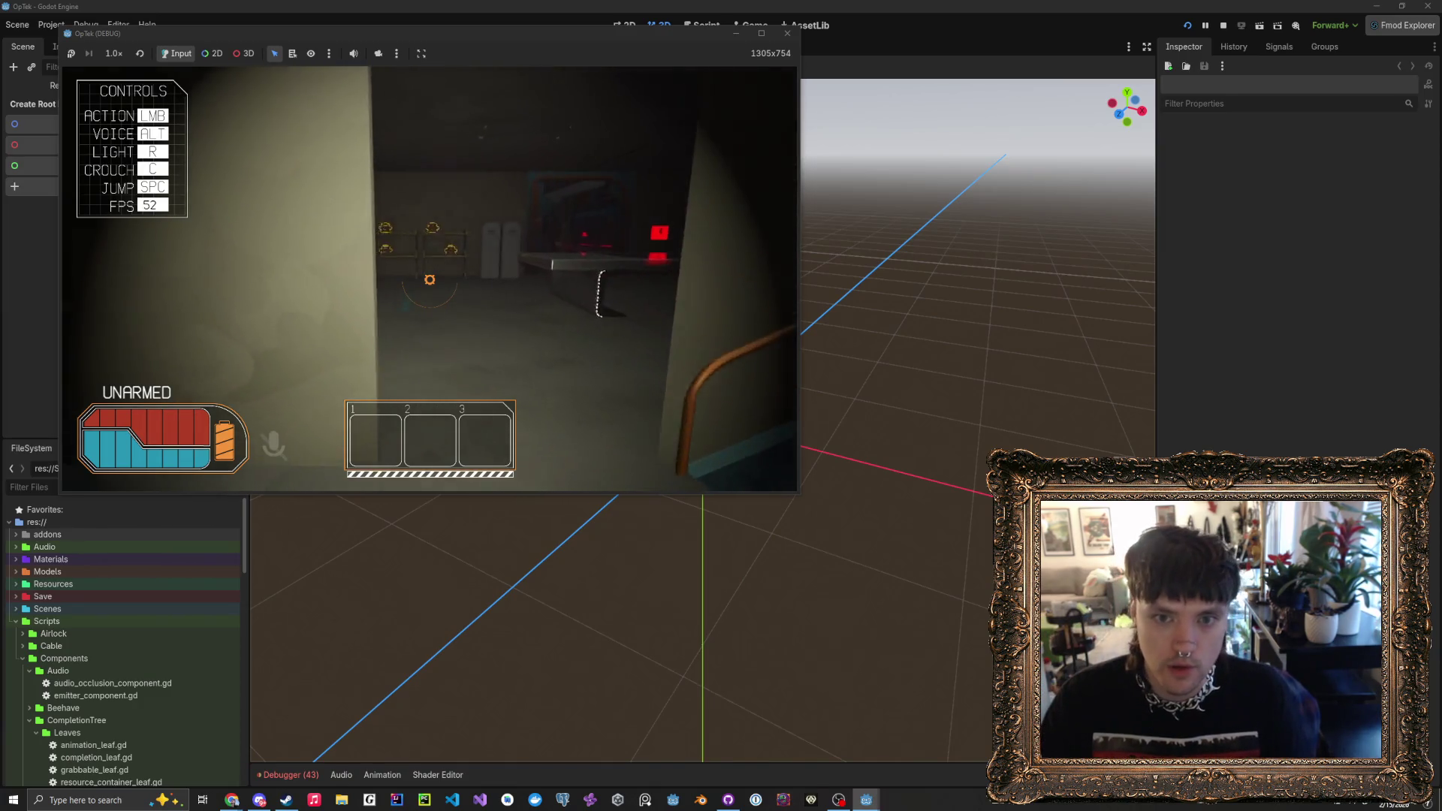
{"action": "key", "text": "s"}
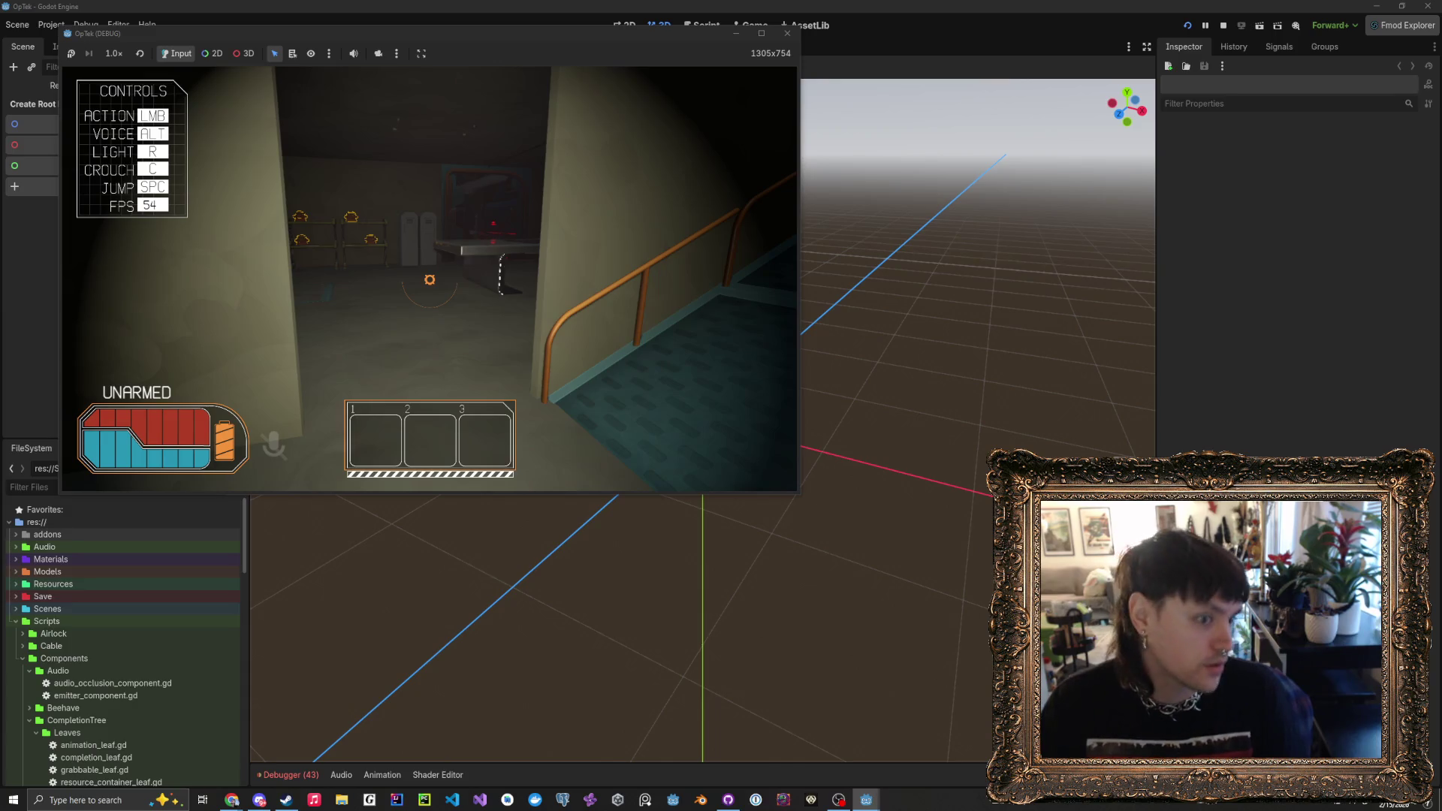
{"action": "key", "text": "w"}
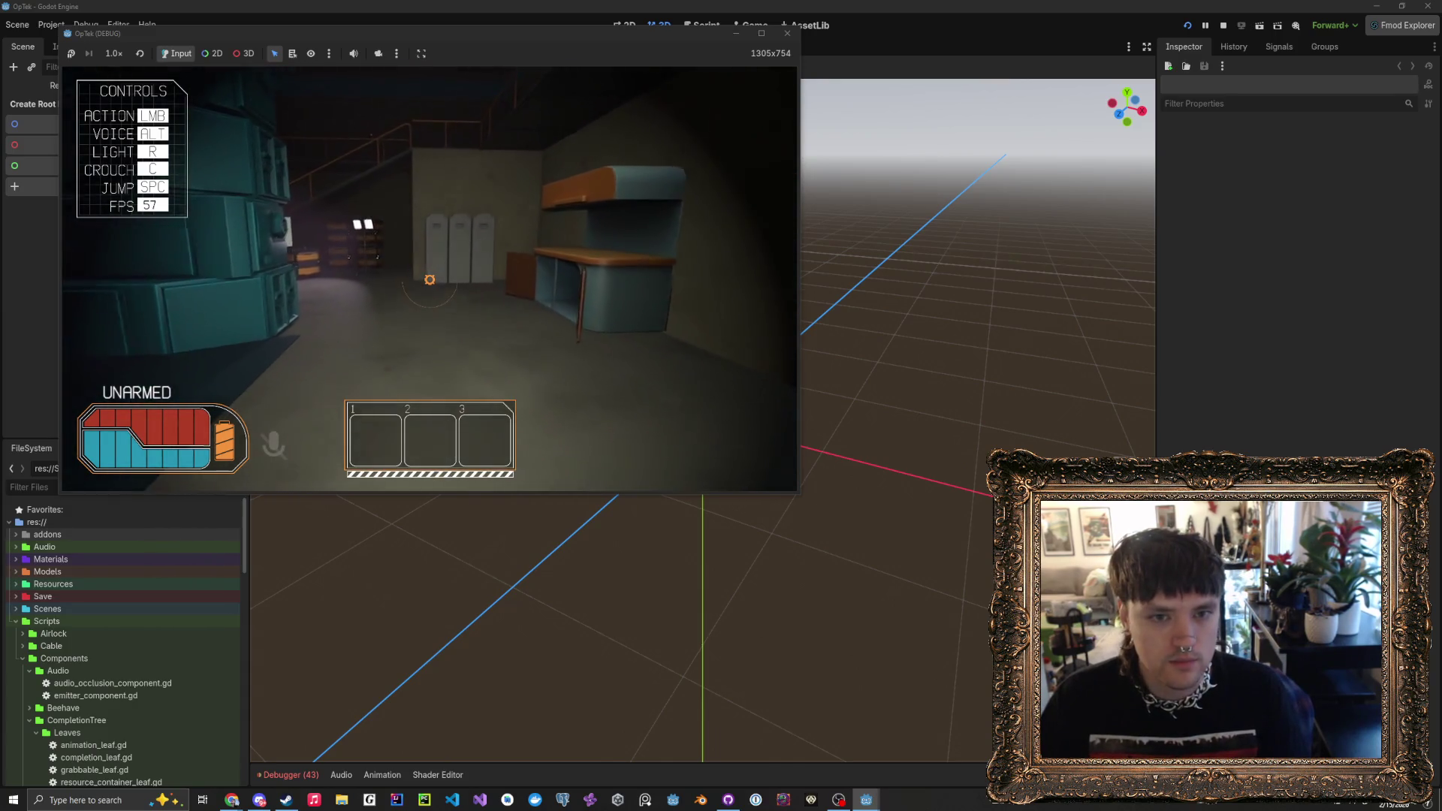
{"action": "key", "text": "w"}
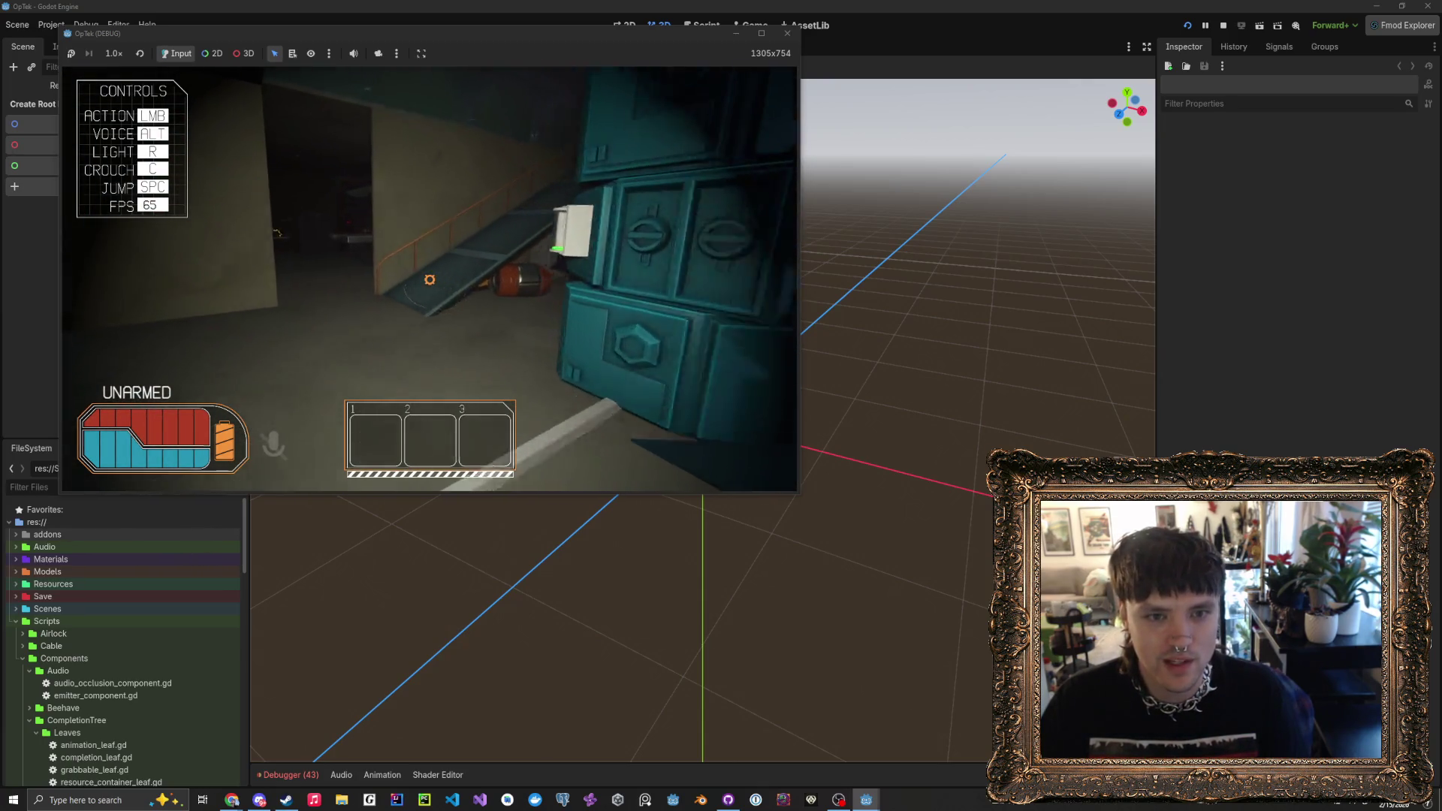
{"action": "key", "text": "w"}
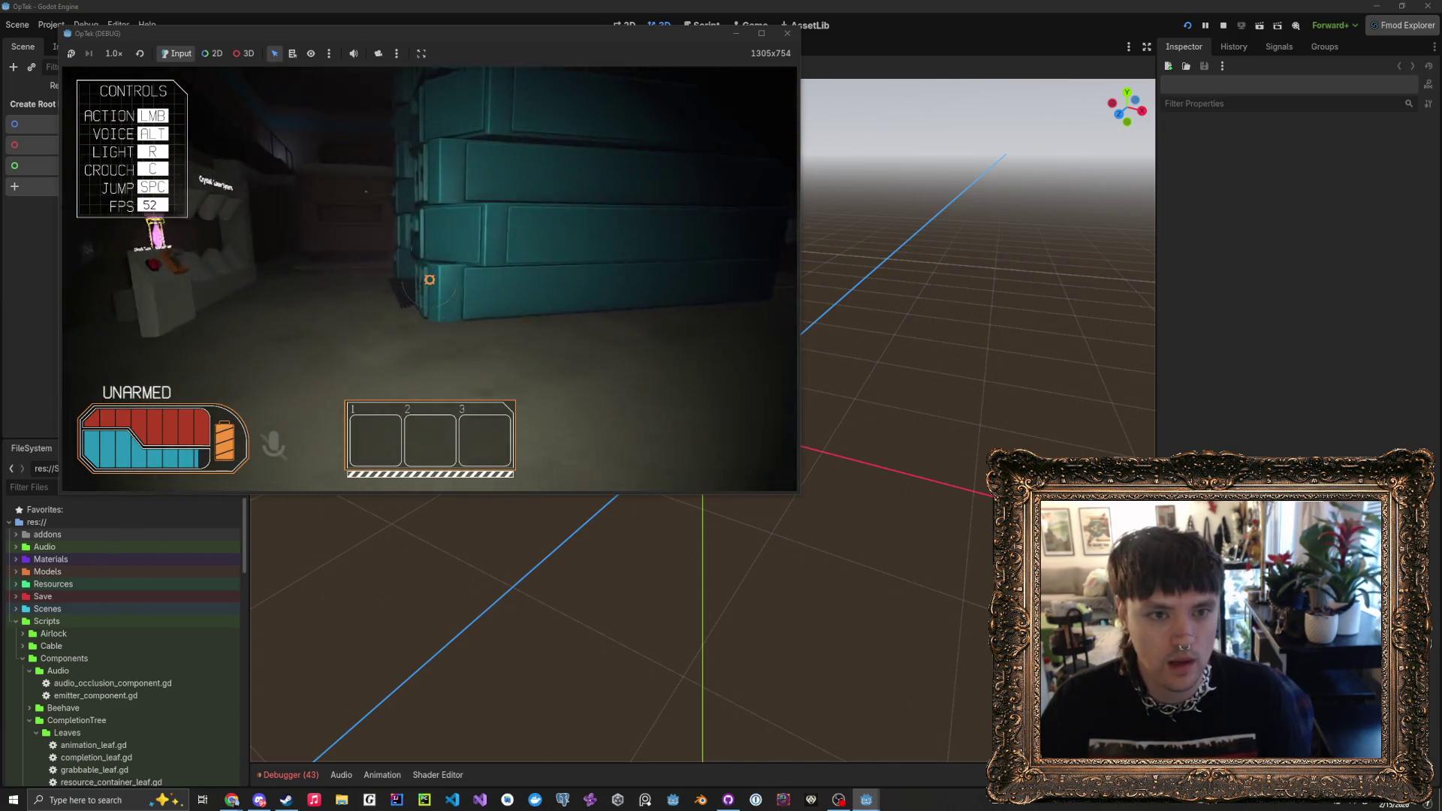
{"action": "key", "text": "w"}
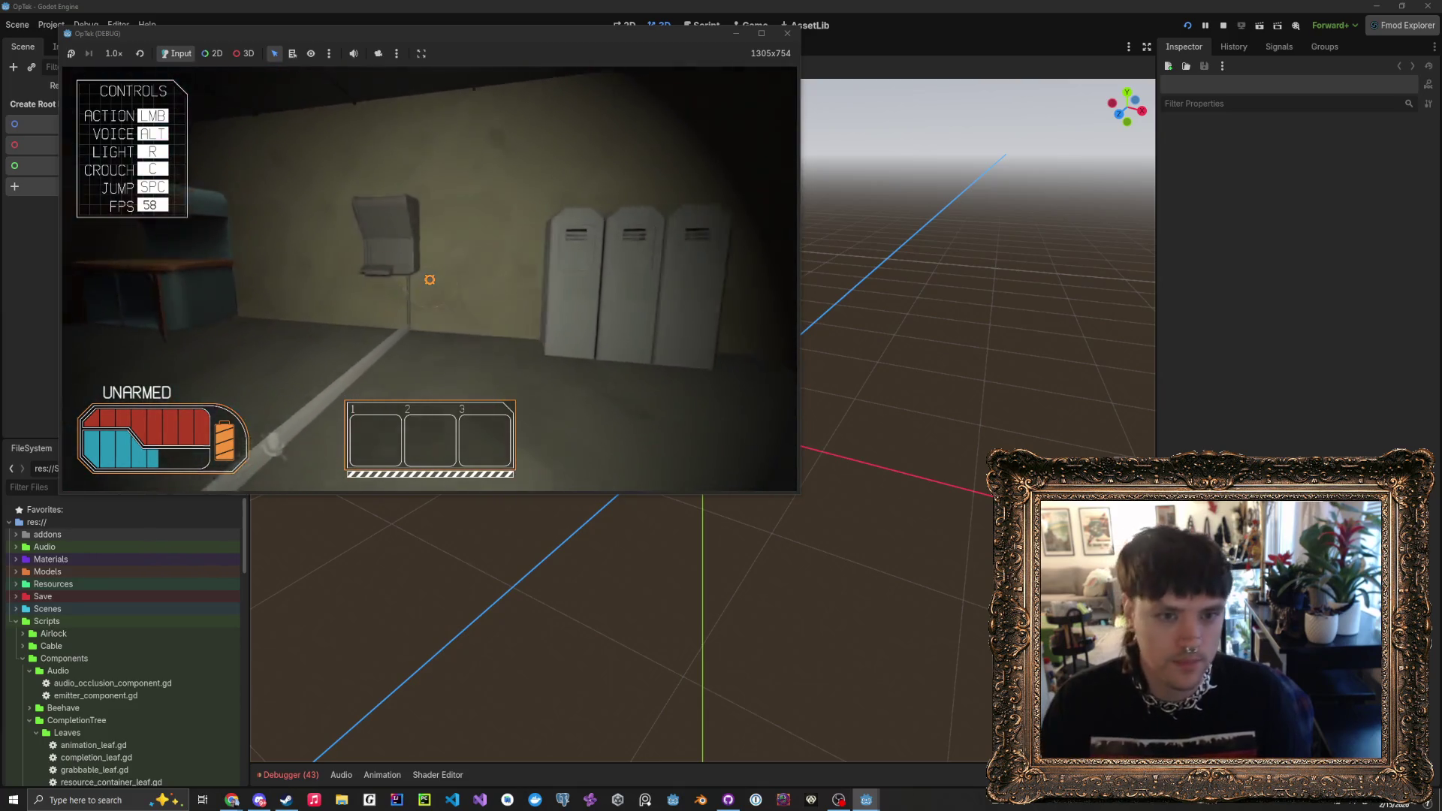
{"action": "key", "text": "w"}
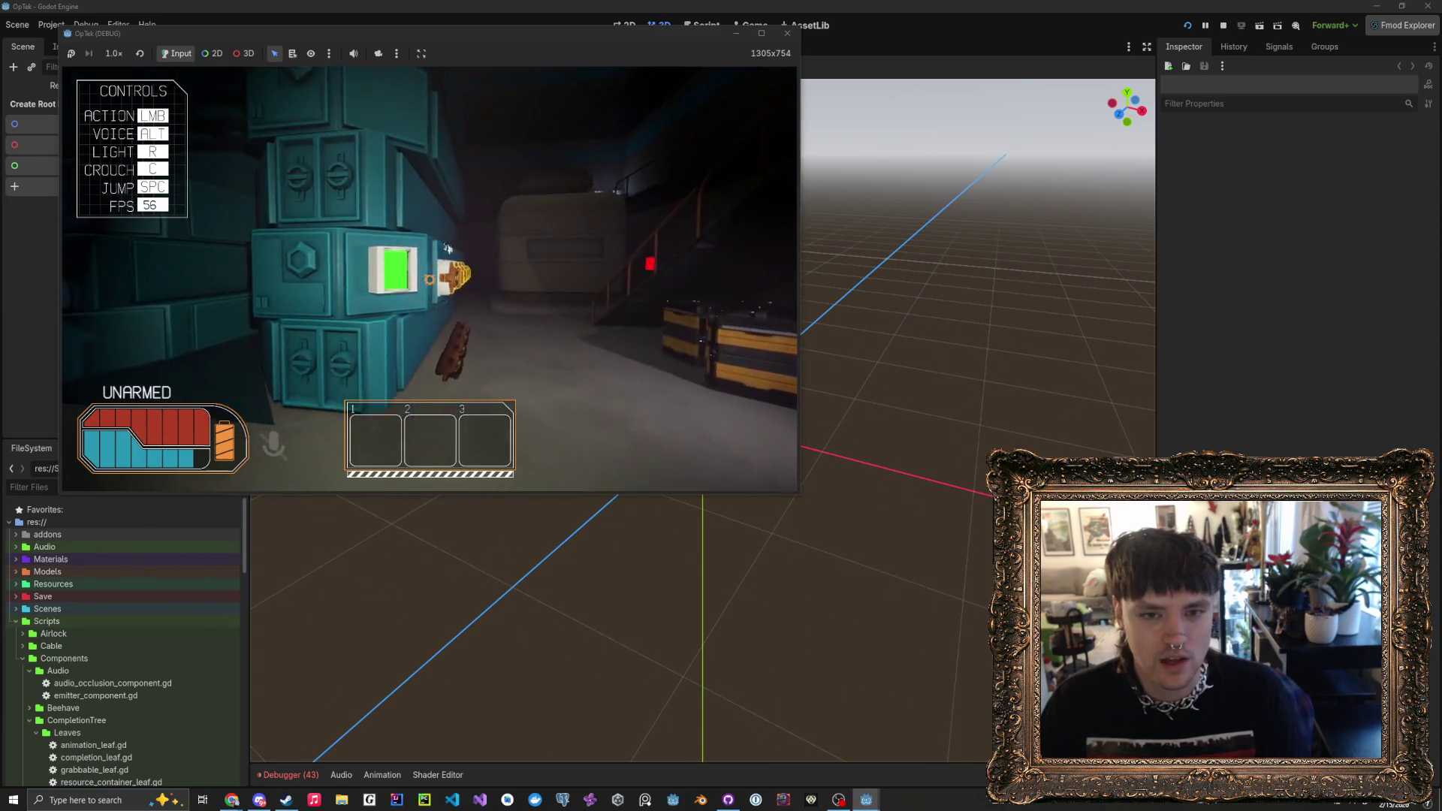
{"action": "key", "text": "w"}
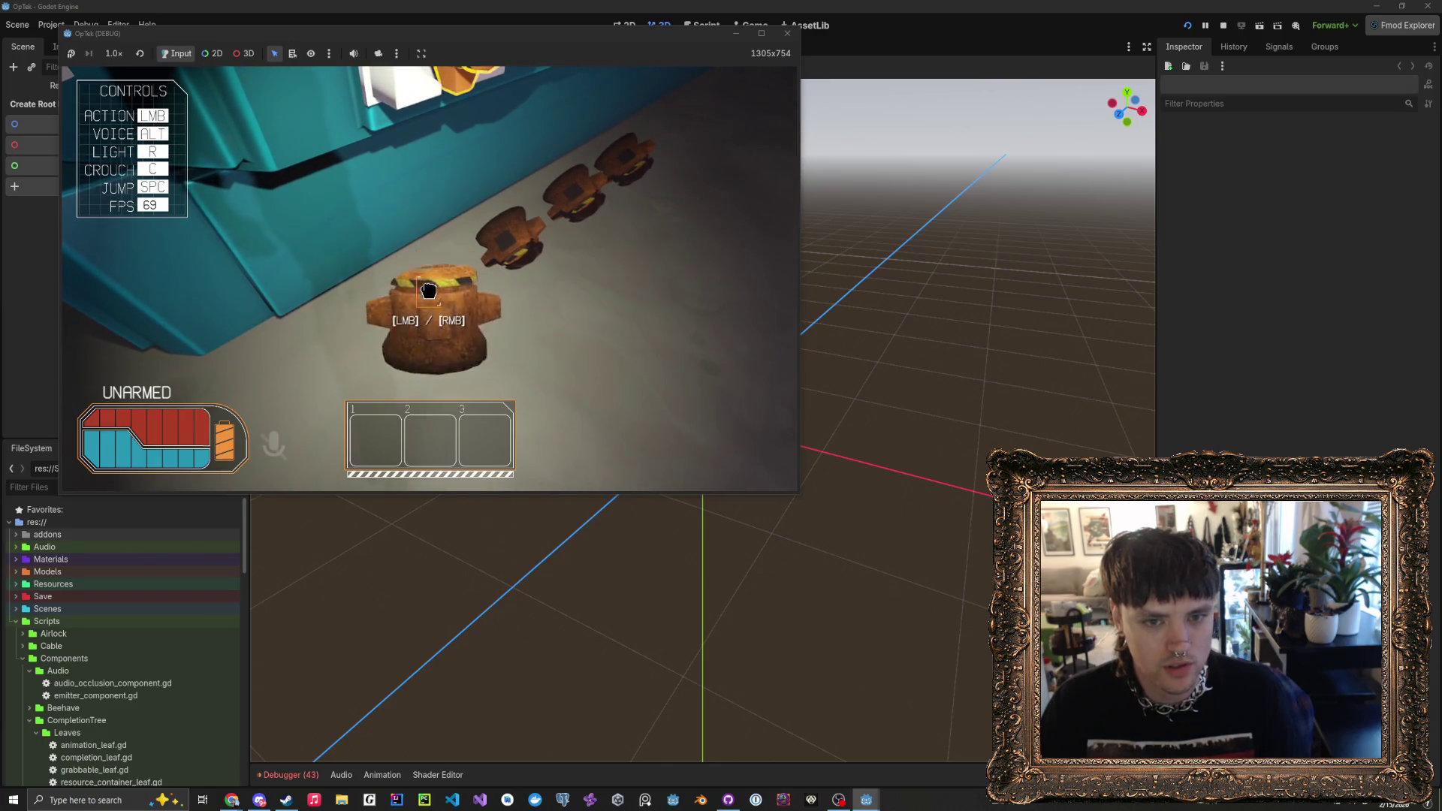
- Pick up and drop a floor capacitor, then move the green canister into the white machine's socket
{"action": "left_click", "coordinate": [428, 291]}
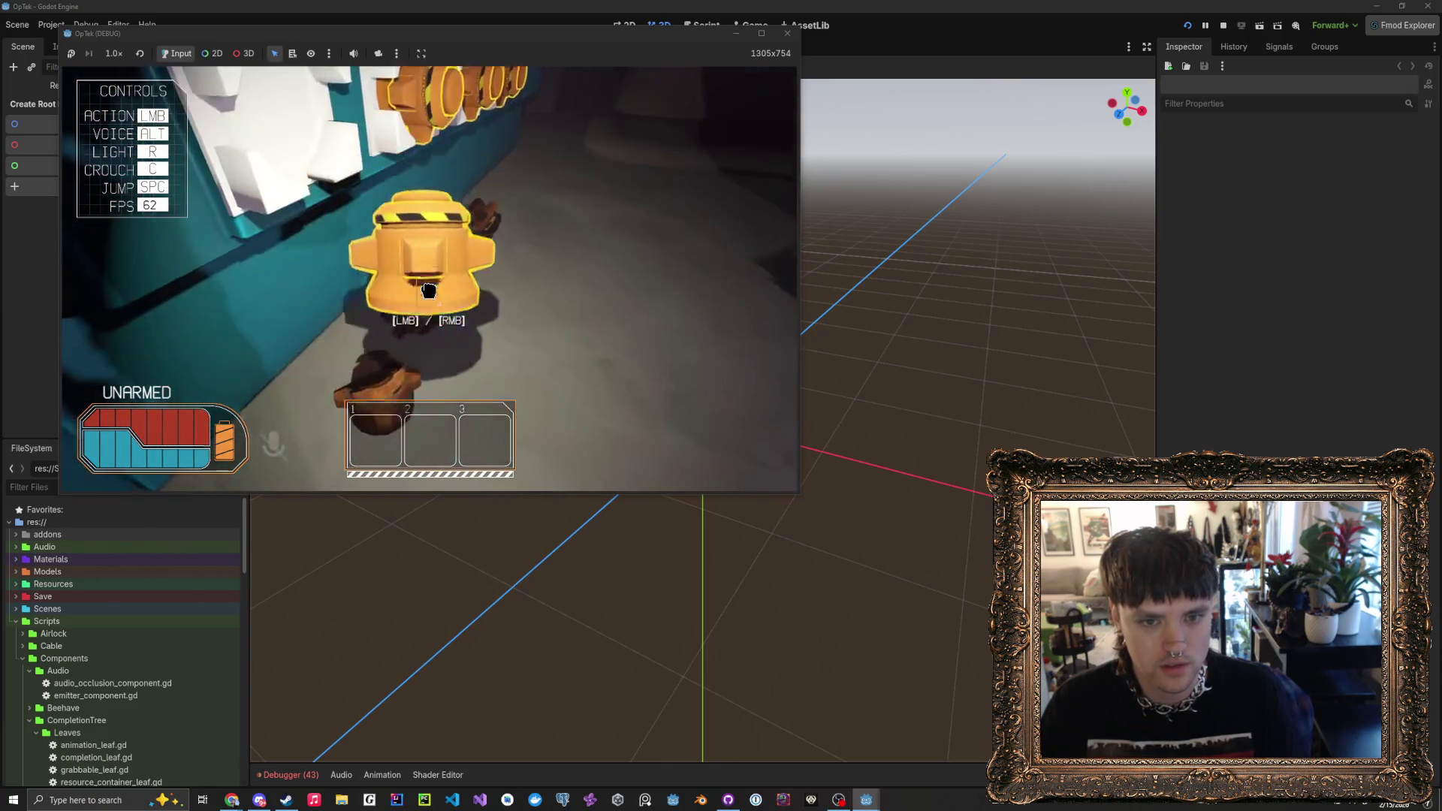
{"action": "left_click", "coordinate": [428, 291]}
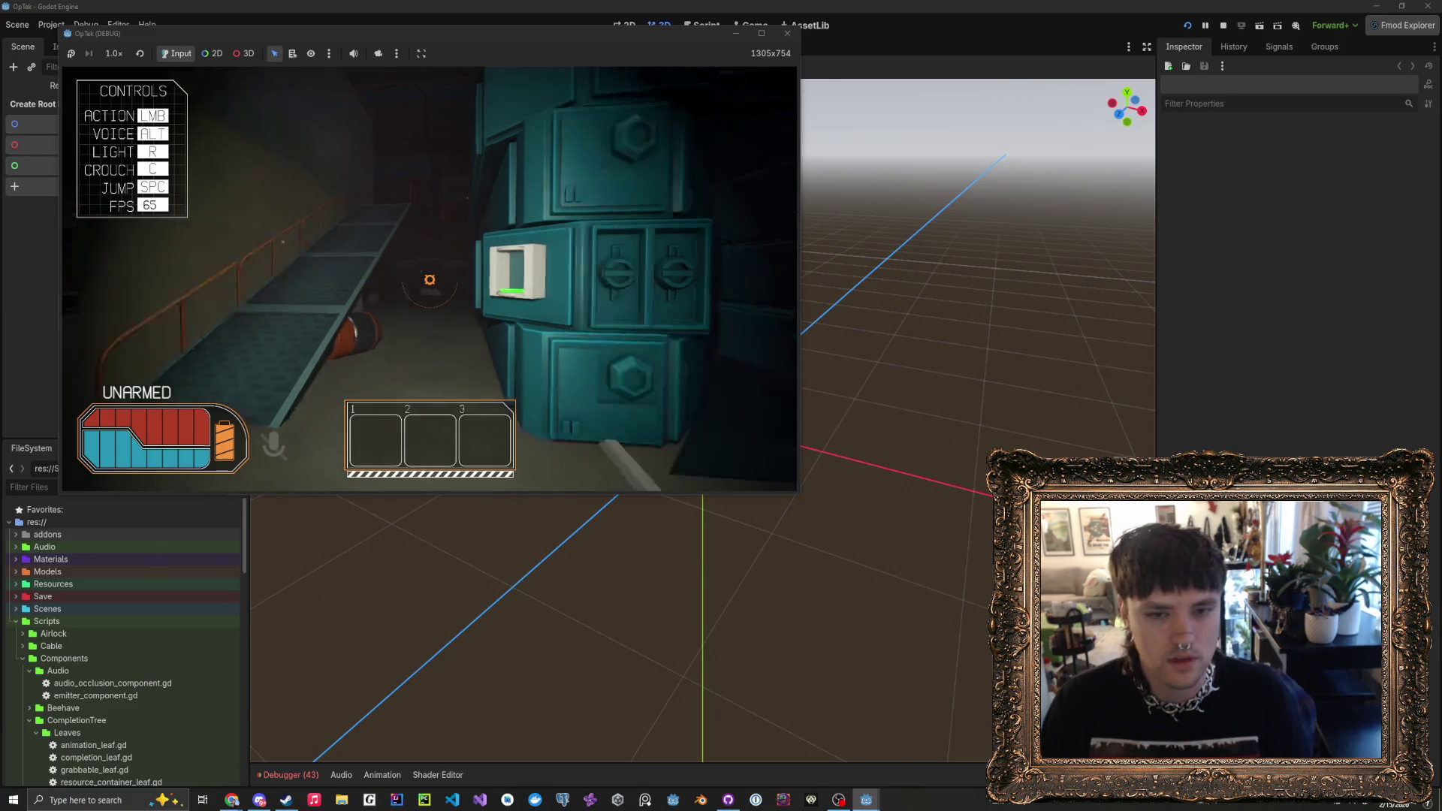
{"action": "key", "text": "w"}
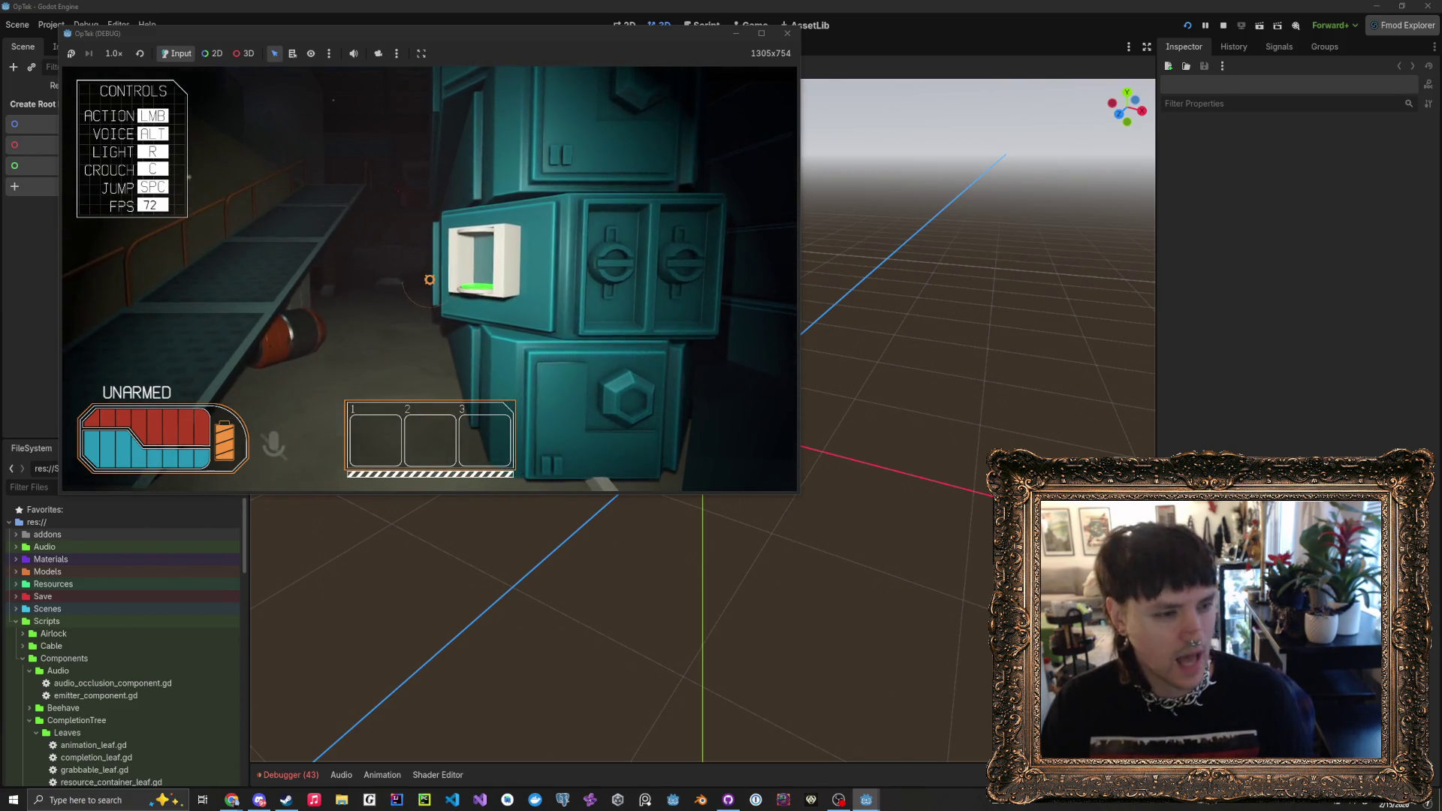
{"action": "left_click", "coordinate": [429, 280]}
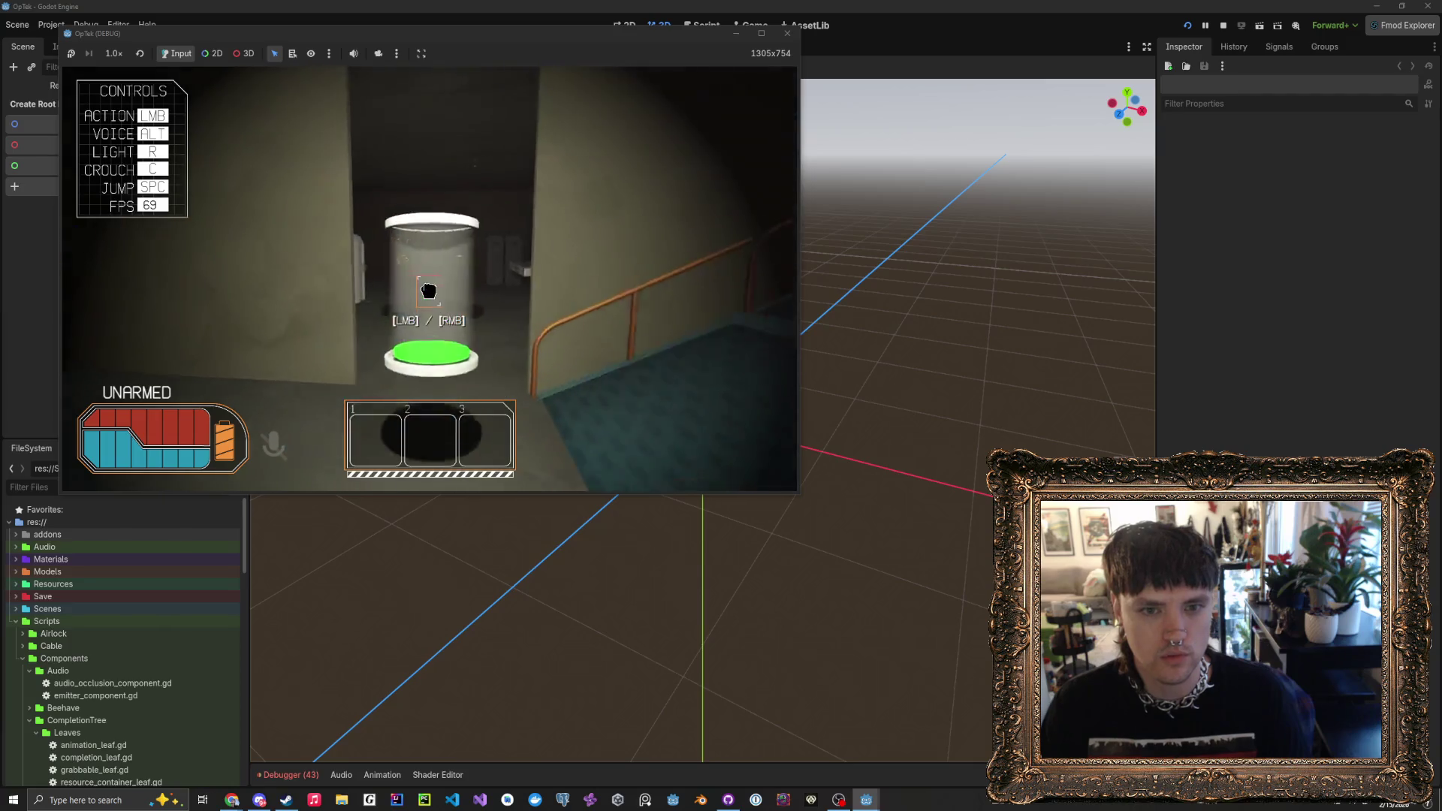
{"action": "key", "text": "w"}
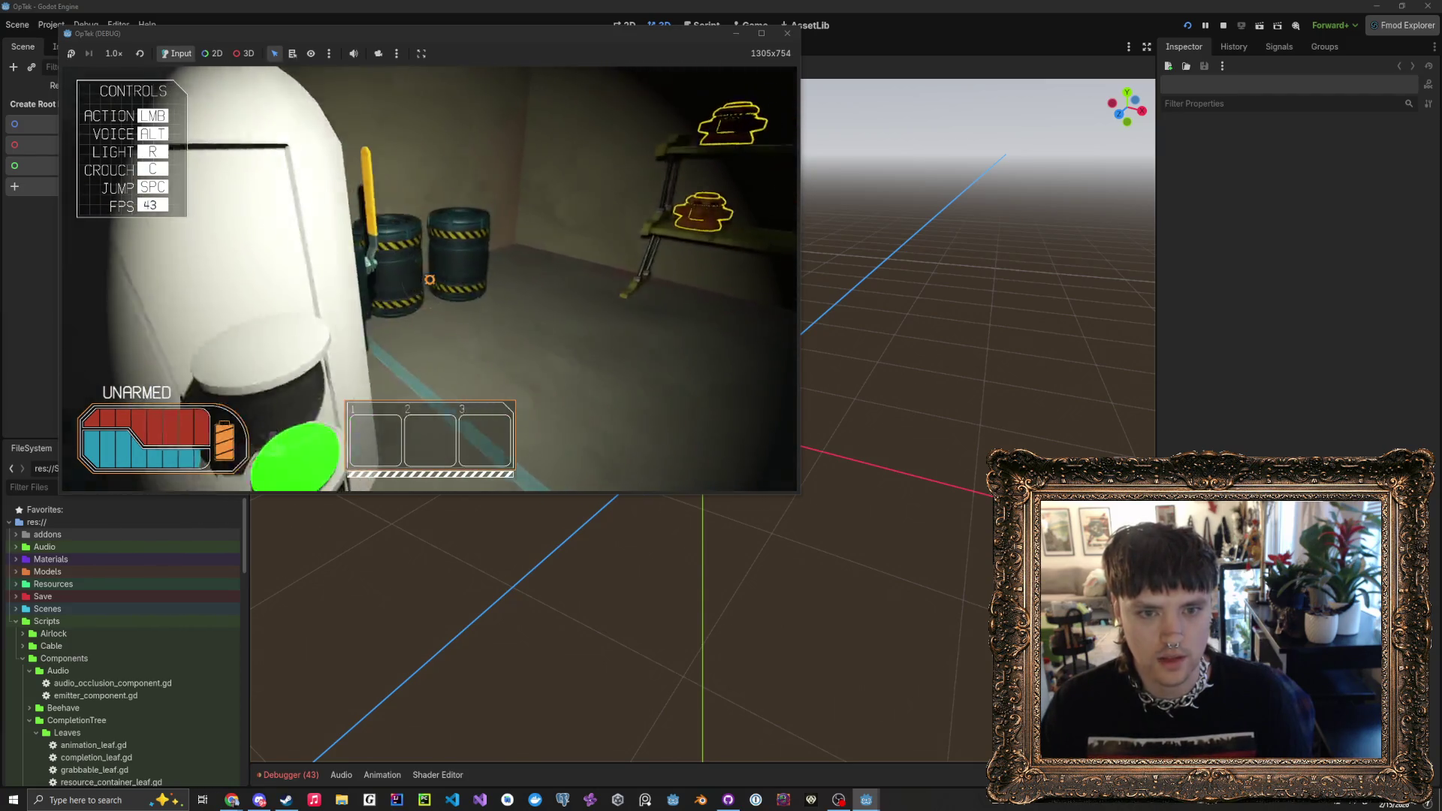
{"action": "left_click", "coordinate": [429, 279]}
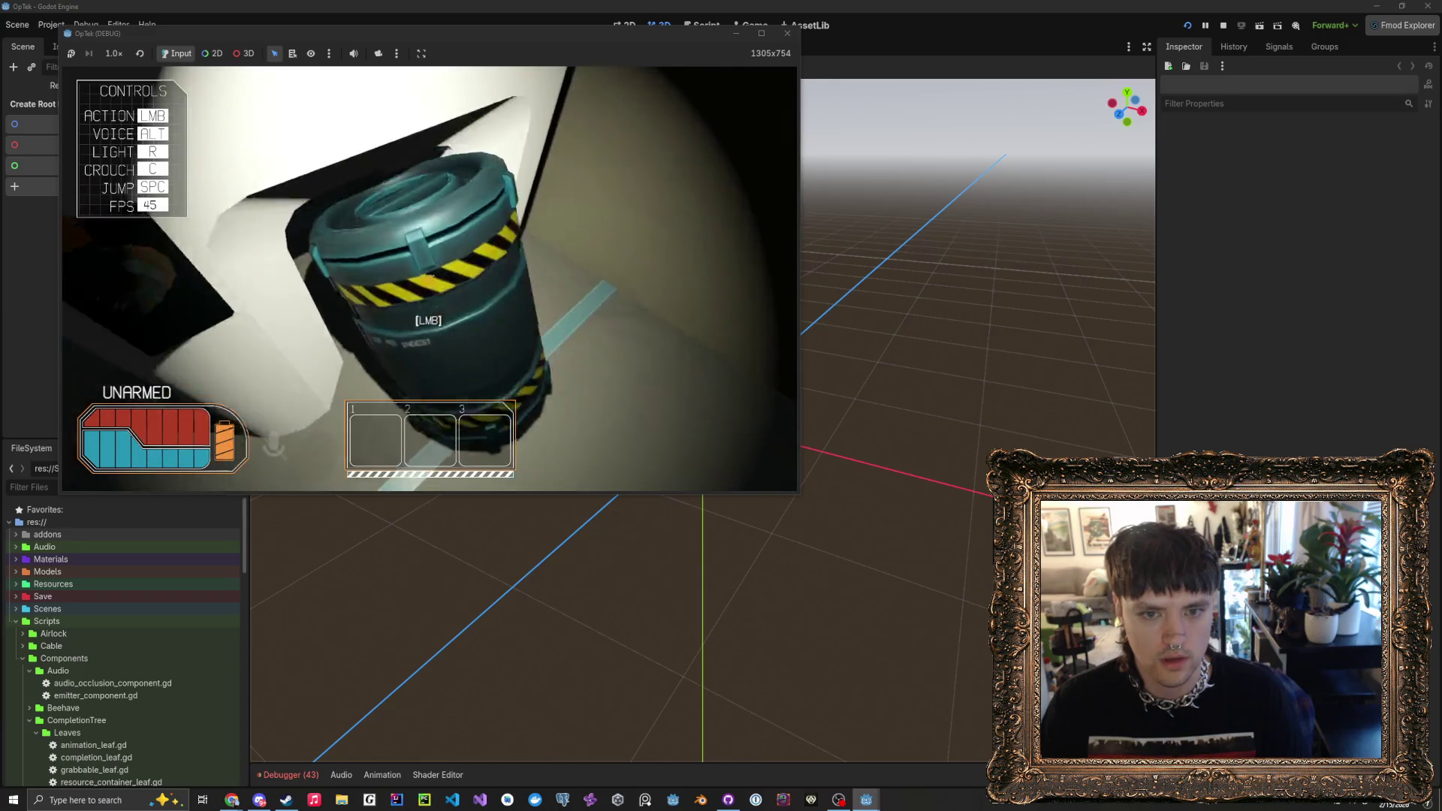
- Back away from the seated barrel and carry the capacitor up to the Super Capacitors panel
{"action": "key", "text": "s"}
{"action": "key", "text": "s"}
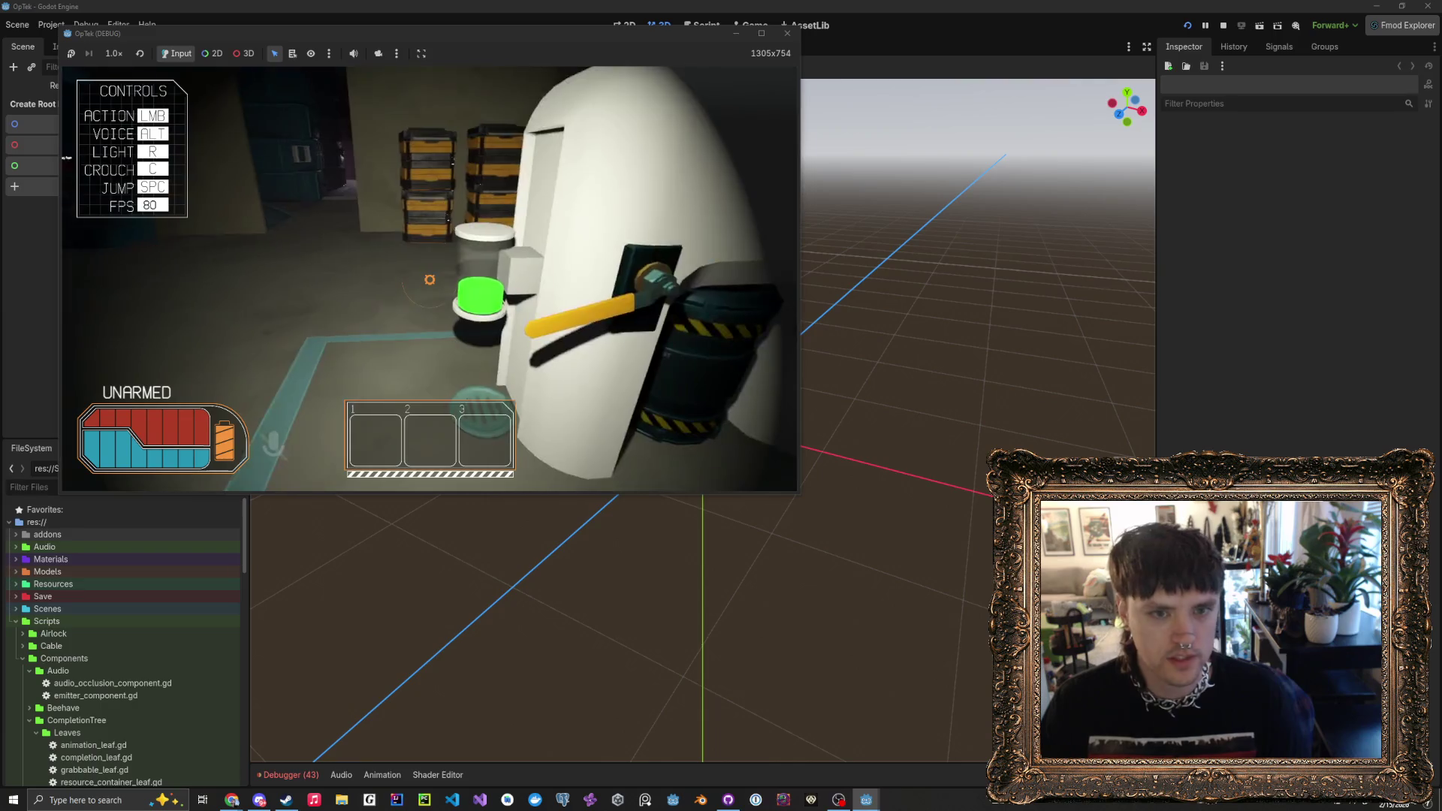
{"action": "key", "text": "d"}
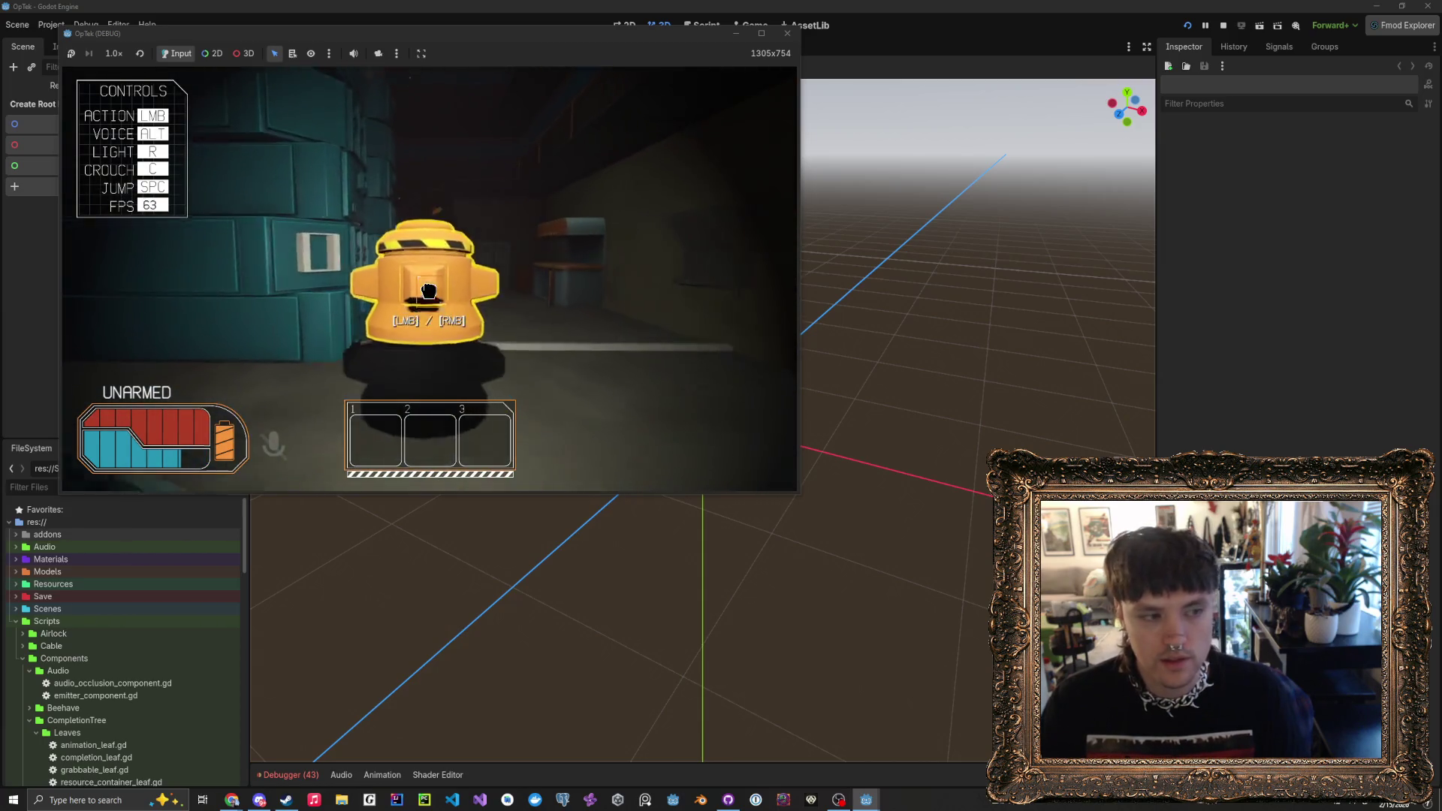
{"action": "key", "text": "w"}
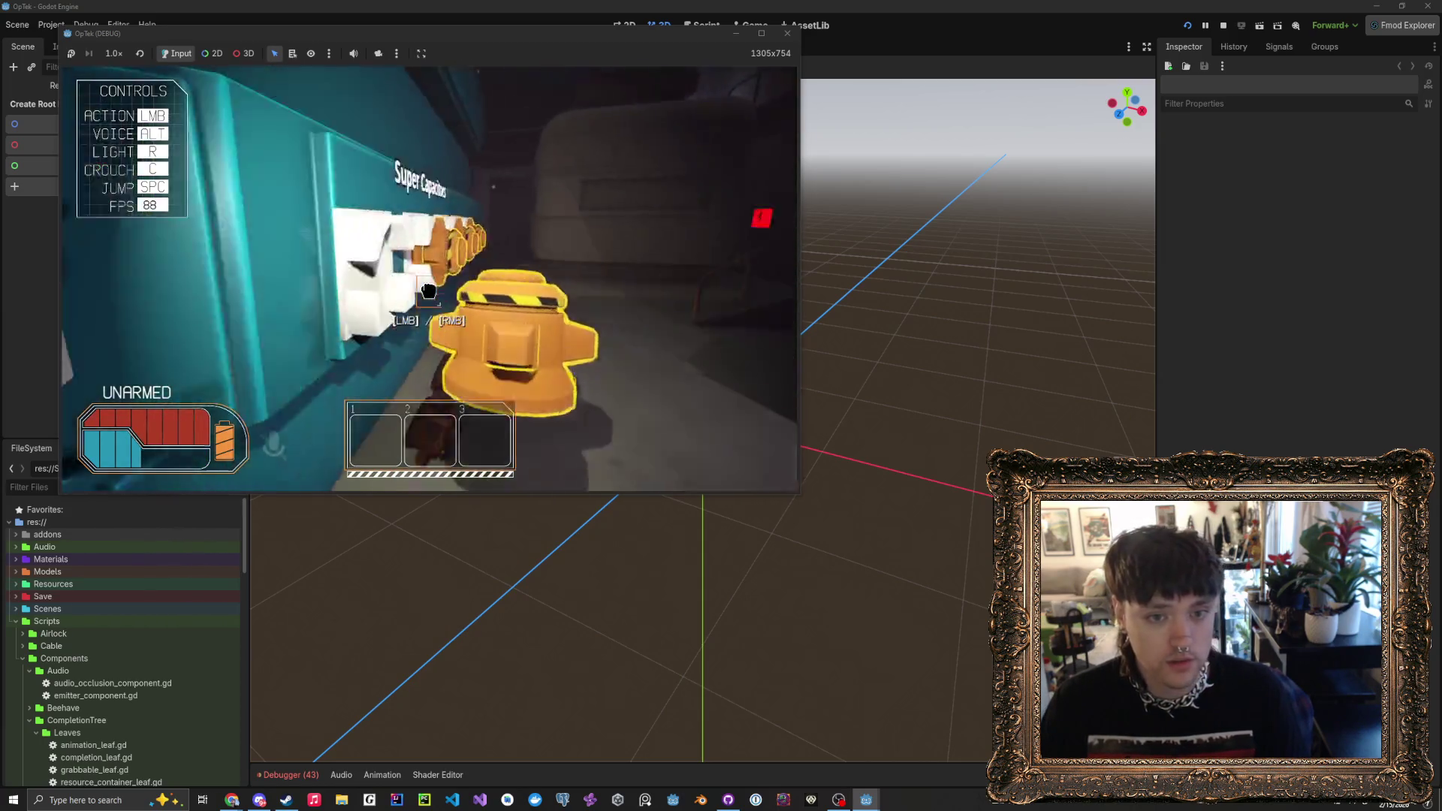
- Step back from the Super Capacitors panel and grab an orange capacitor from the floor
{"action": "key", "text": "s"}
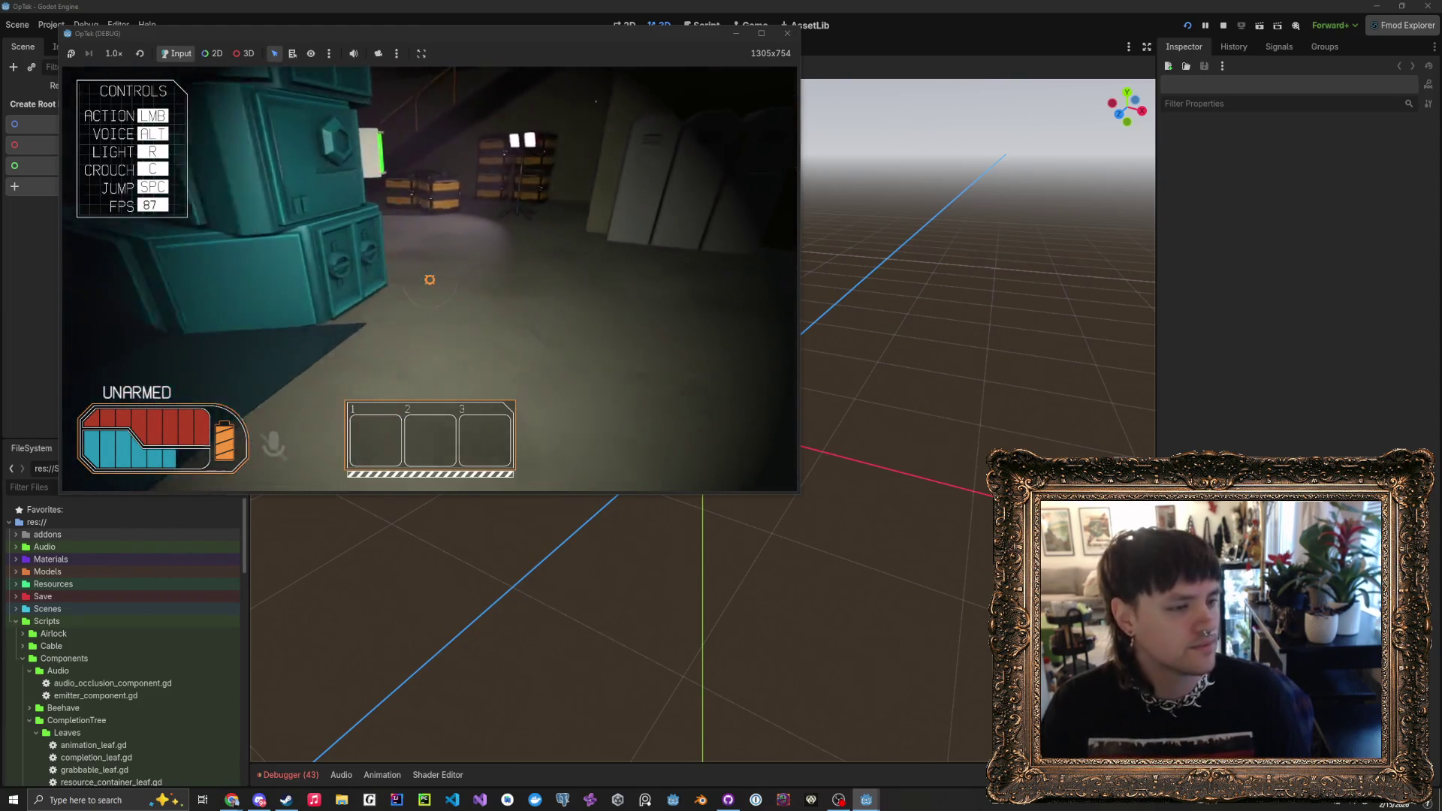
{"action": "left_click", "coordinate": [428, 291]}
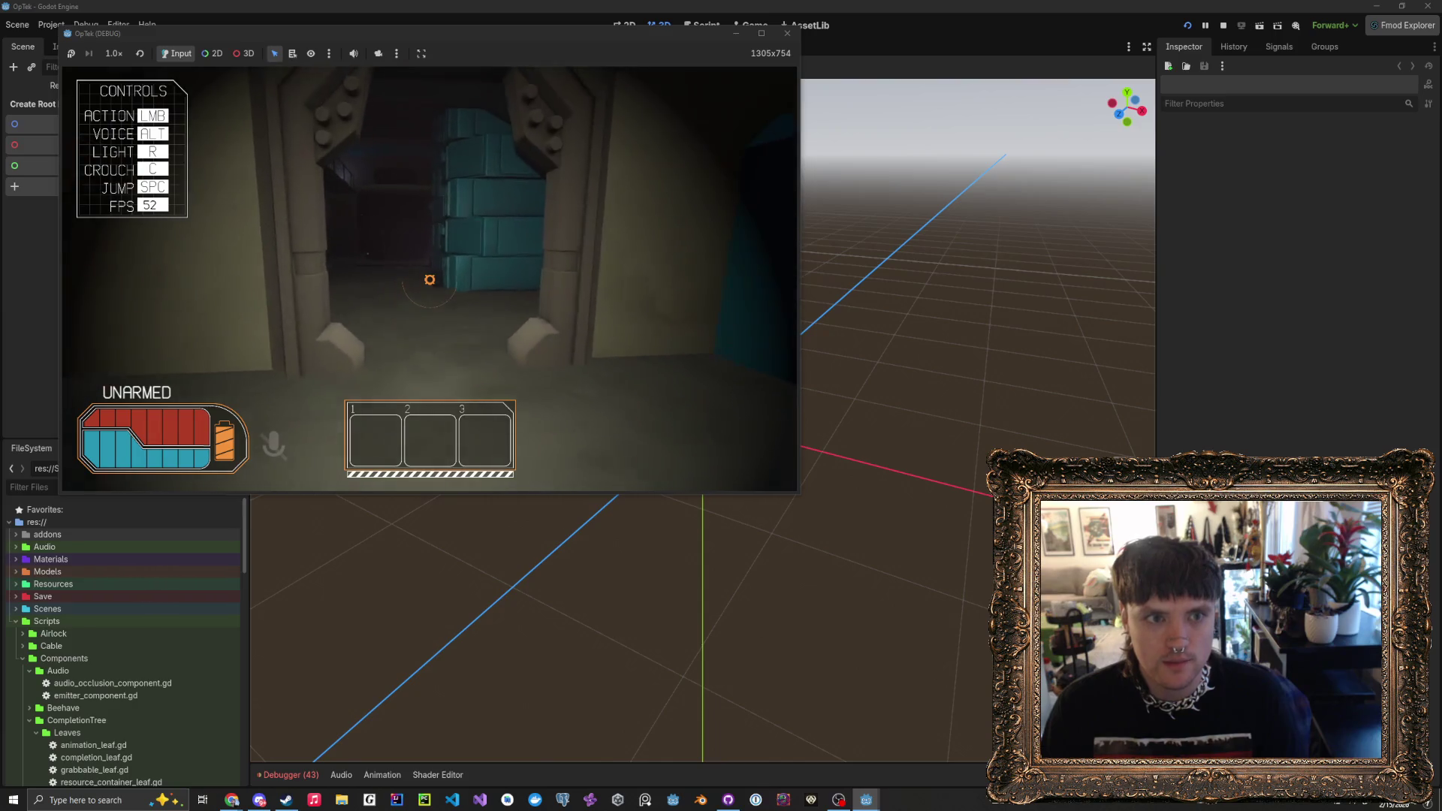
- Walk past the Crystal Laser System, Super Capacitors wall and orange robot to the teal cabinets by the ramp
{"action": "key", "text": "w"}
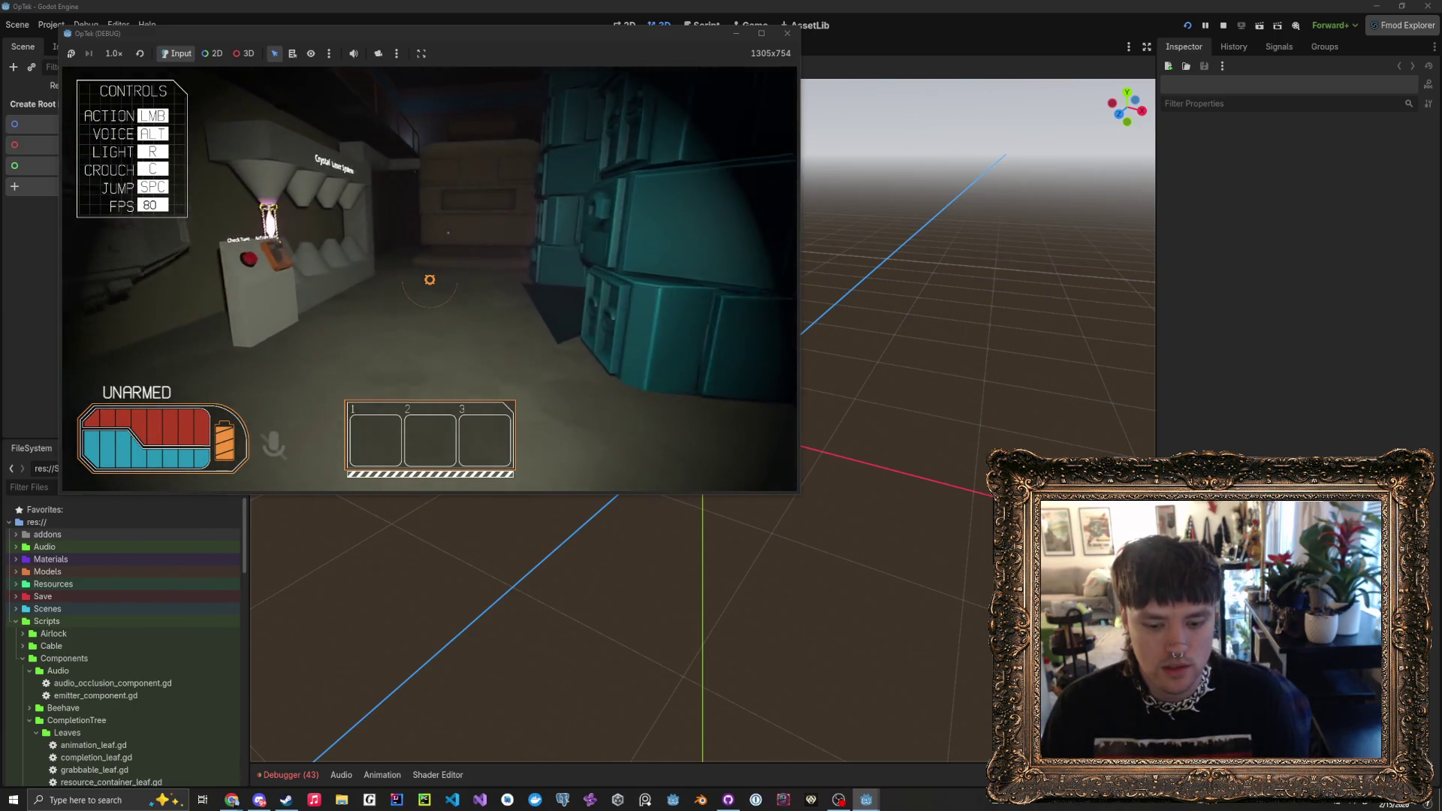
{"action": "key", "text": "w"}
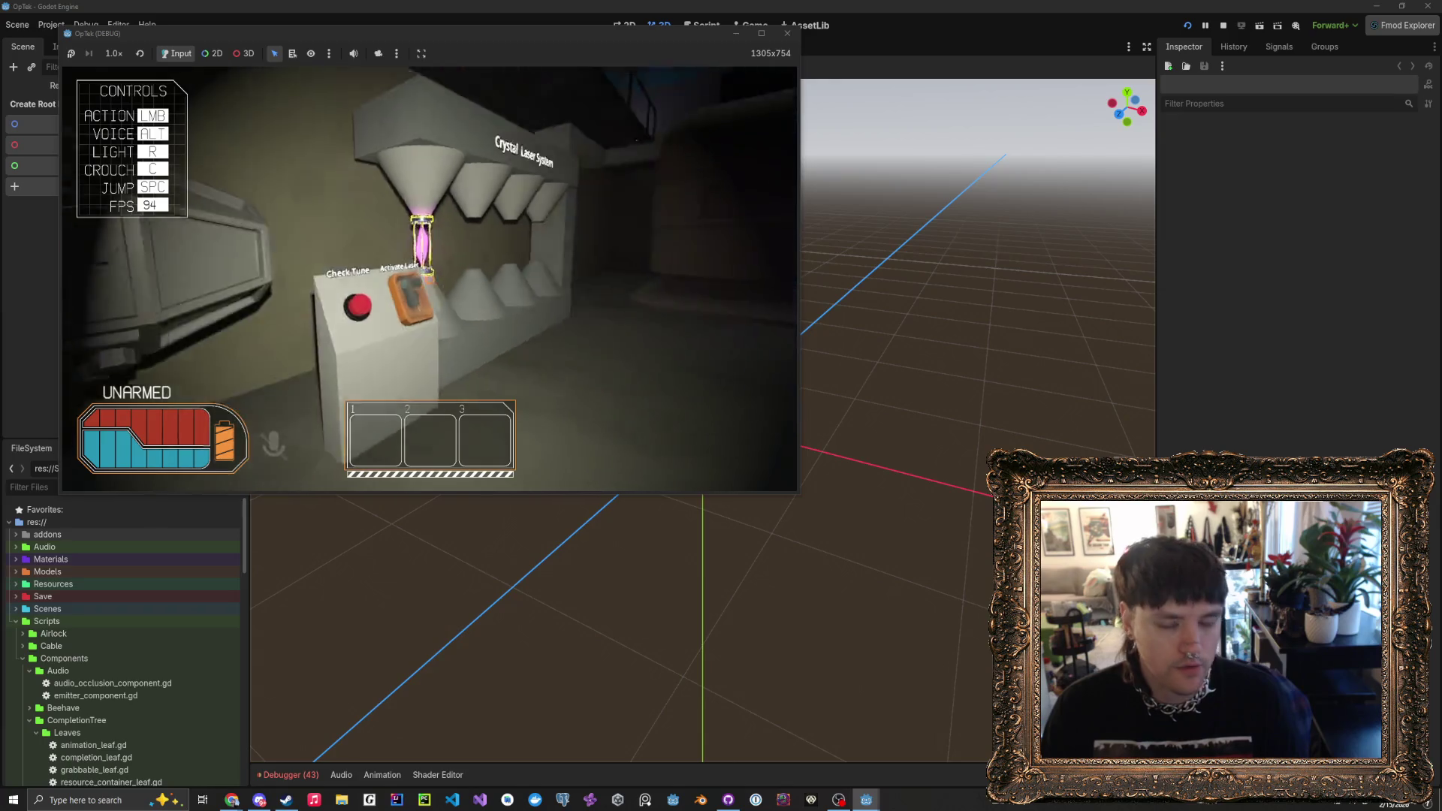
{"action": "key", "text": "w"}
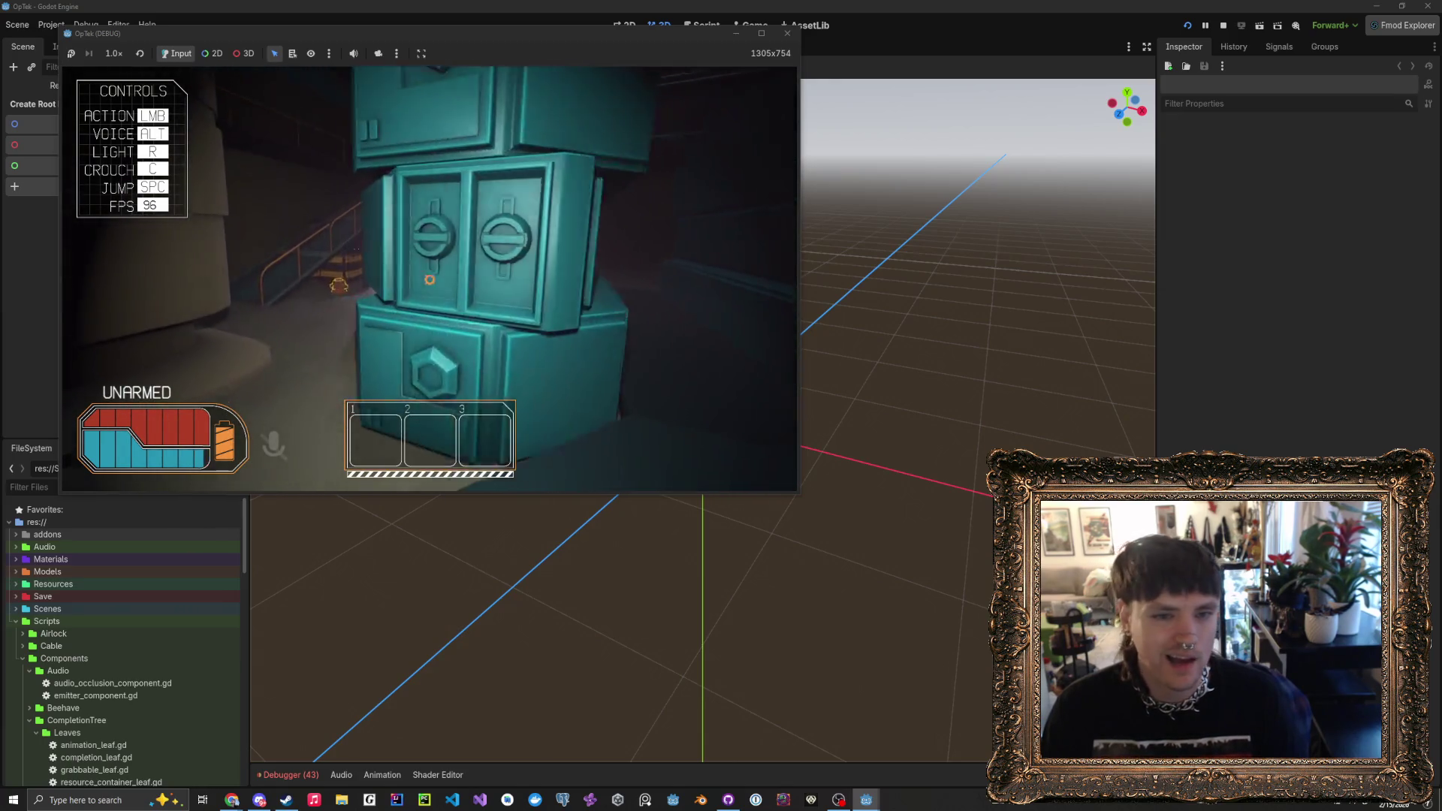
{"action": "key", "text": "w"}
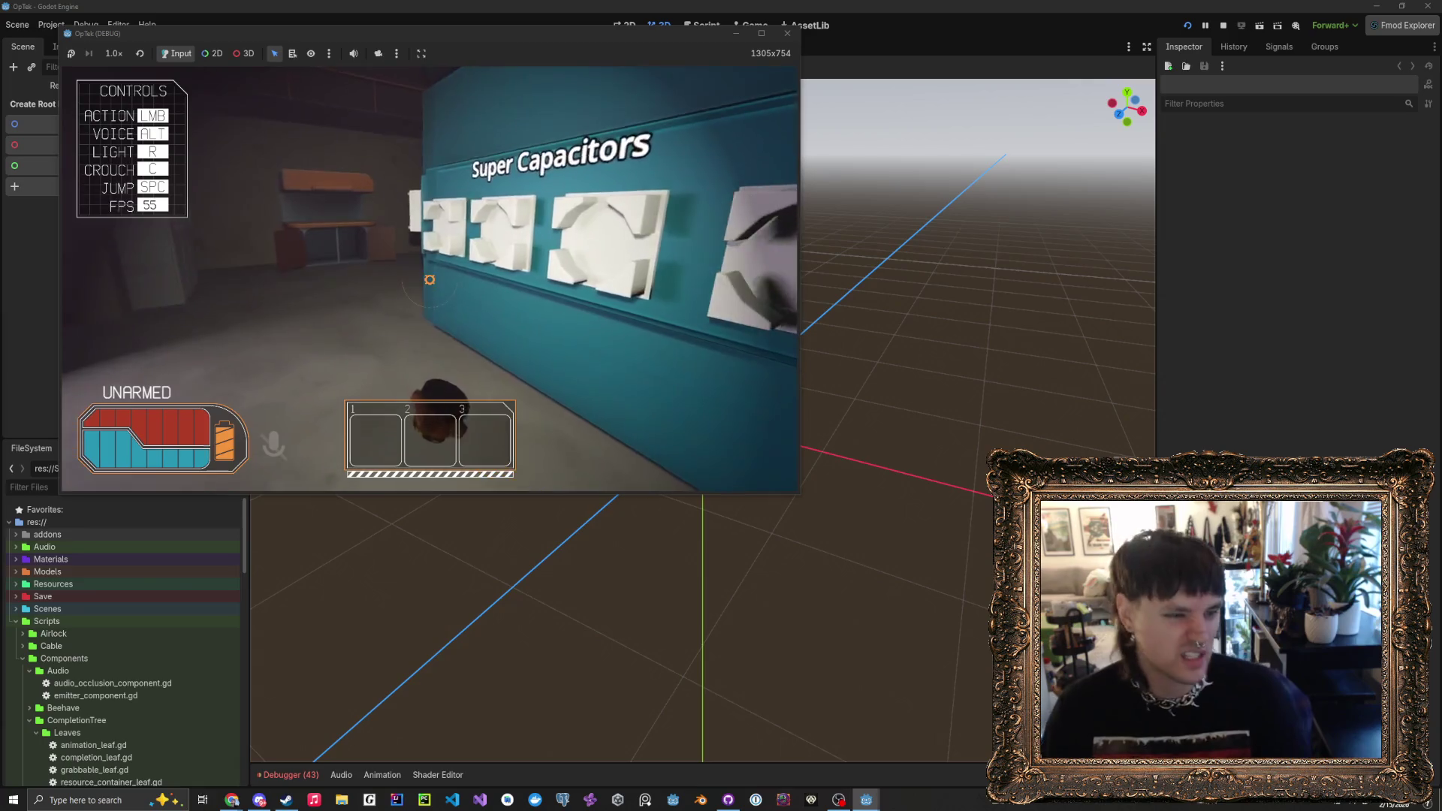
{"action": "key", "text": "w"}
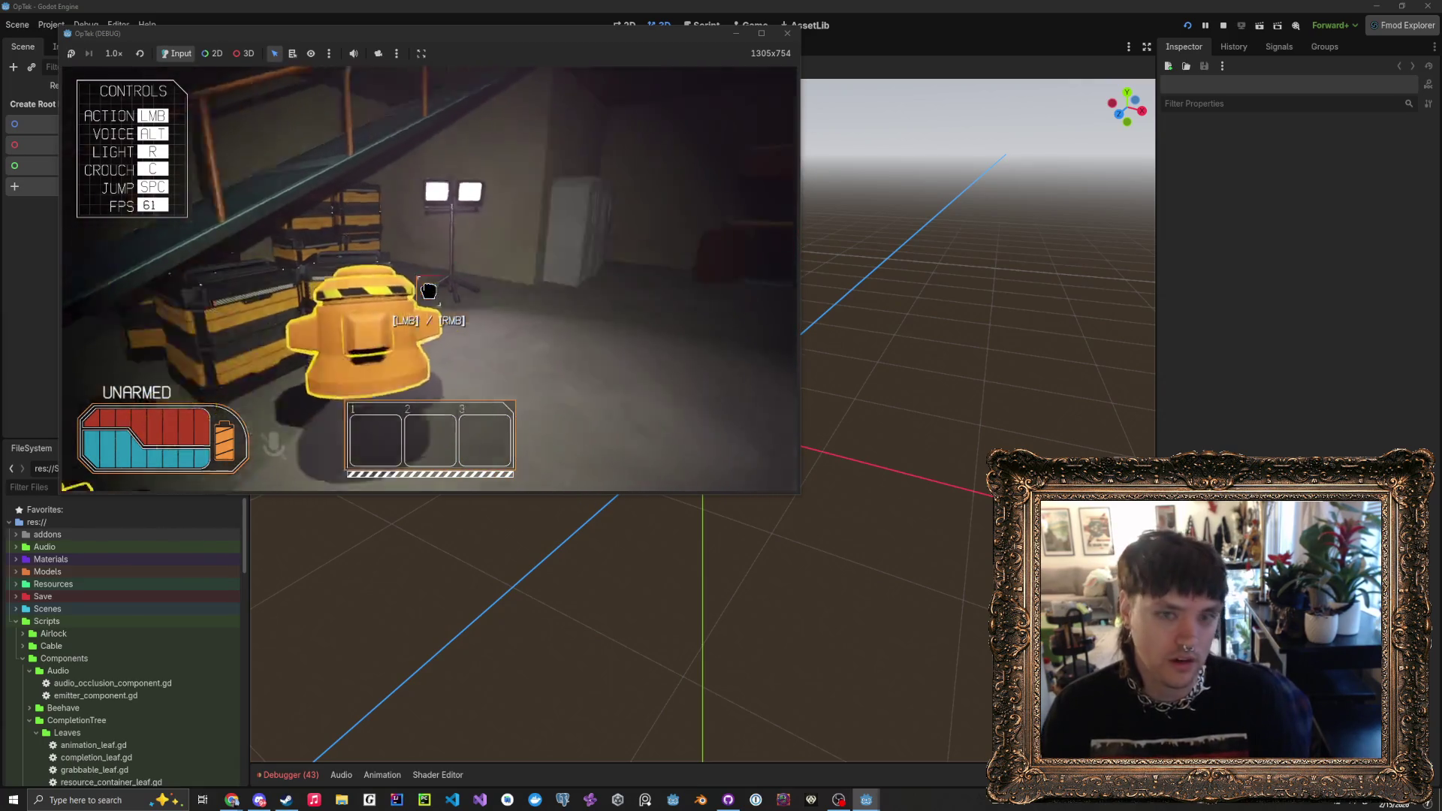
{"action": "key", "text": "w"}
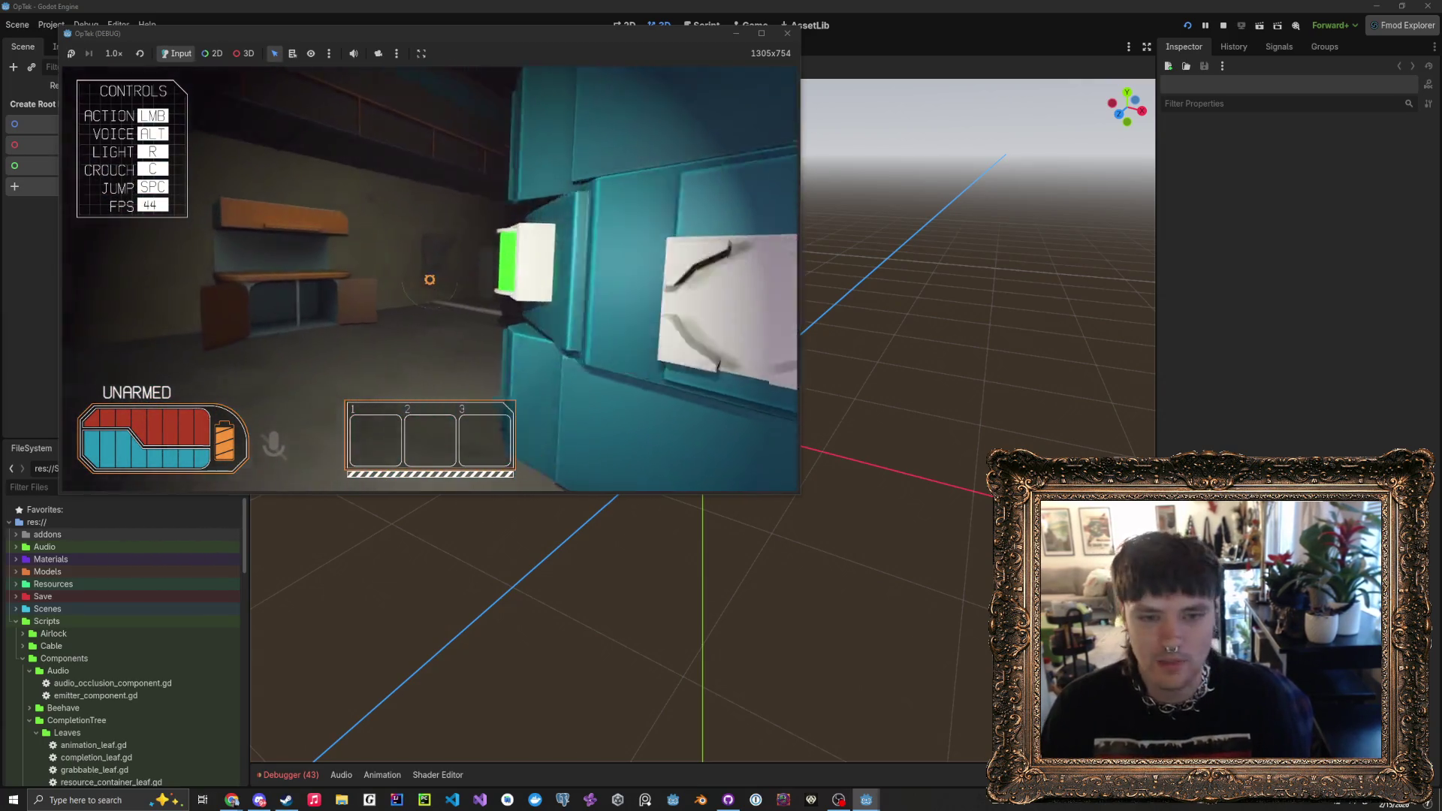
{"action": "key", "text": "w"}
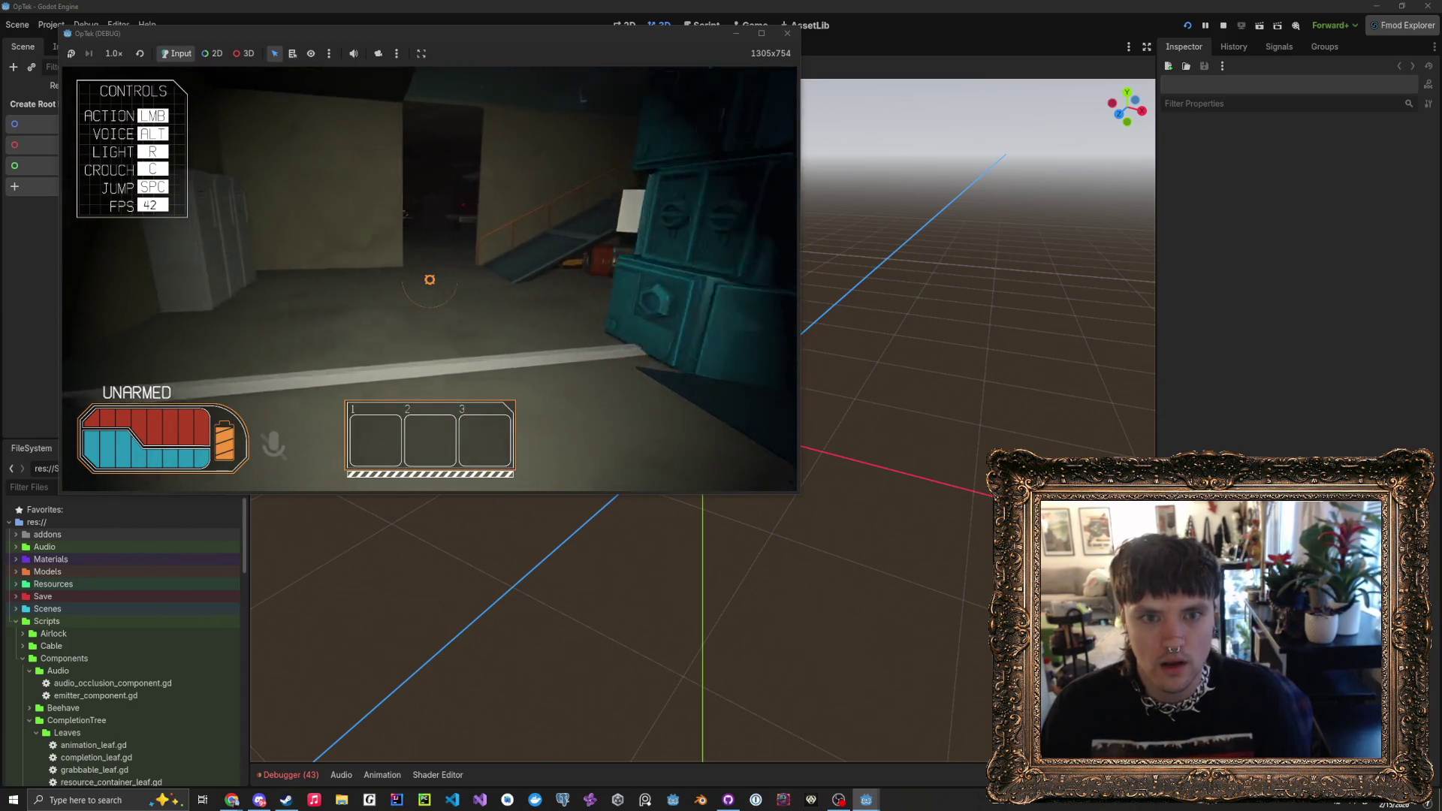
{"action": "key", "text": "w"}
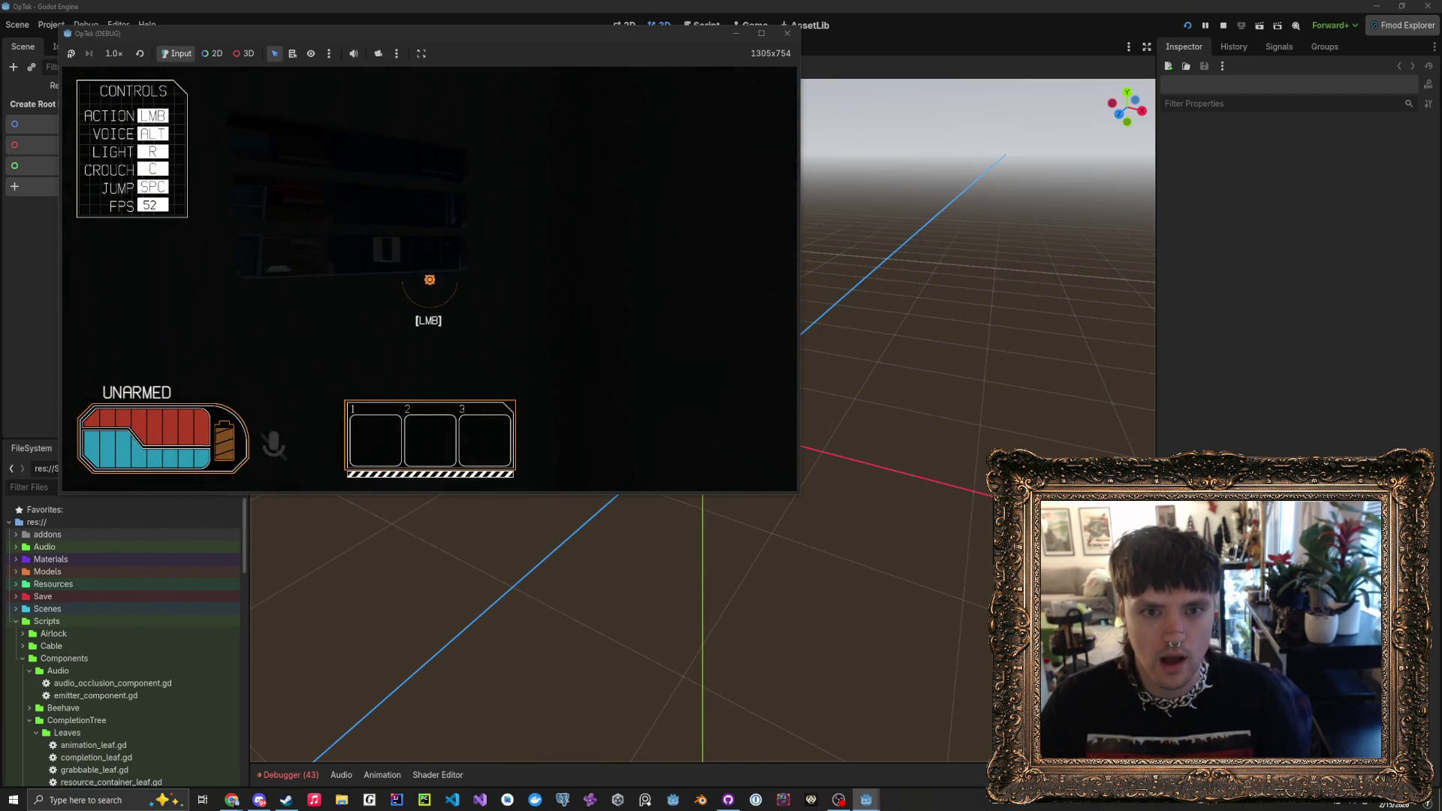
- Bring up the handheld tablet map at the interact prompt near the white lockers
{"action": "left_click", "coordinate": [430, 280]}
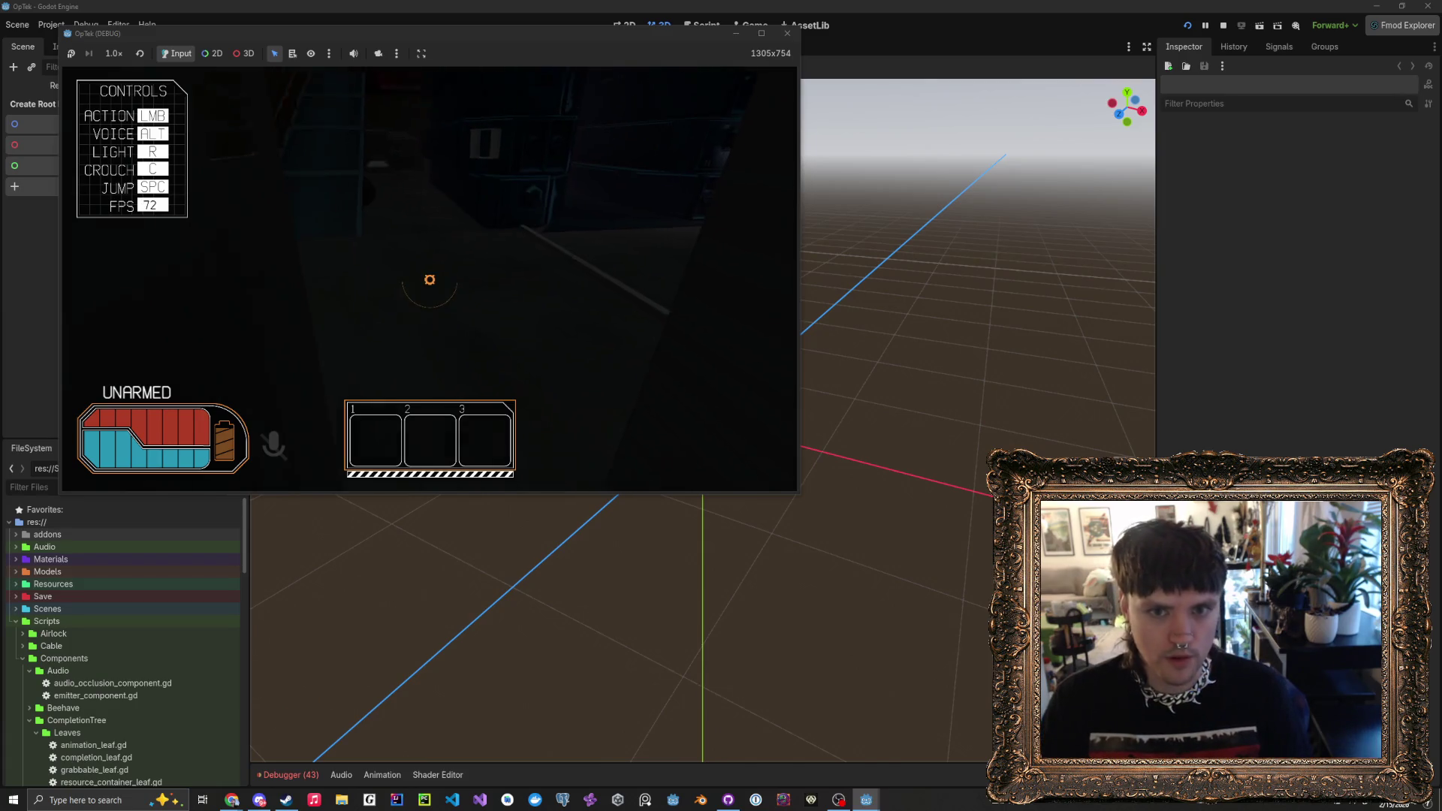
- Switch on the flashlight and interact with the object at the crosshair
{"action": "key", "text": "r"}
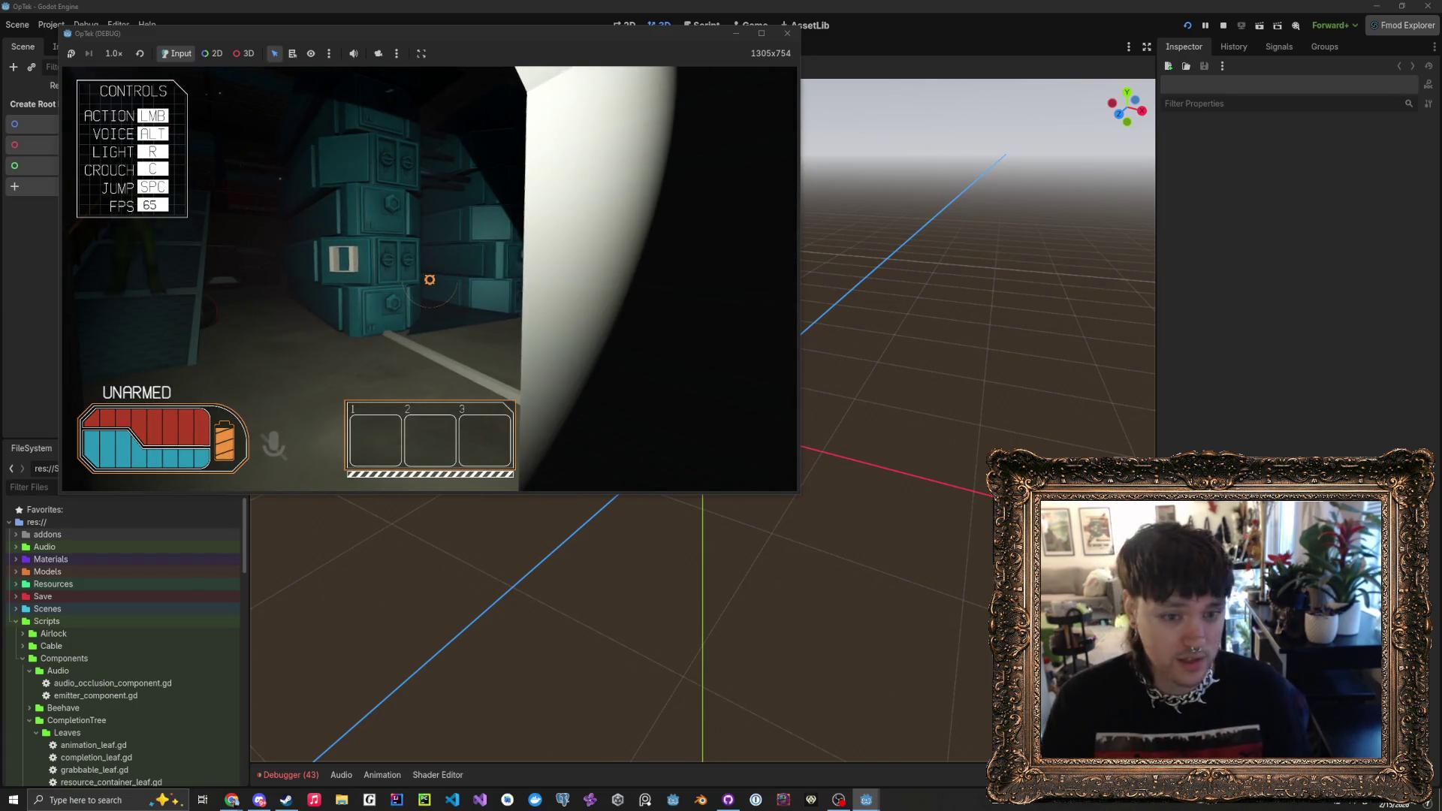
{"action": "left_click", "coordinate": [430, 279]}
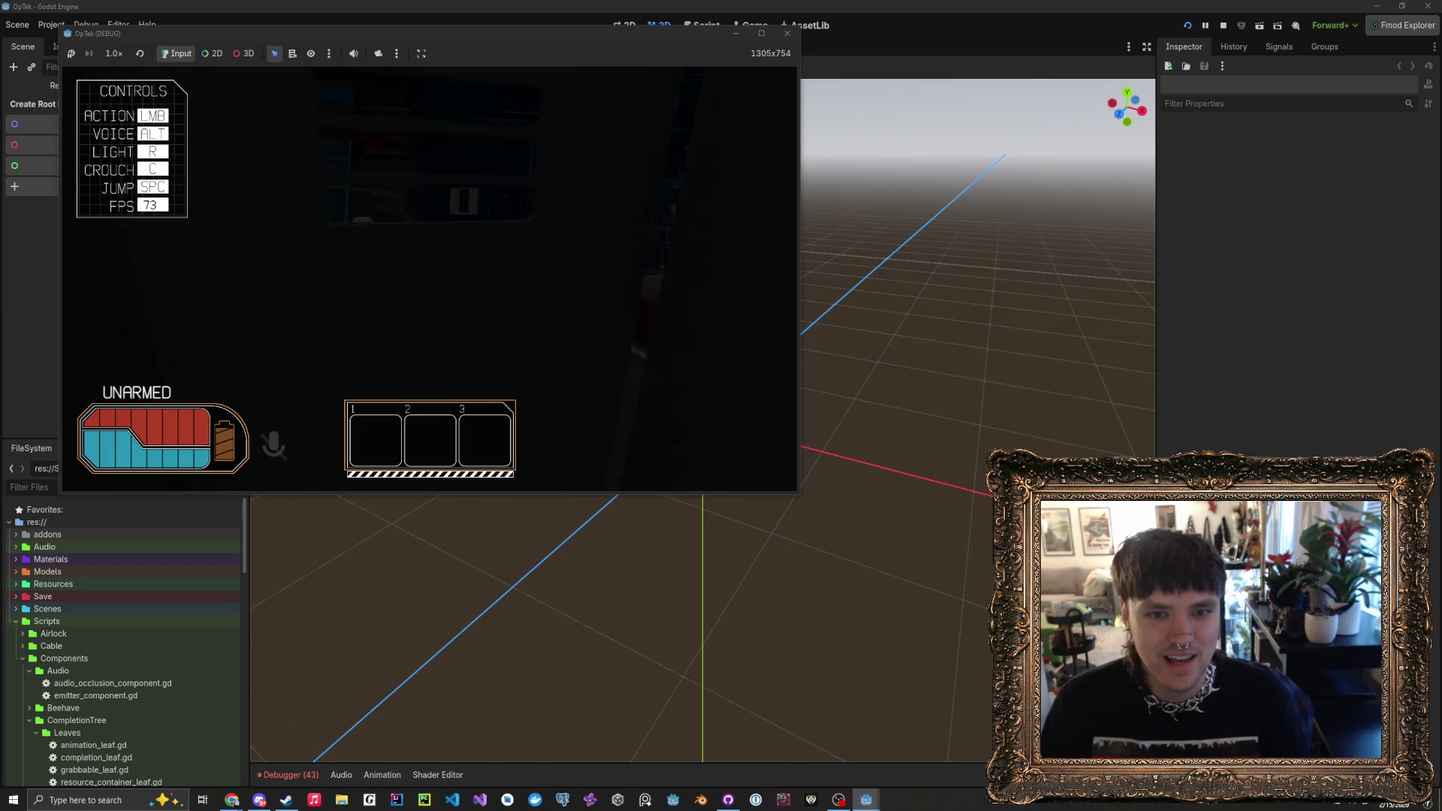
{"action": "key", "text": "r"}
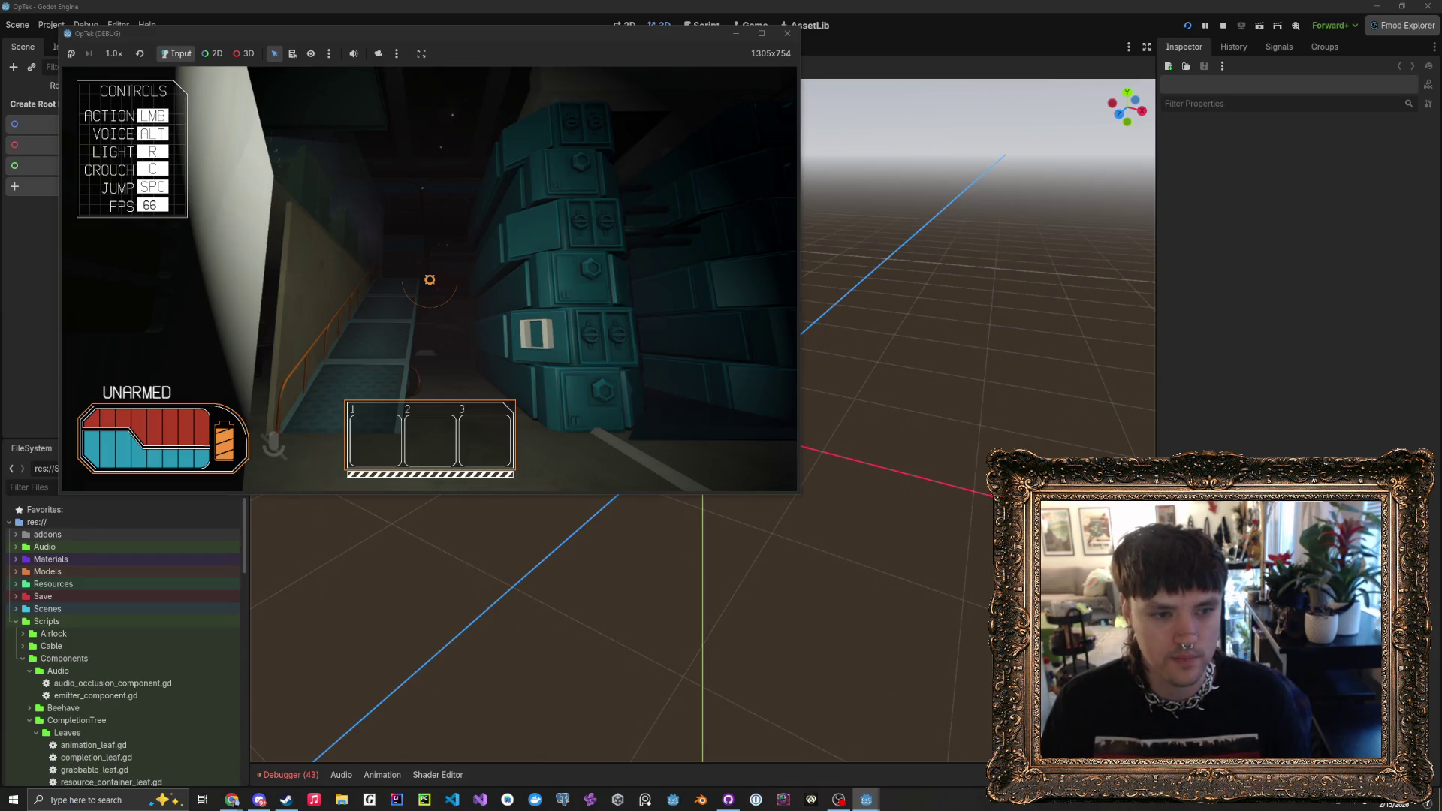
- Walk to the table room past the teal crystal machine and orange desk, then pause the game
{"action": "key", "text": "w"}
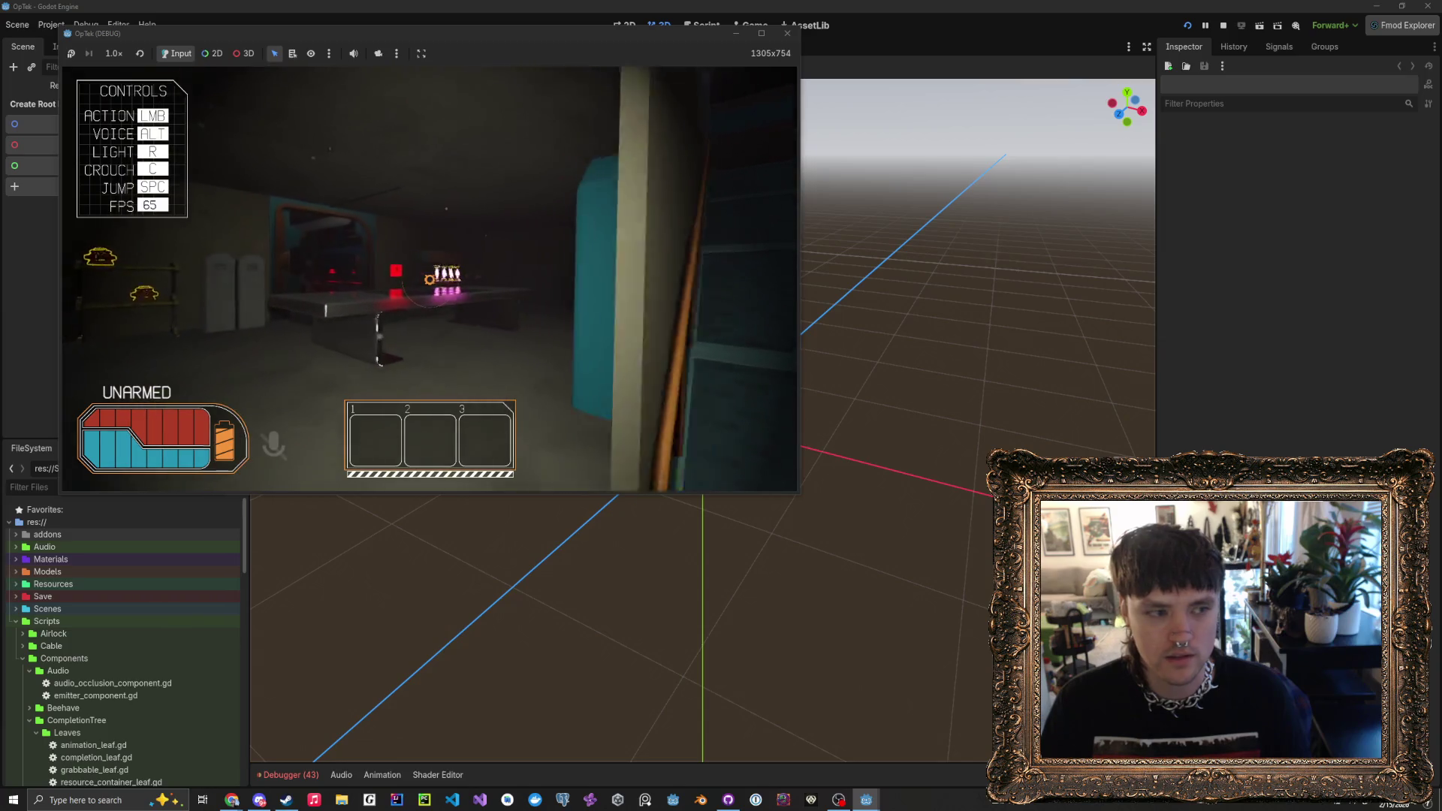
{"action": "key", "text": "w"}
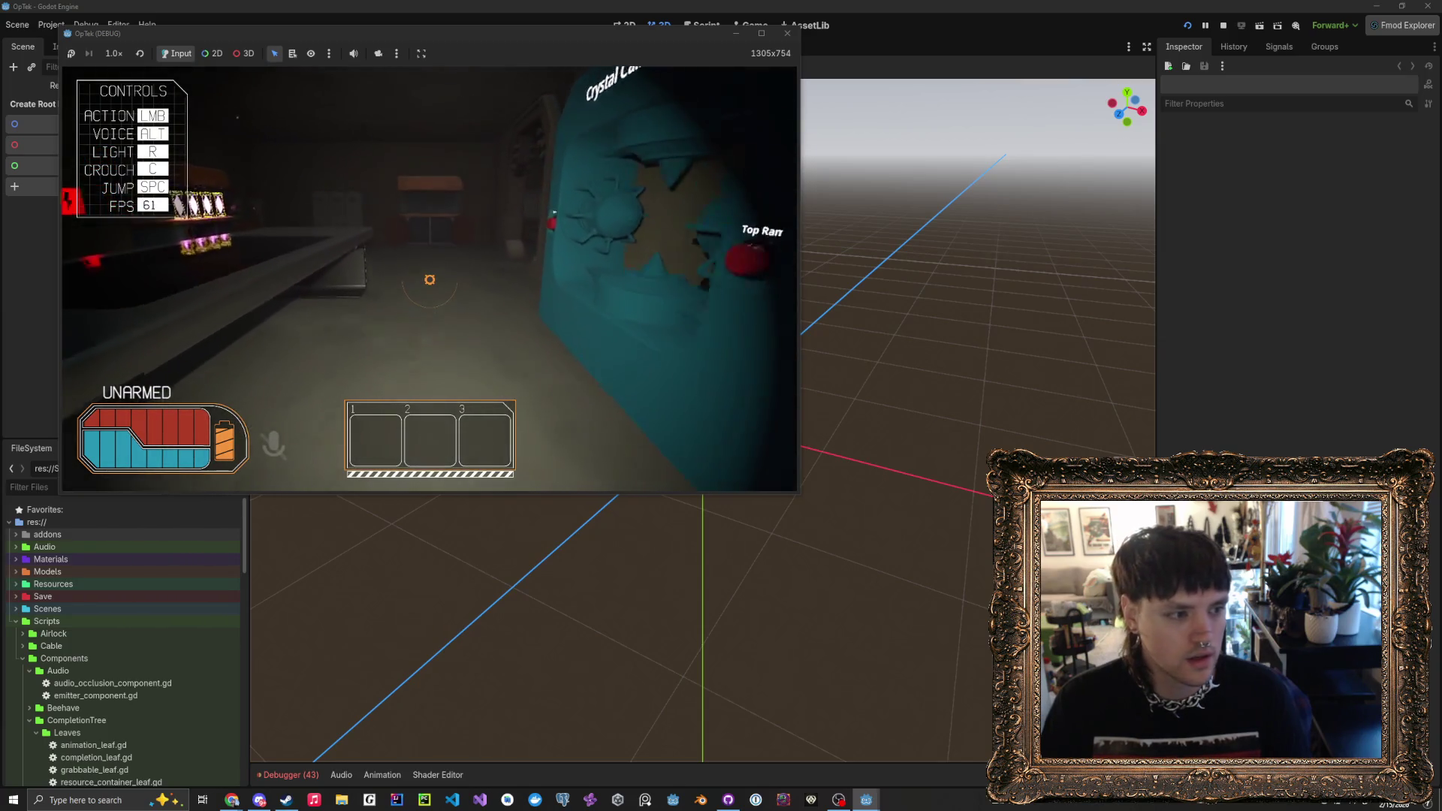
{"action": "key", "text": "w"}
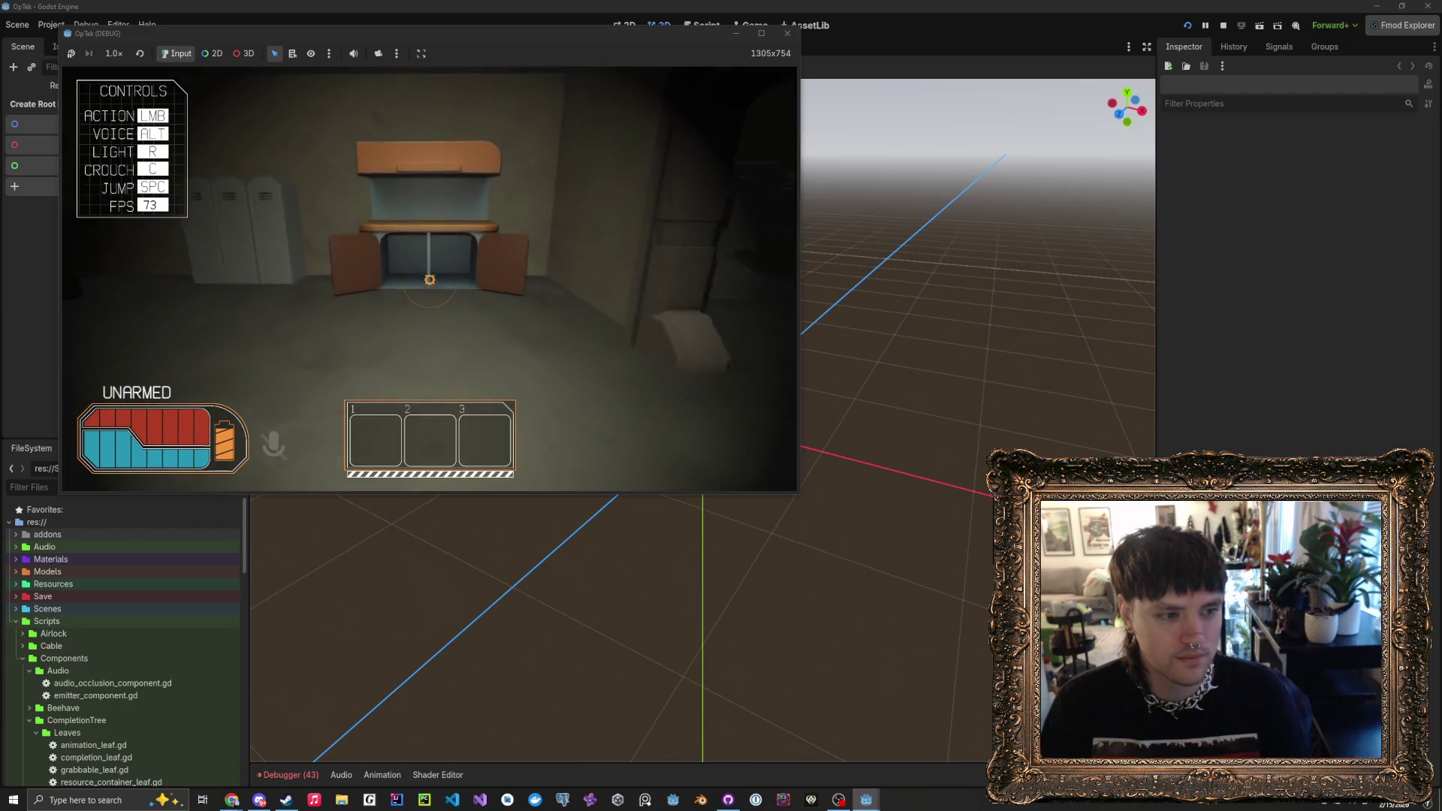
{"action": "key", "text": "Escape"}
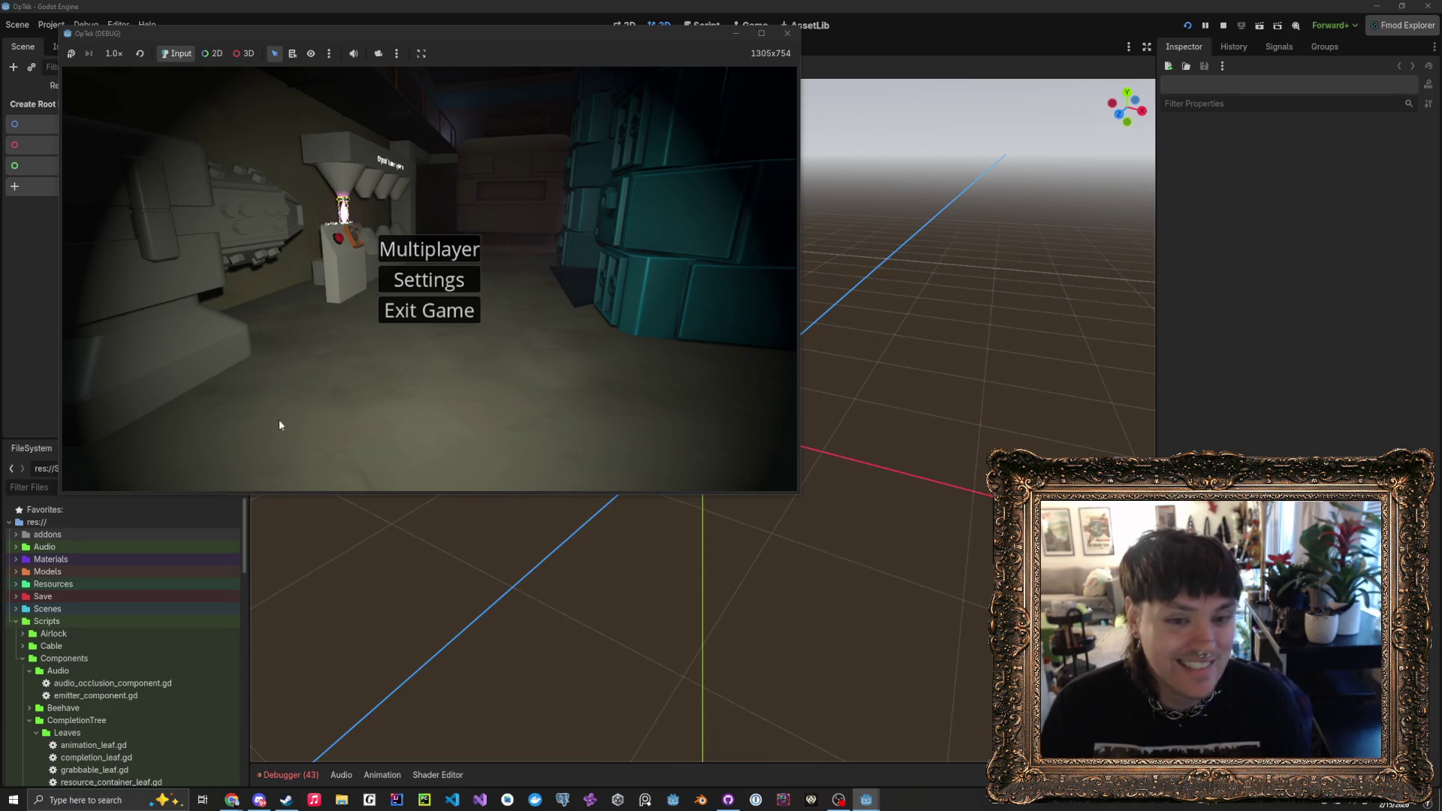
- Resume the game, then grab and release the Crystal Laser System's lens
{"action": "key", "text": "Escape"}
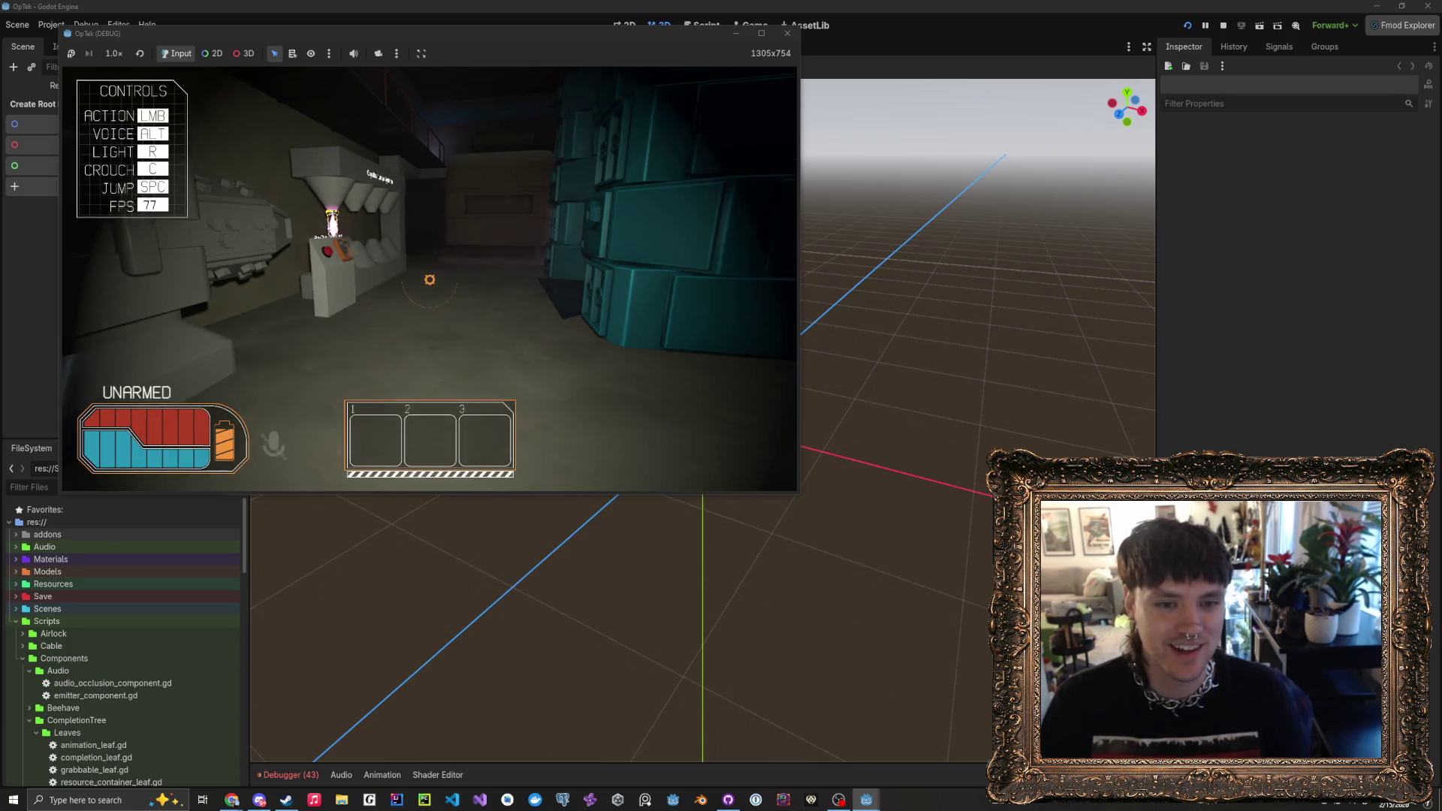
{"action": "key", "text": "w"}
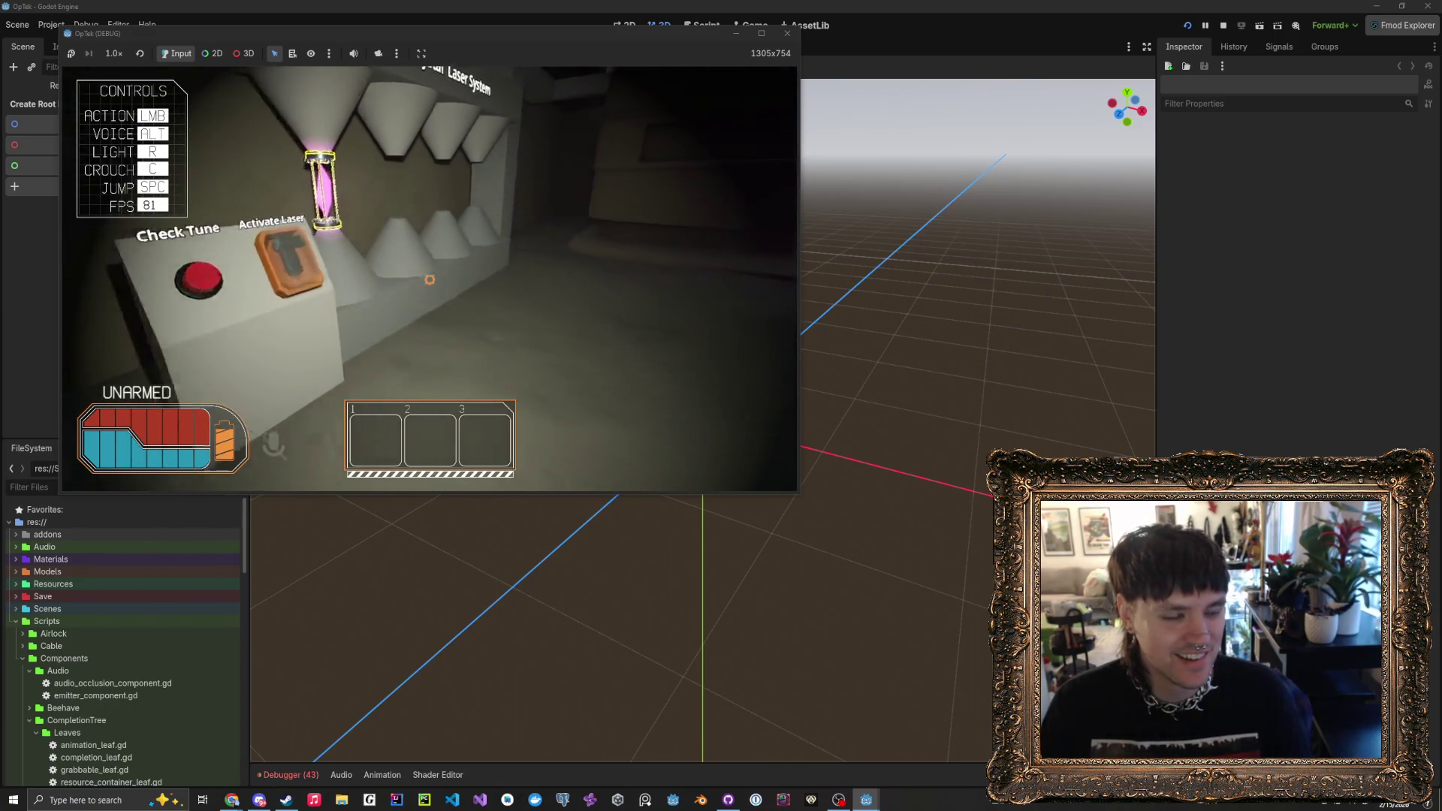
{"action": "left_click", "coordinate": [429, 286]}
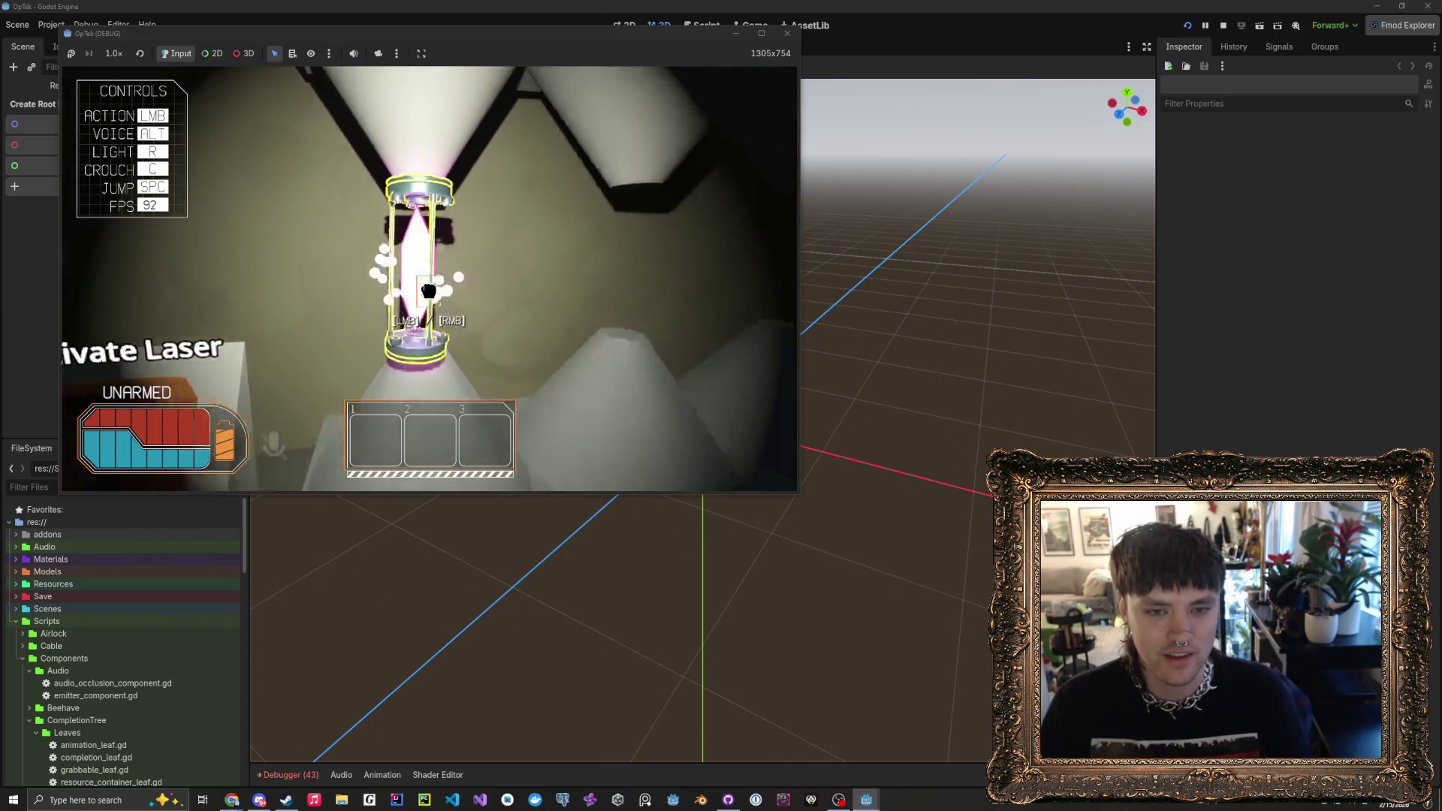
{"action": "left_click", "coordinate": [429, 290]}
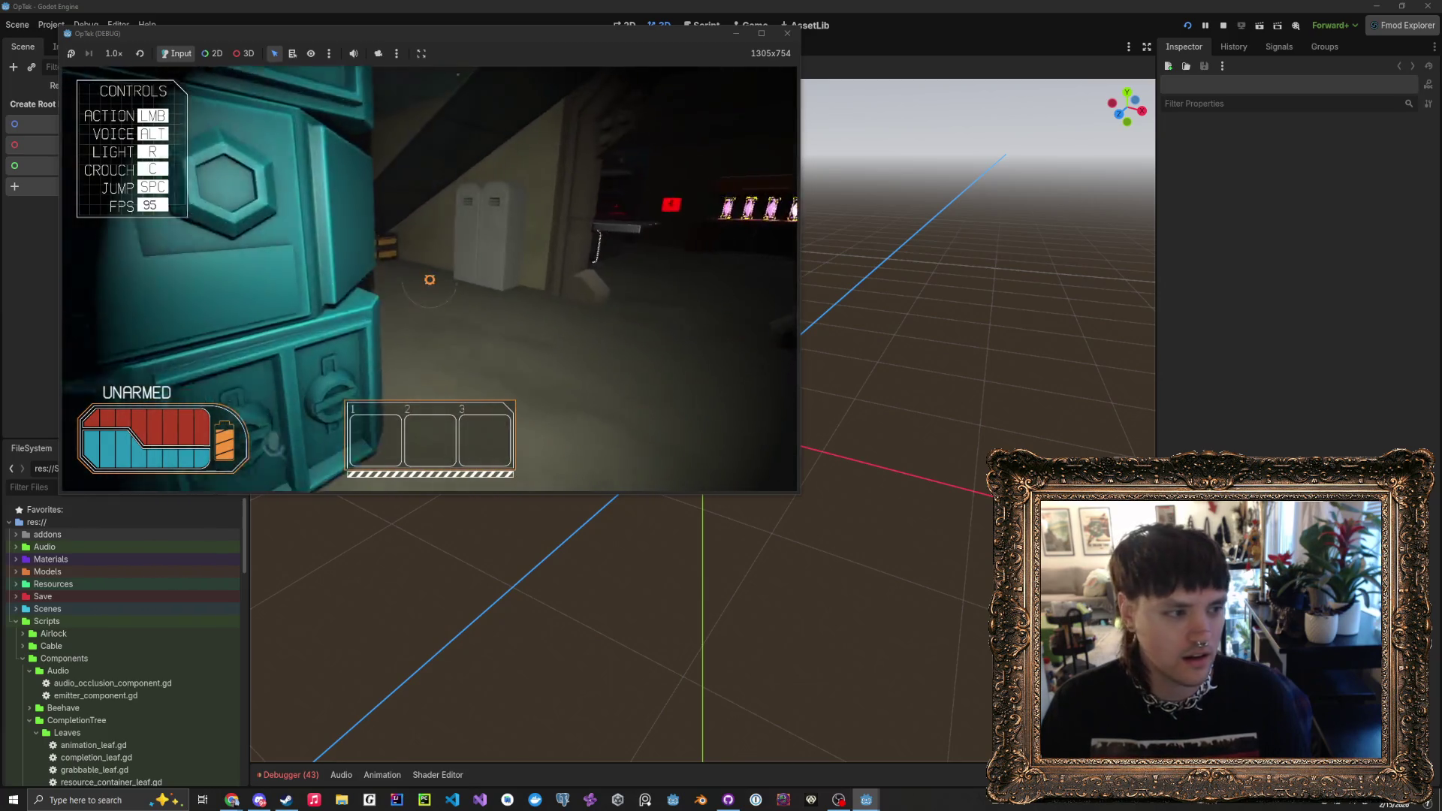
- Walk through the dim corridor past the Plasma Dispenser crates to the teal drawer cabinets
{"action": "key", "text": "w"}
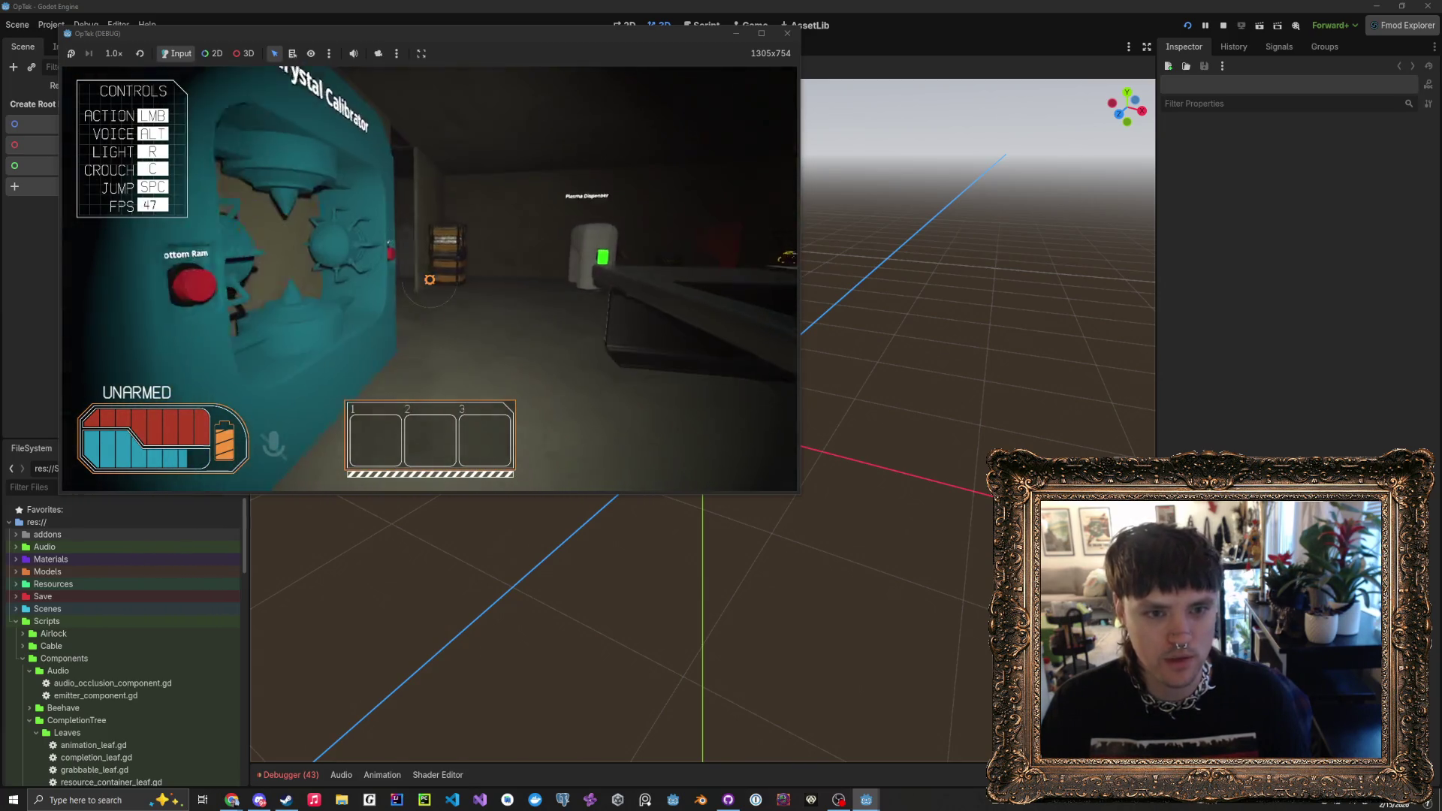
{"action": "key", "text": "w"}
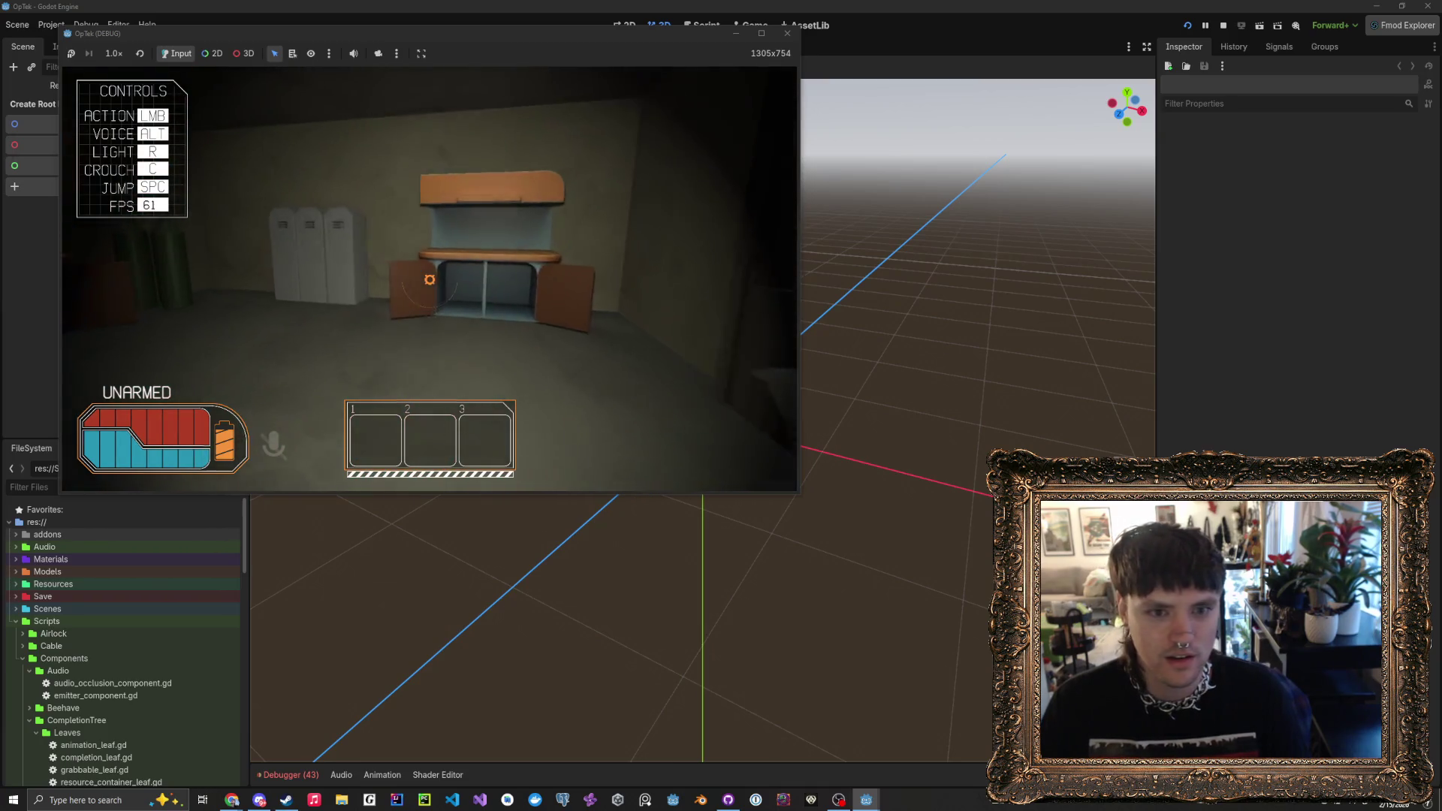
{"action": "key", "text": "w"}
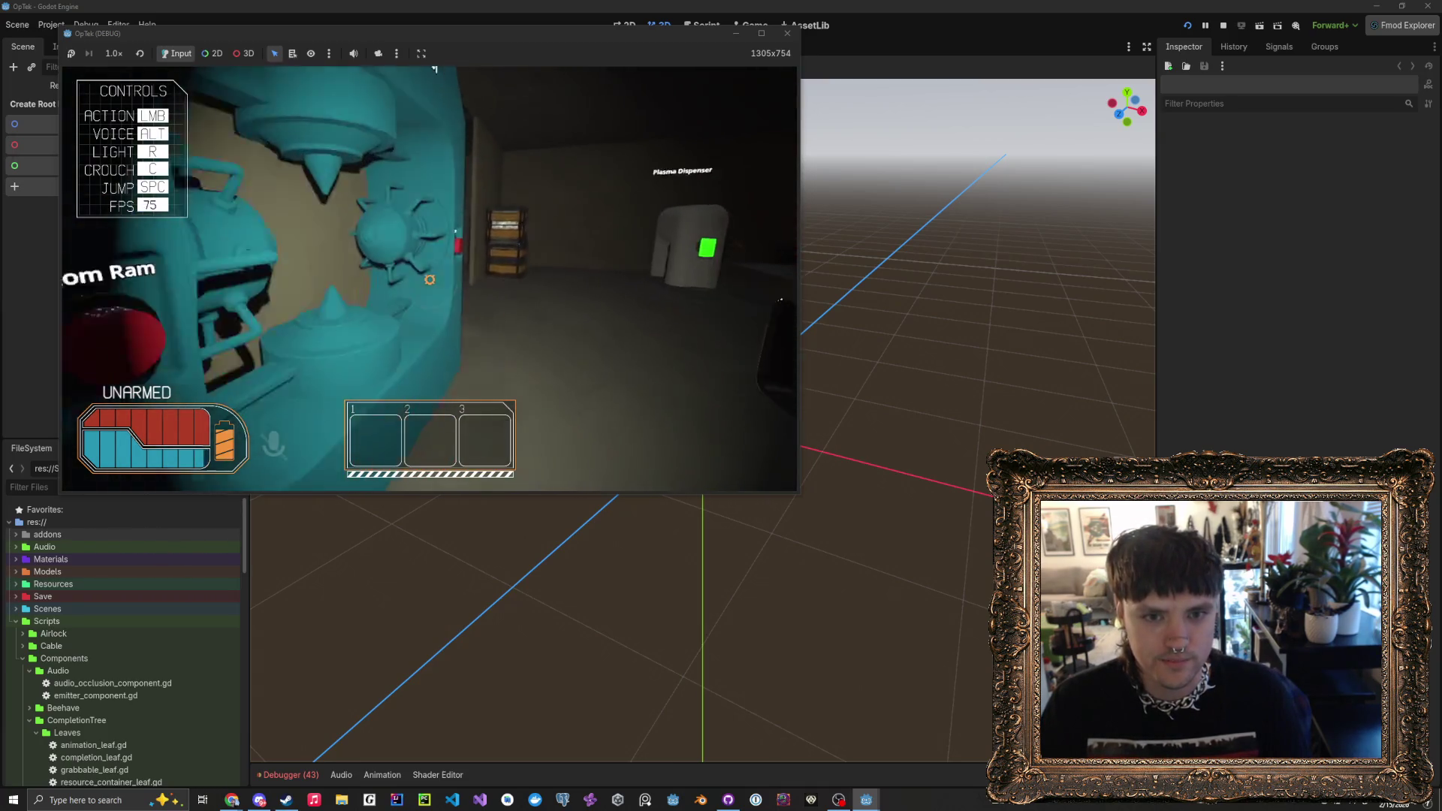
{"action": "key", "text": "w"}
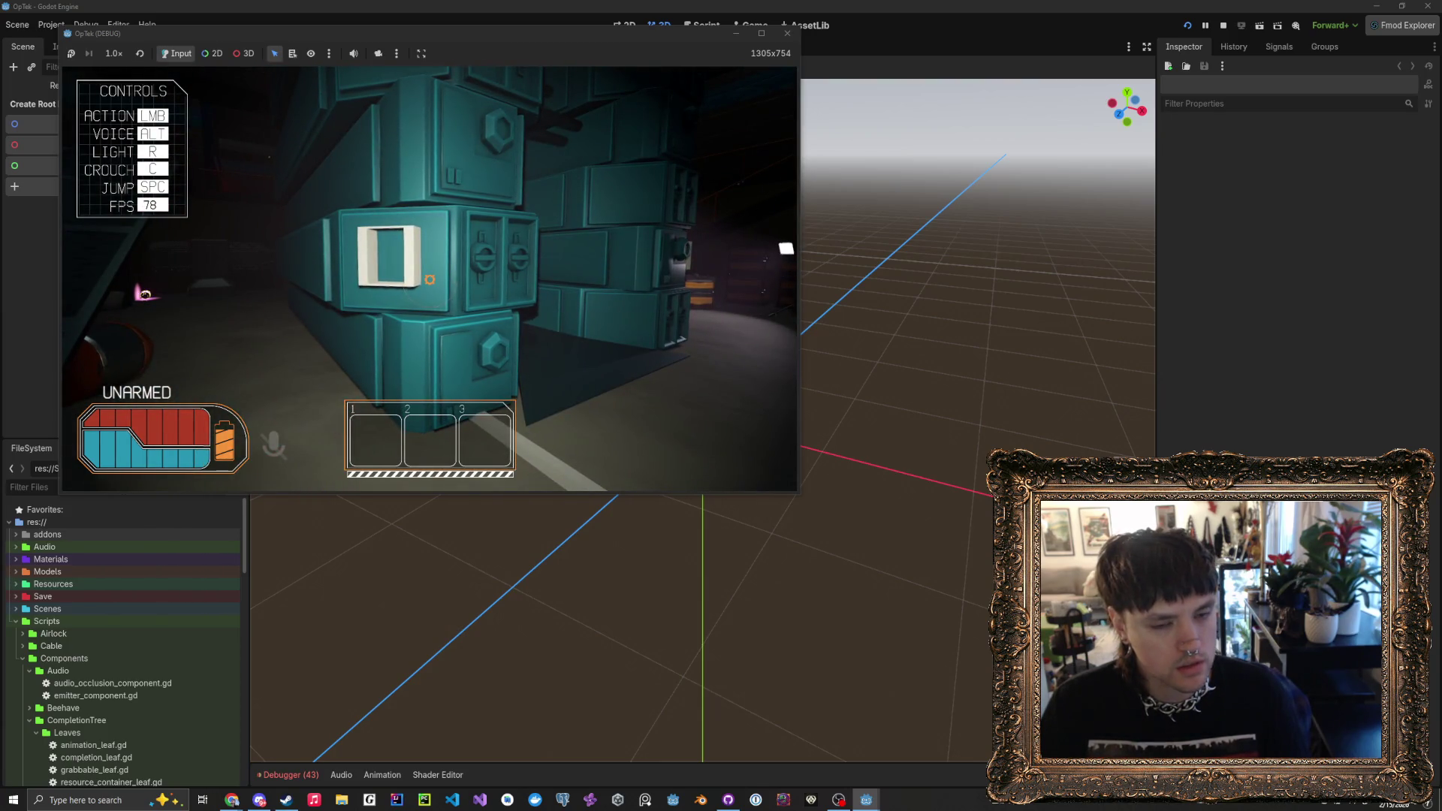
- Walk away from the teal cabinets to the white locker and climb inside to hide
{"action": "key", "text": "w"}
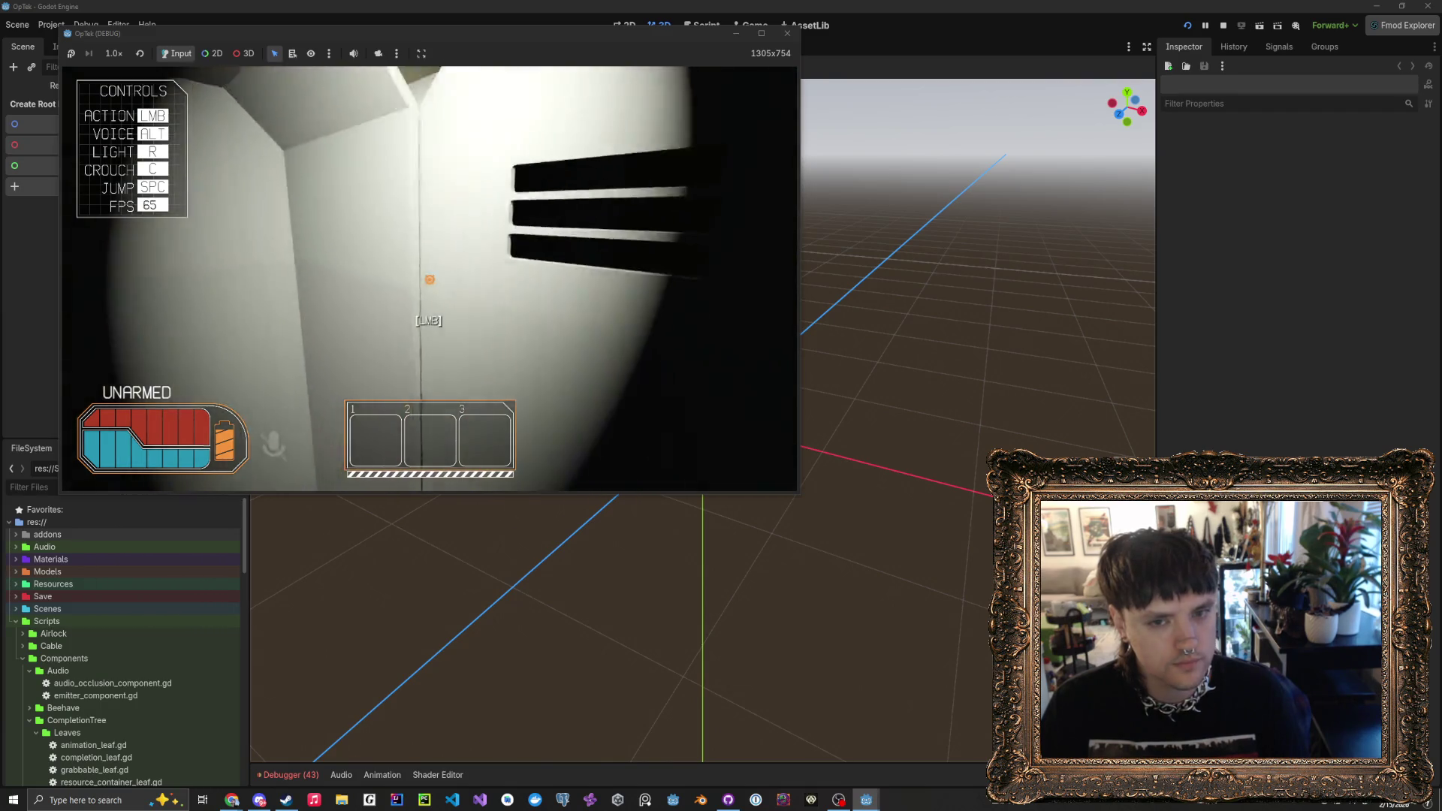
{"action": "key", "text": "w"}
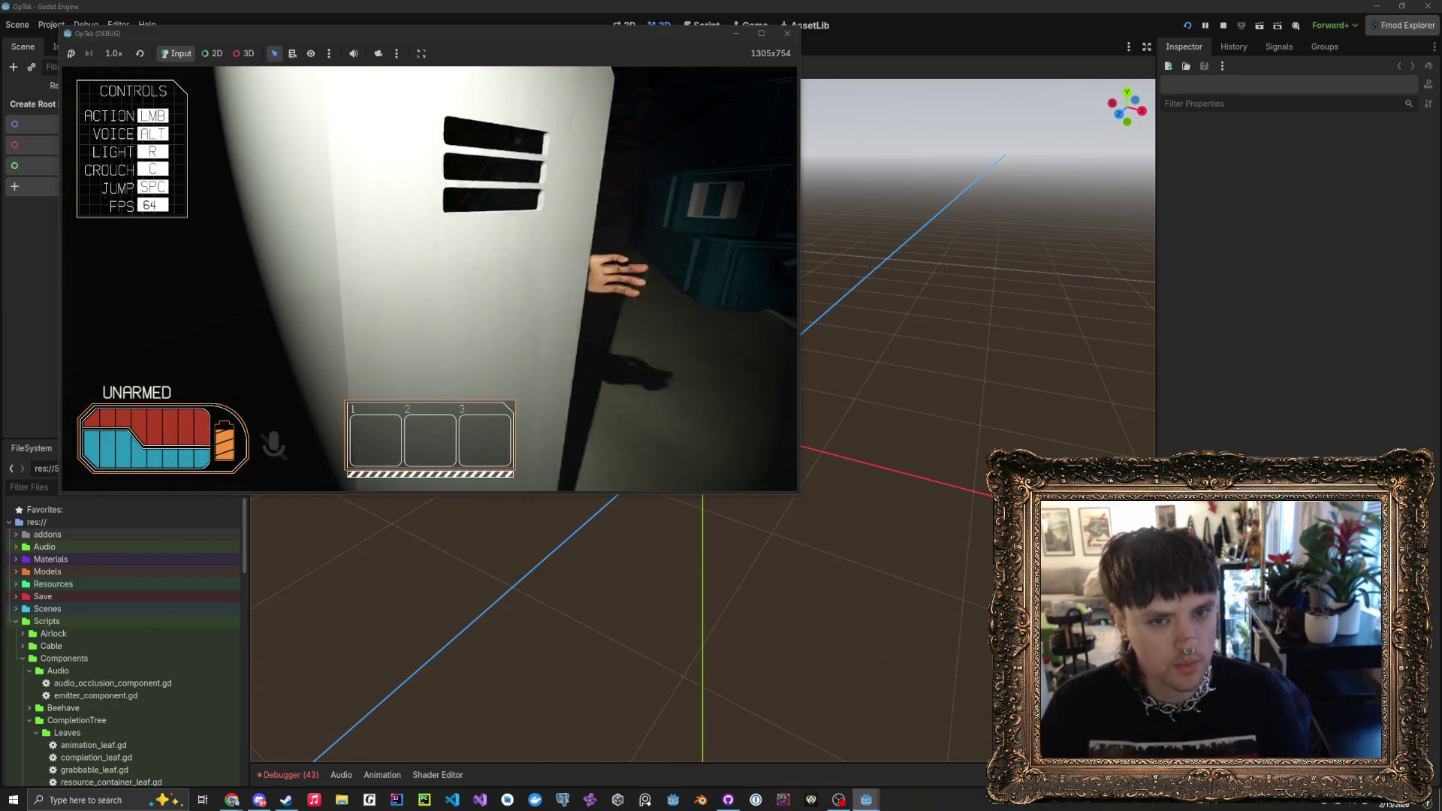
{"action": "left_click", "coordinate": [429, 279]}
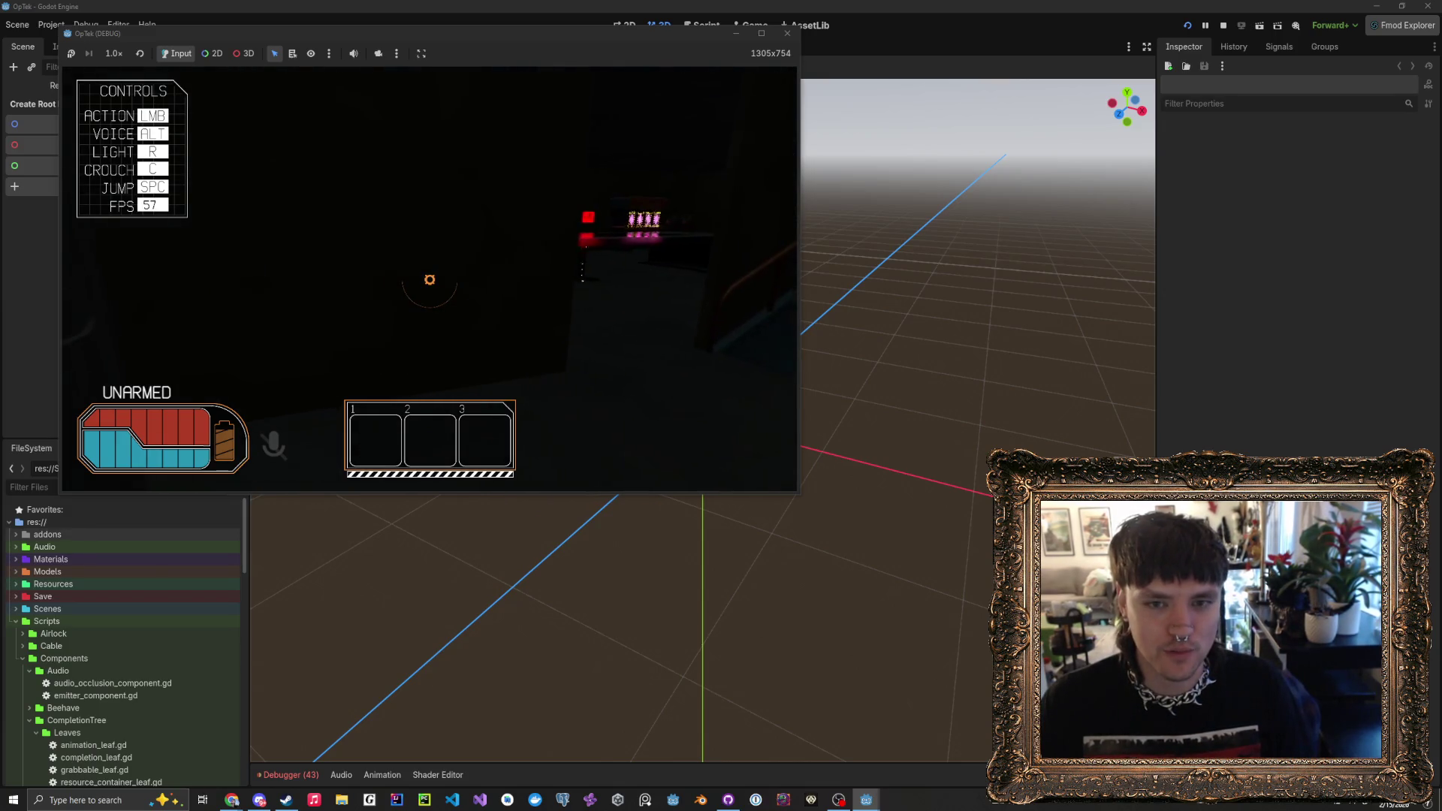
- Switch on the light with R and raise the handheld red map monitor
{"action": "key", "text": "r"}
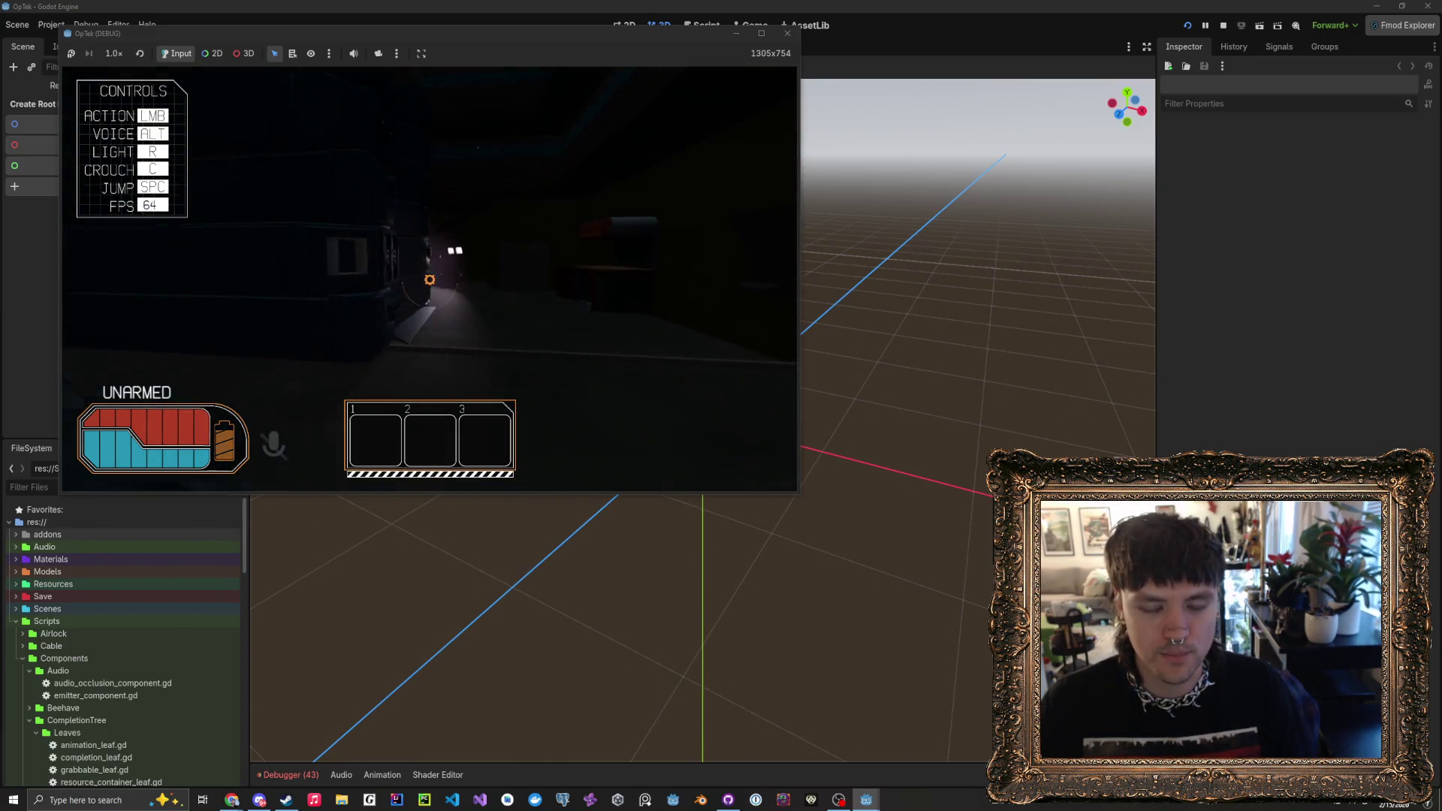
{"action": "left_click", "coordinate": [430, 279]}
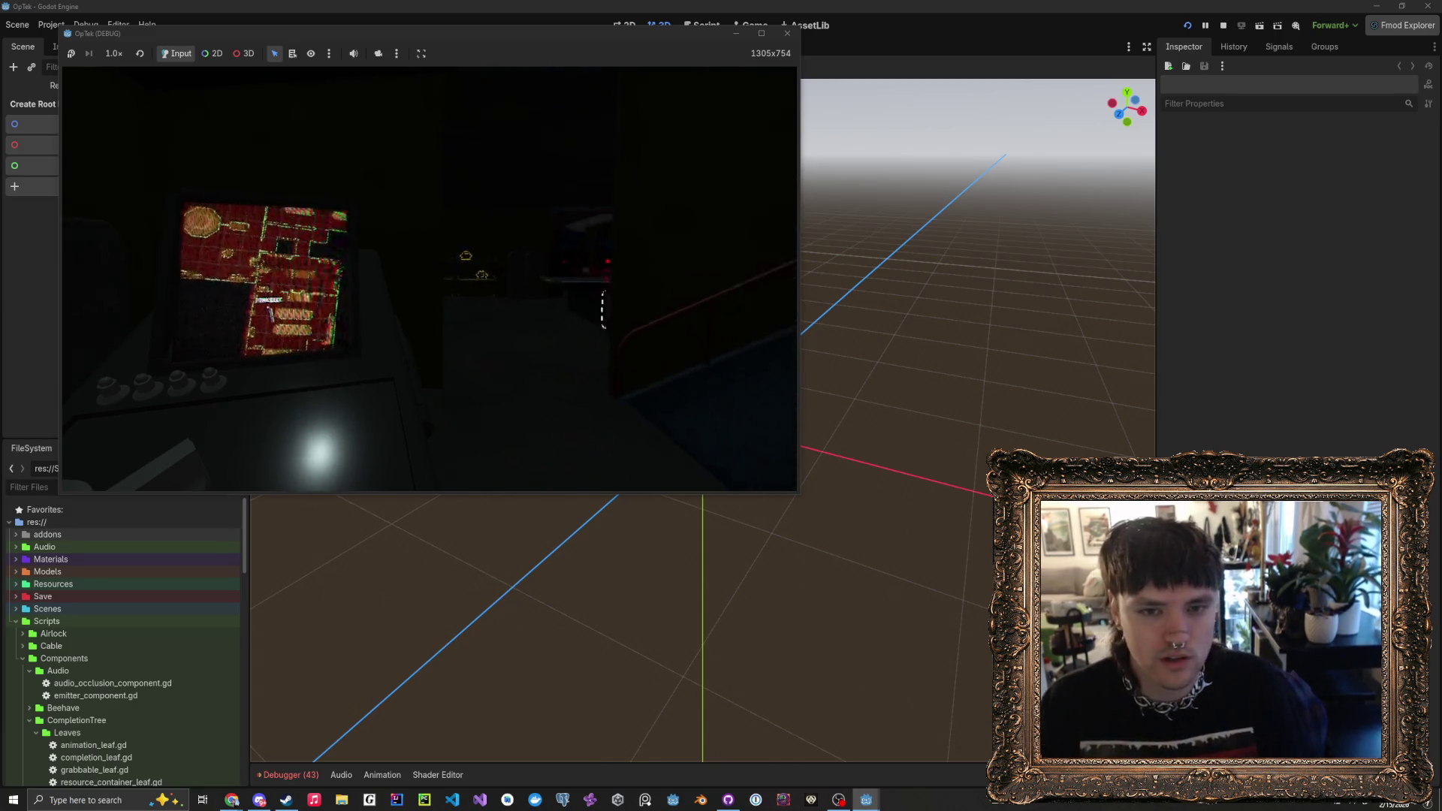
- Put the map monitor away and walk down the ramp, sidestepping toward the pink light
{"action": "key", "text": "Tab"}
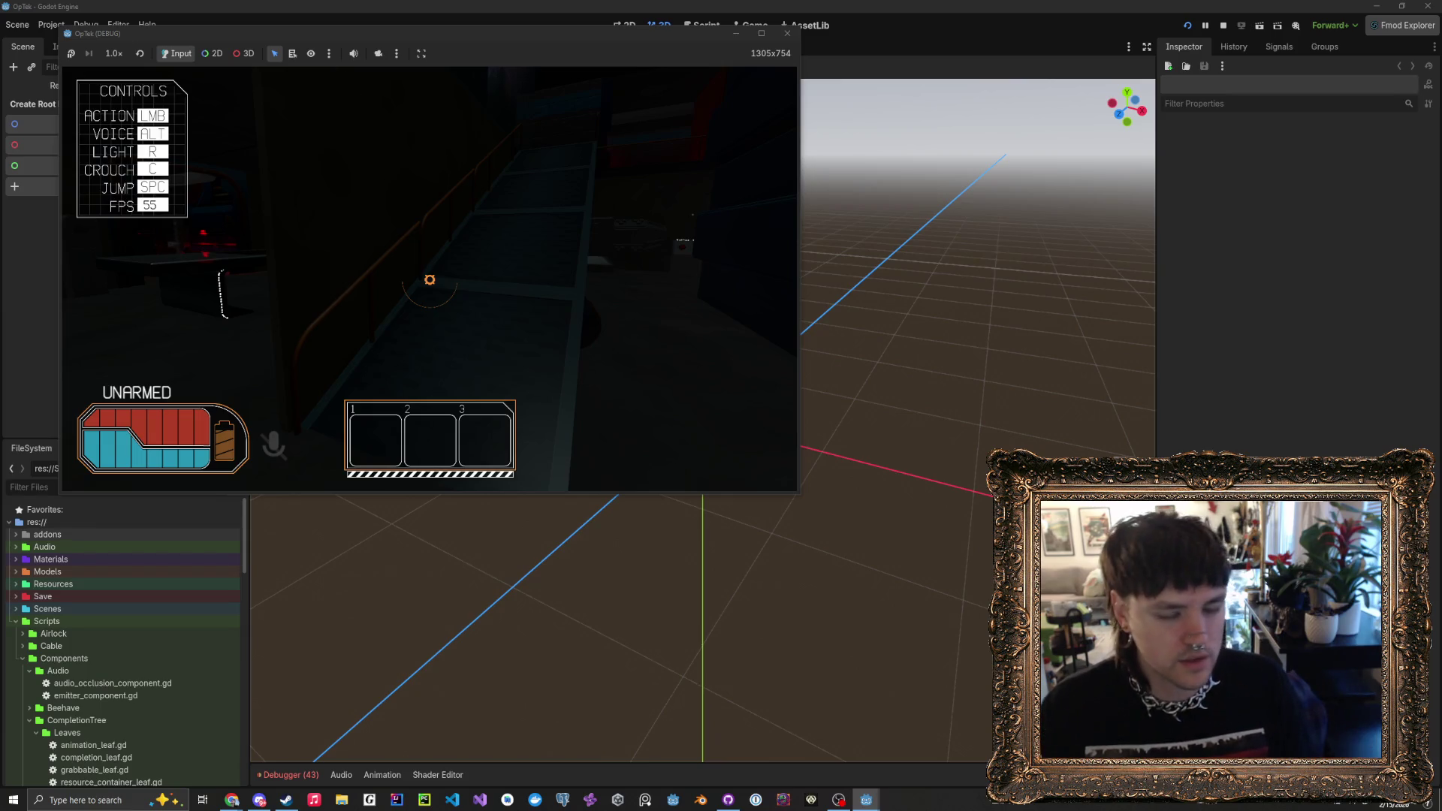
{"action": "key", "text": "w"}
{"action": "key", "text": "d"}
{"action": "key", "text": "d"}
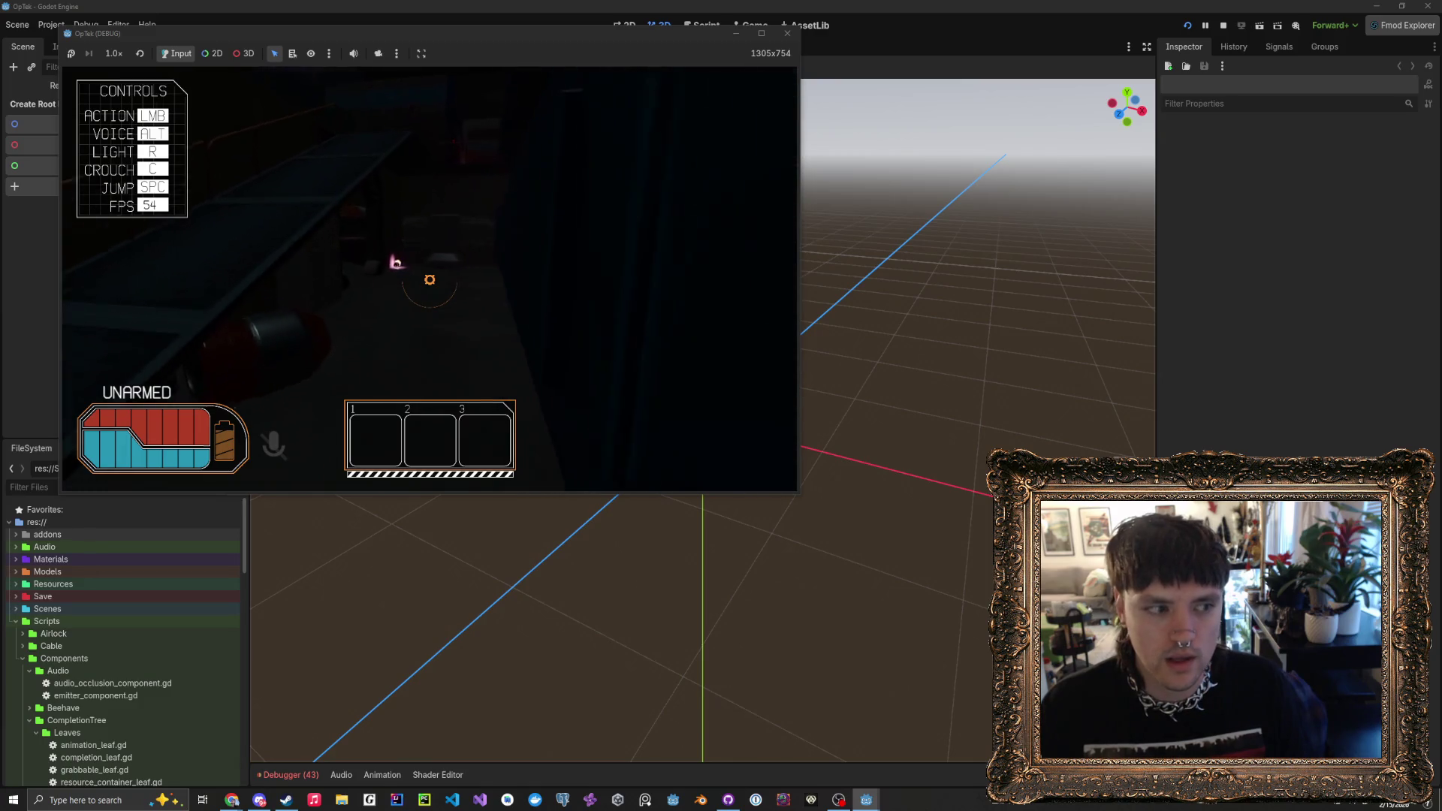
{"action": "key", "text": "d"}
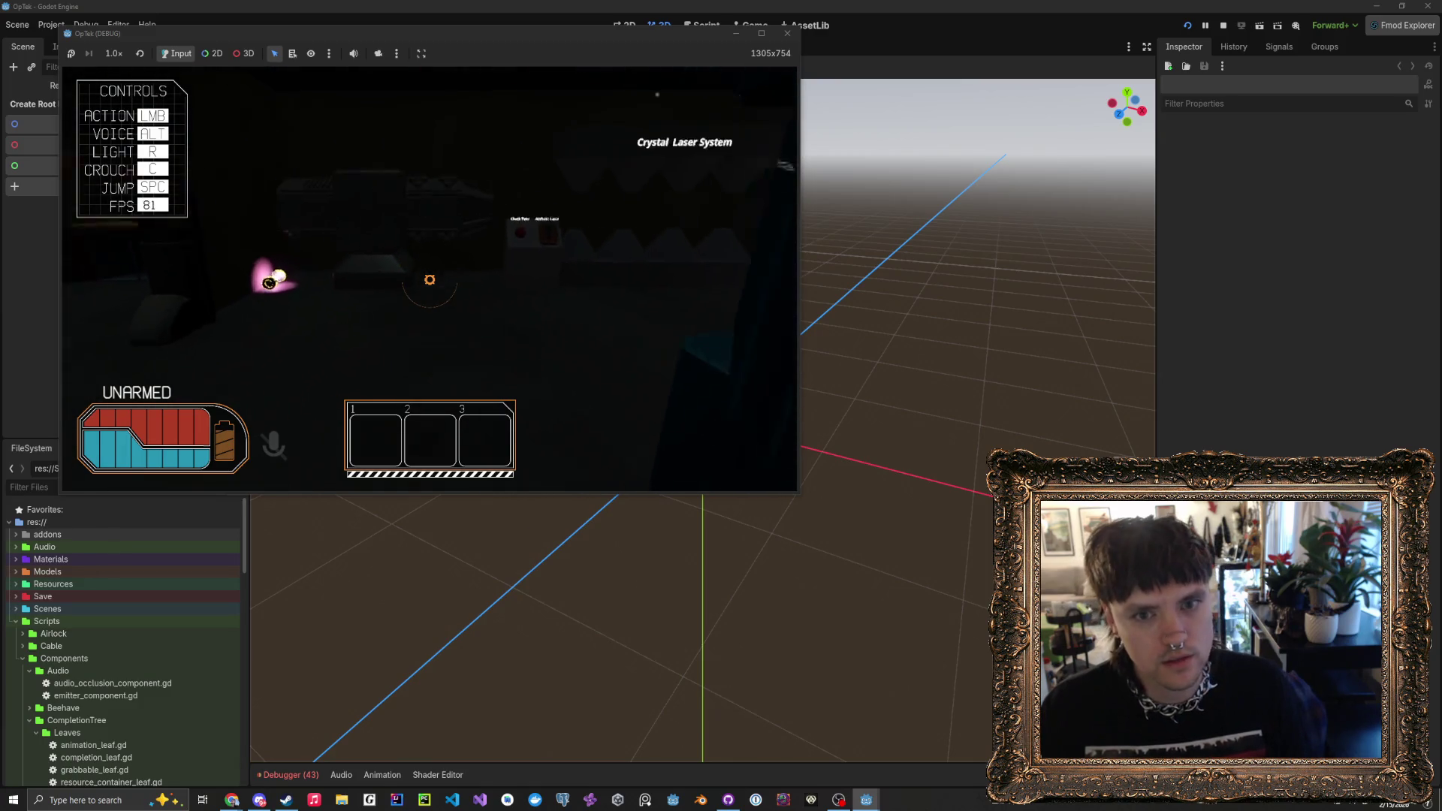
- Visit the Check Tune / Activate Laser panel and the pink figures, then run into the dark room
{"action": "key", "text": "a"}
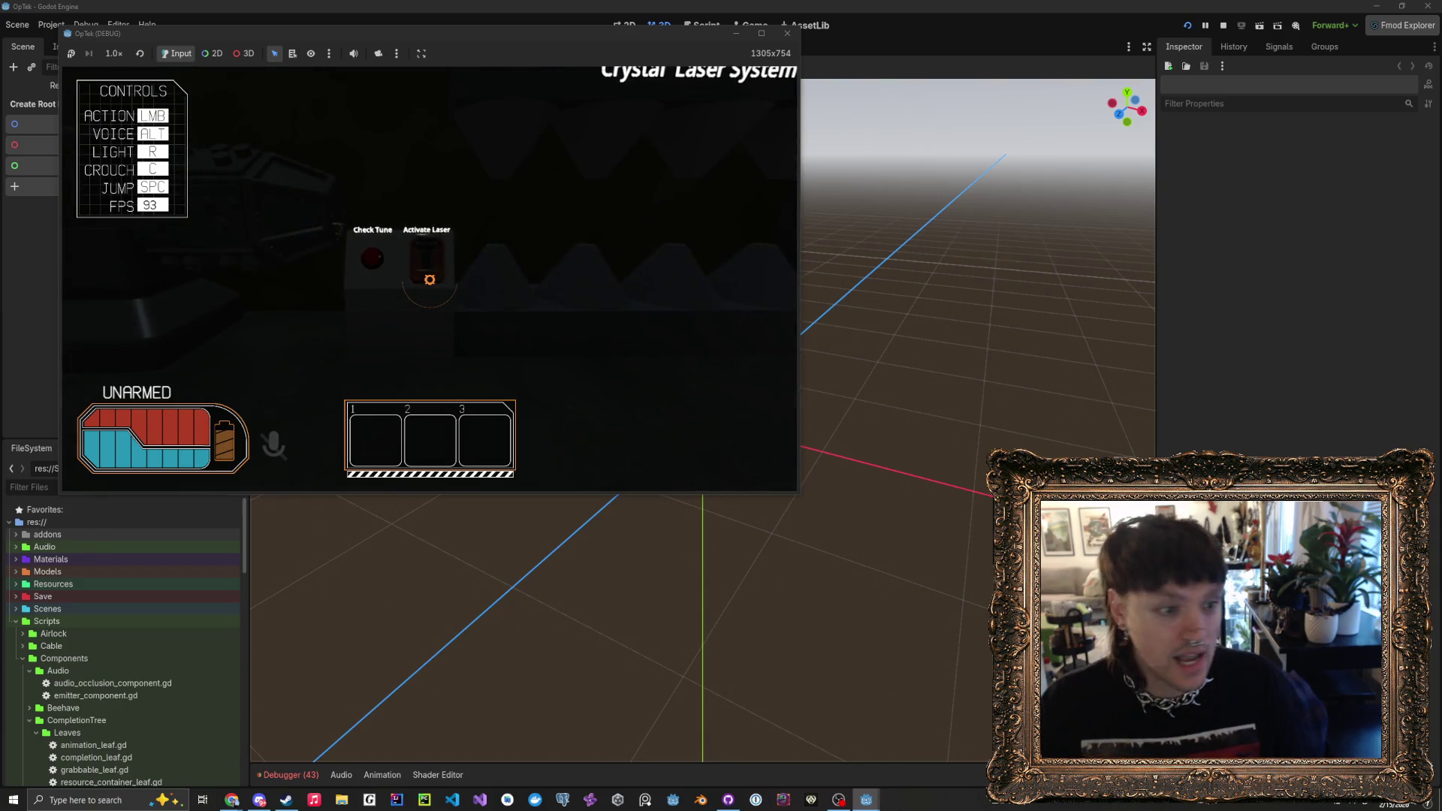
{"action": "key", "text": "a"}
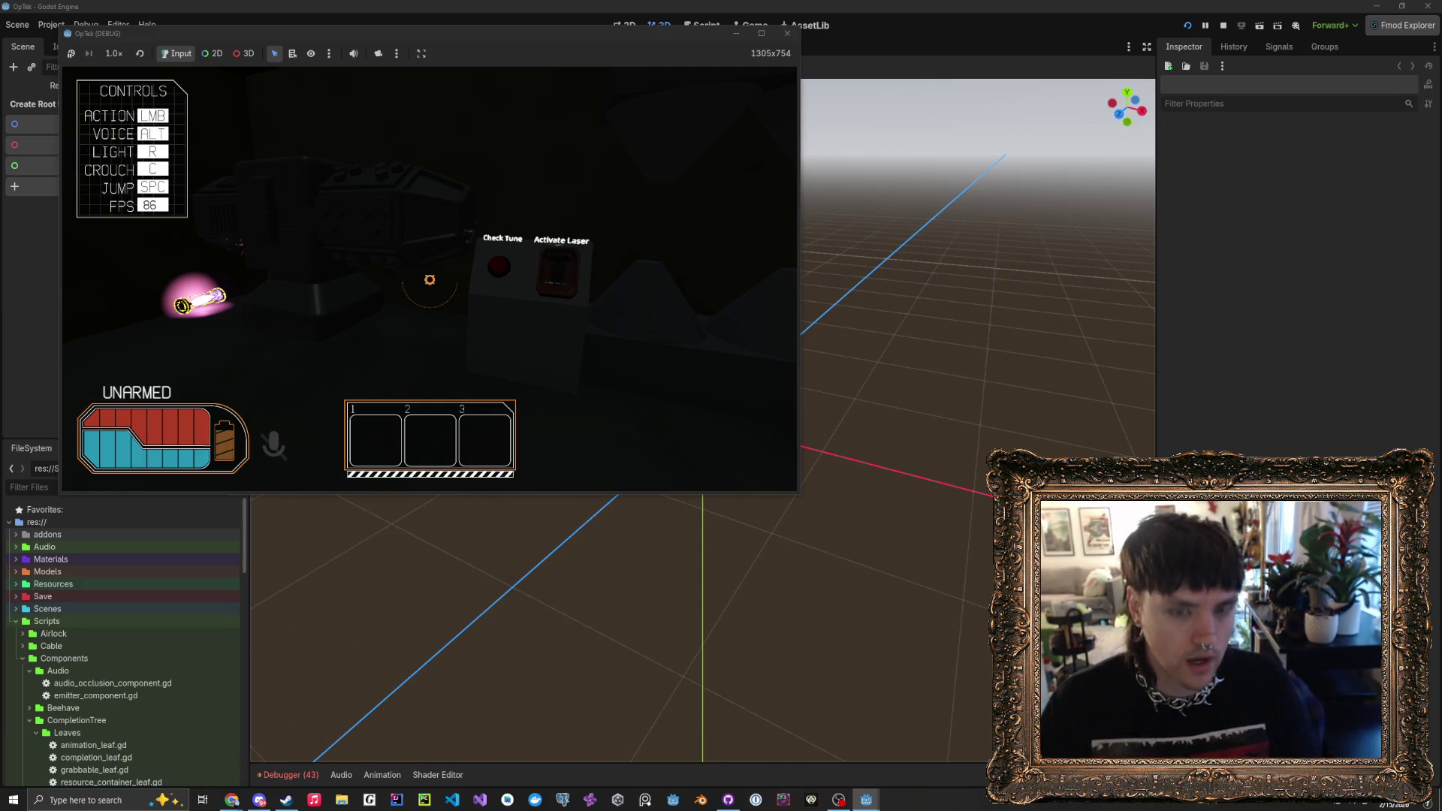
{"action": "mouse_move", "coordinate": [429, 279]}
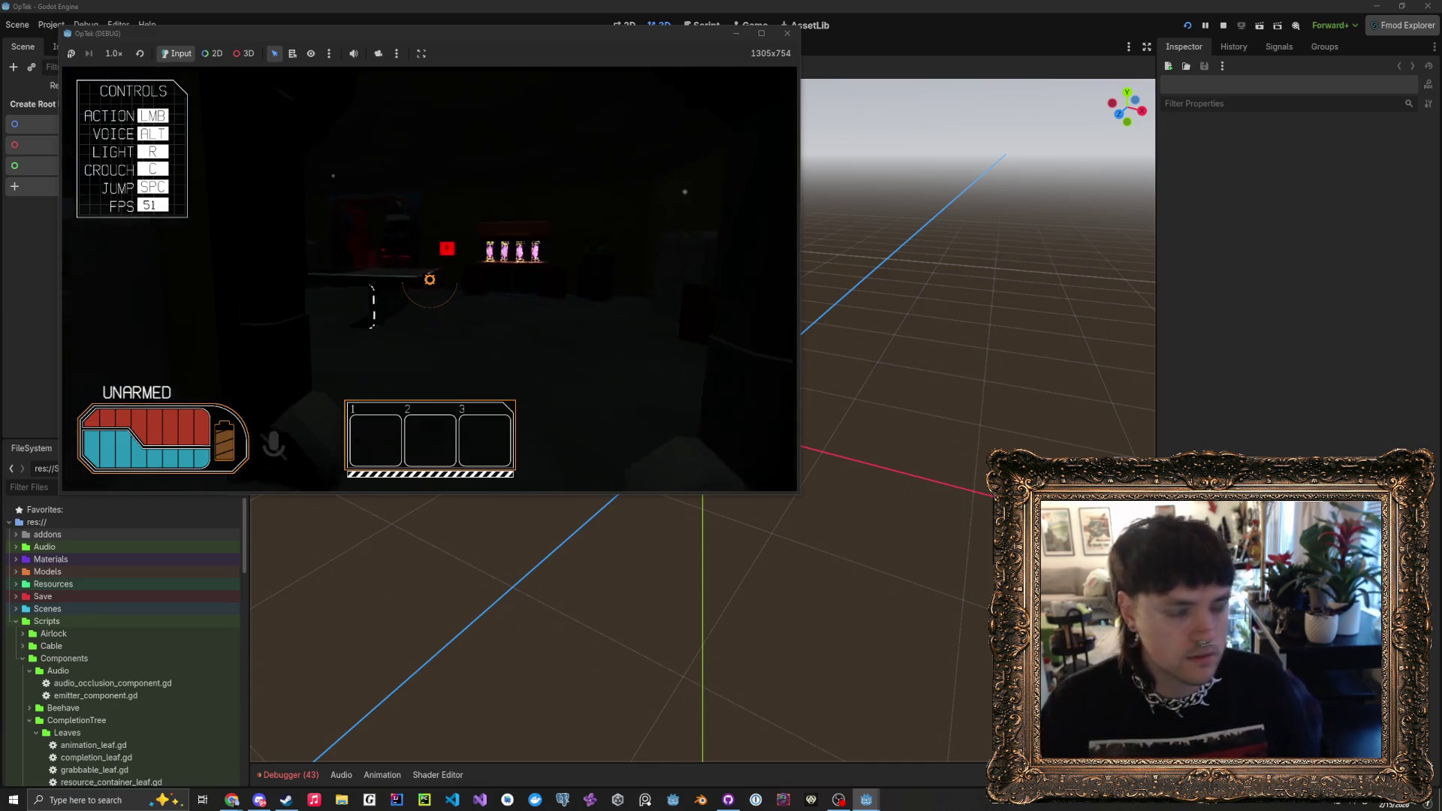
{"action": "key", "text": "w"}
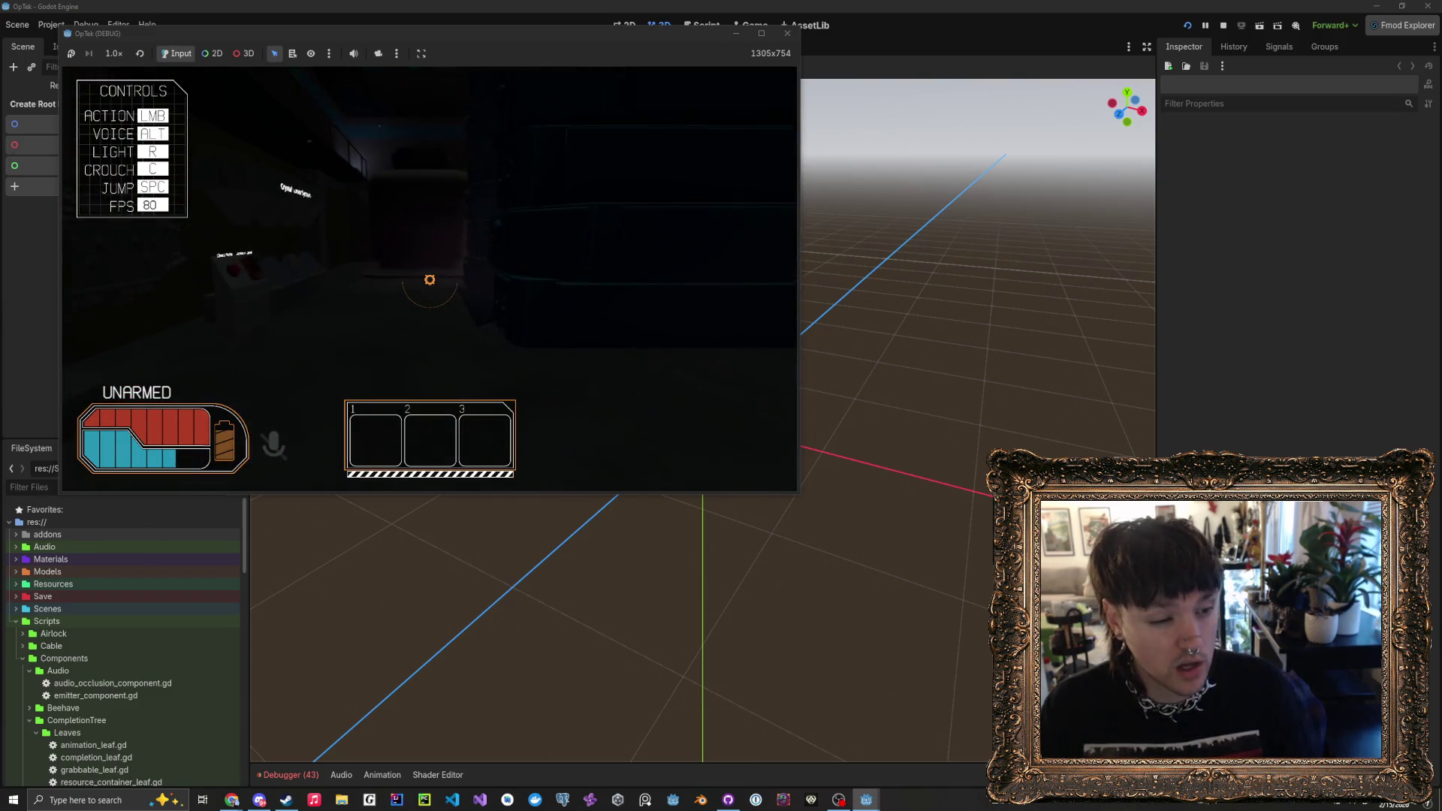
{"action": "key", "text": "shift+w"}
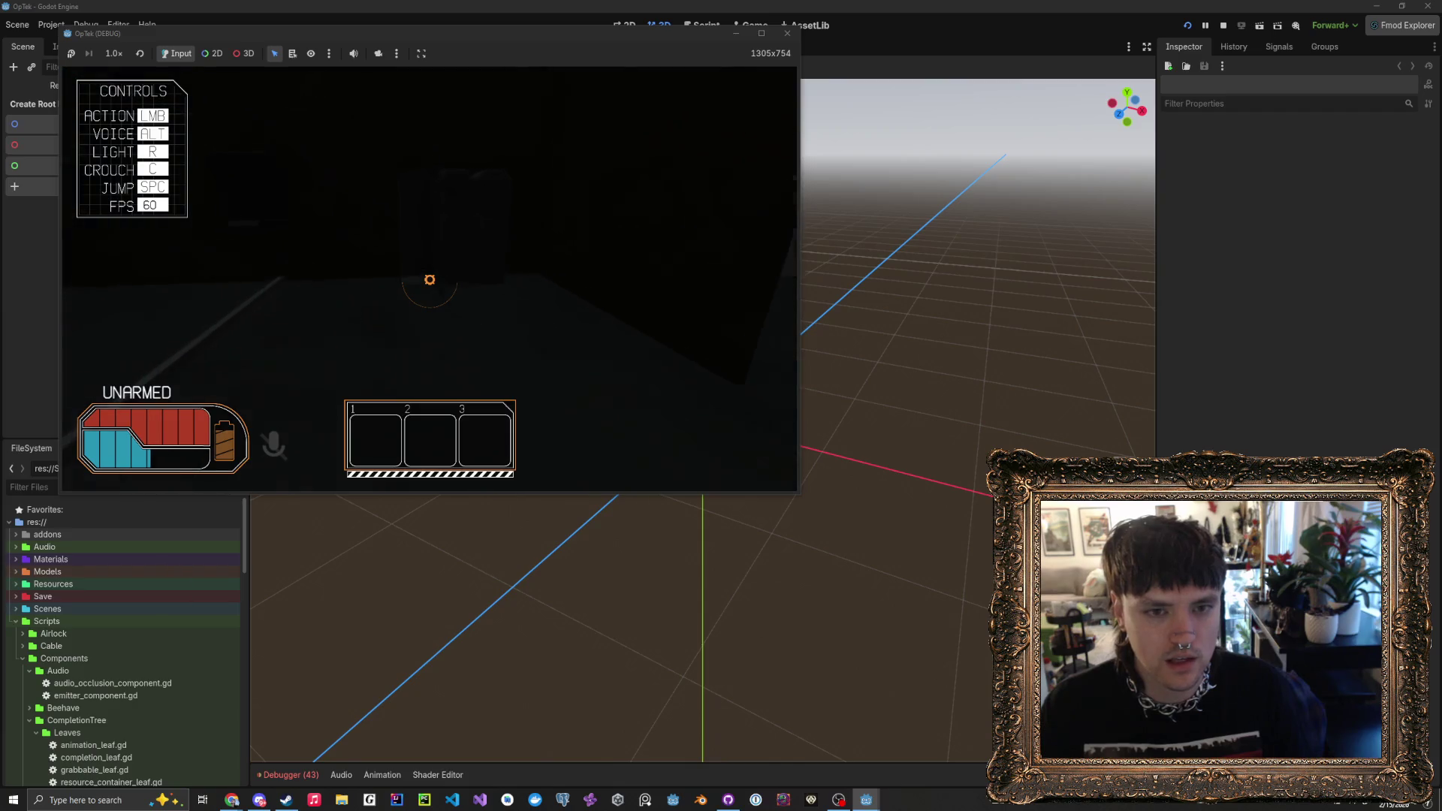
- Walk forward through the station into the lit area with boxes toward the pipes
{"action": "key", "text": "w"}
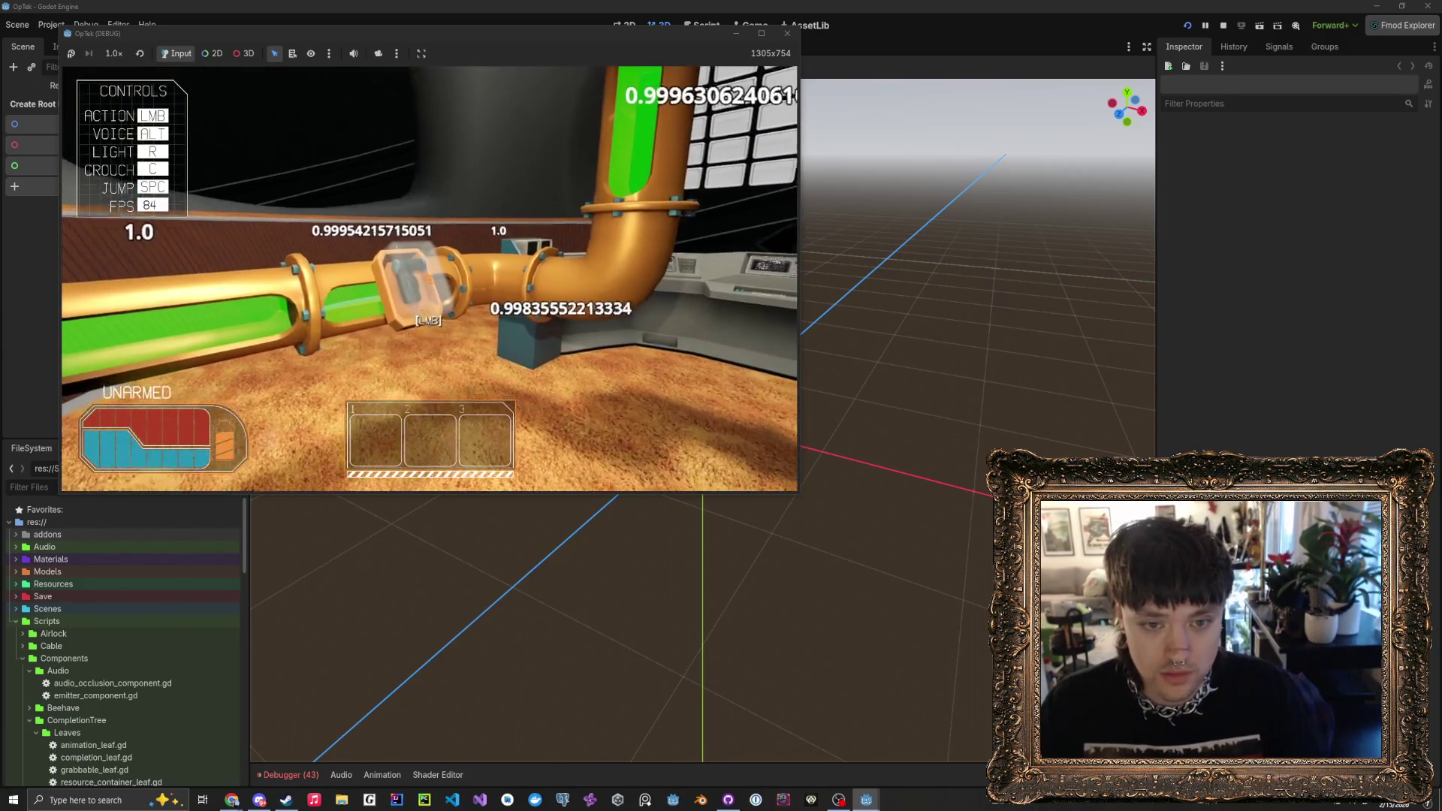
- Pause the game, check the time and date twice in the calendar, then resume
{"action": "key", "text": "Escape"}
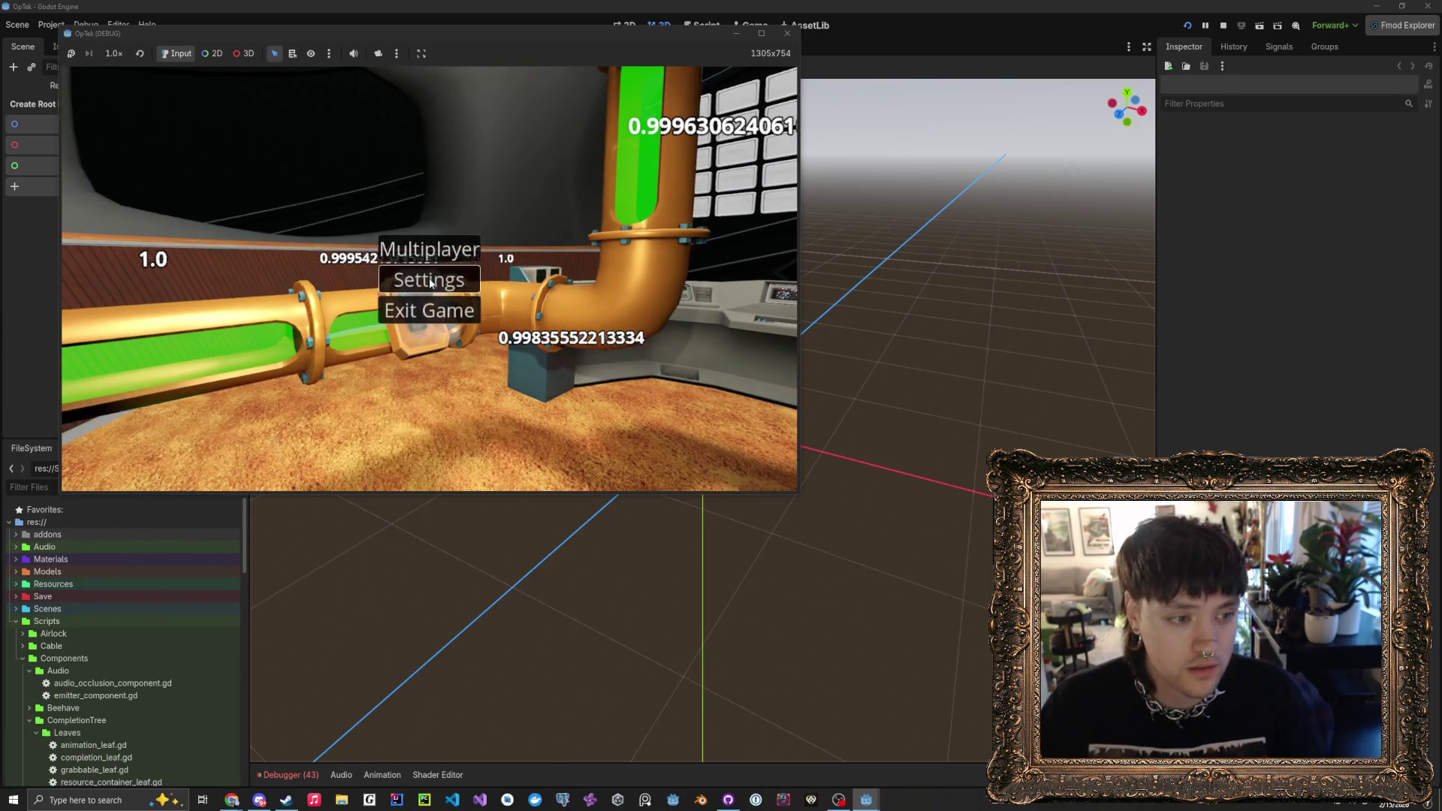
{"action": "left_click", "coordinate": [1397, 806]}
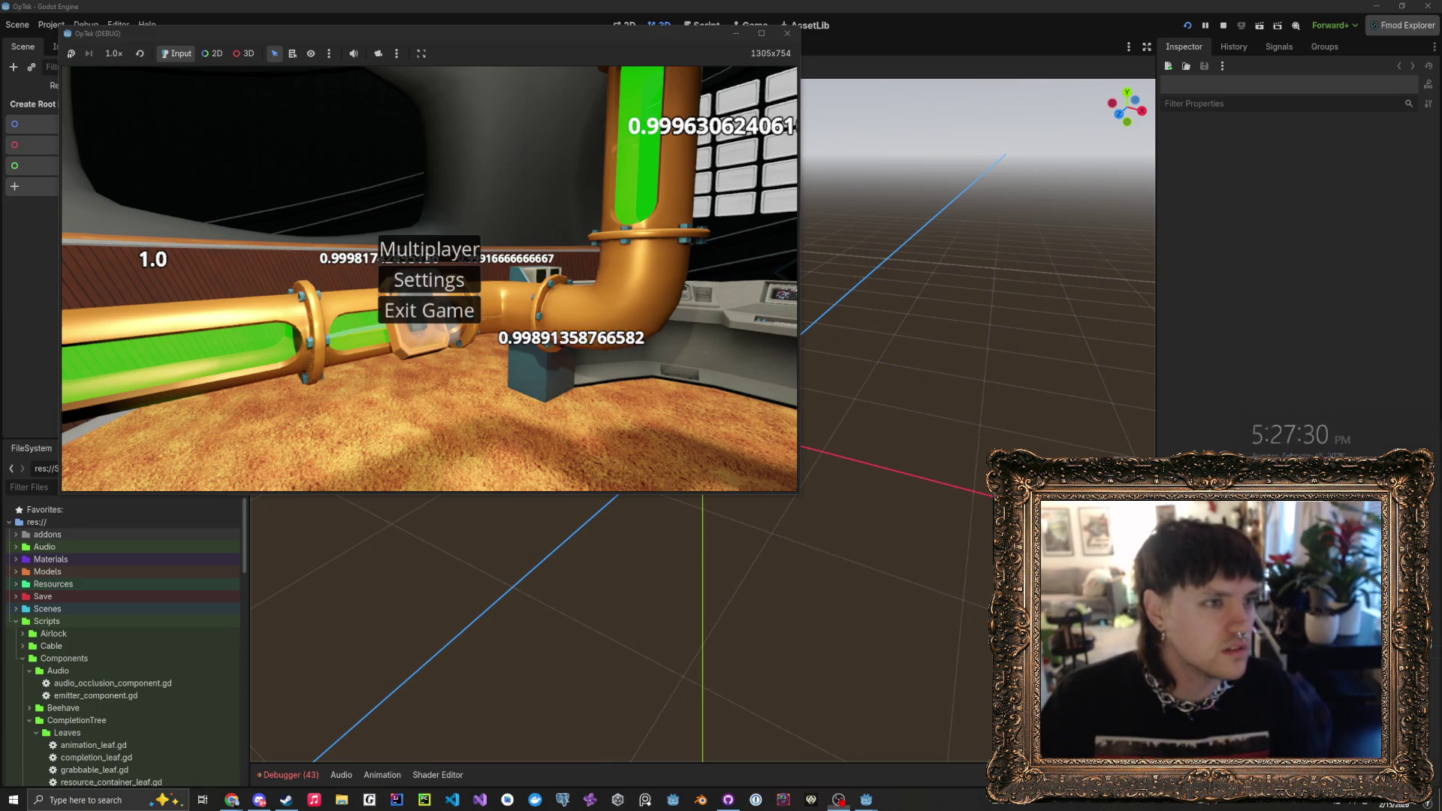
{"action": "left_click", "coordinate": [779, 276]}
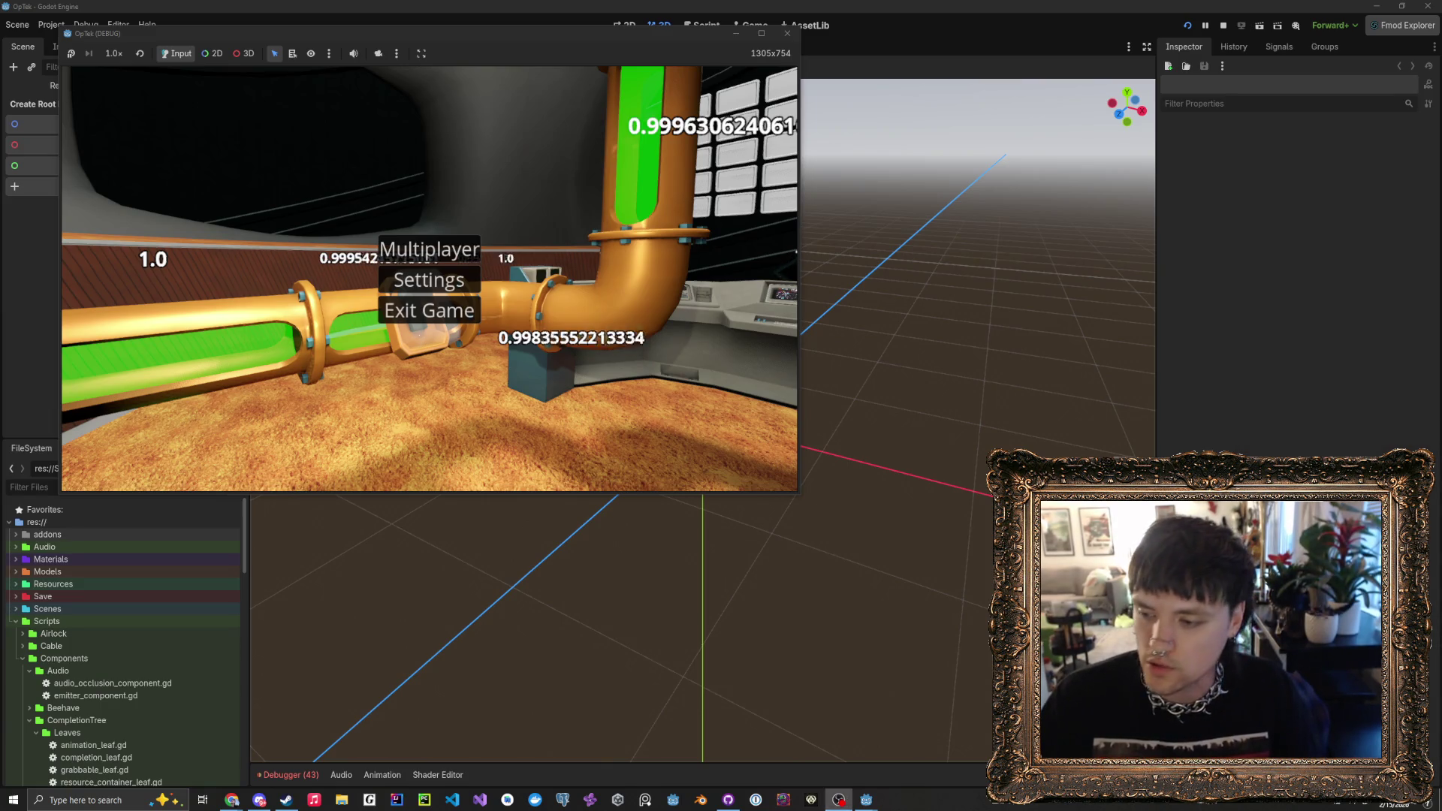
{"action": "left_click", "coordinate": [1391, 803]}
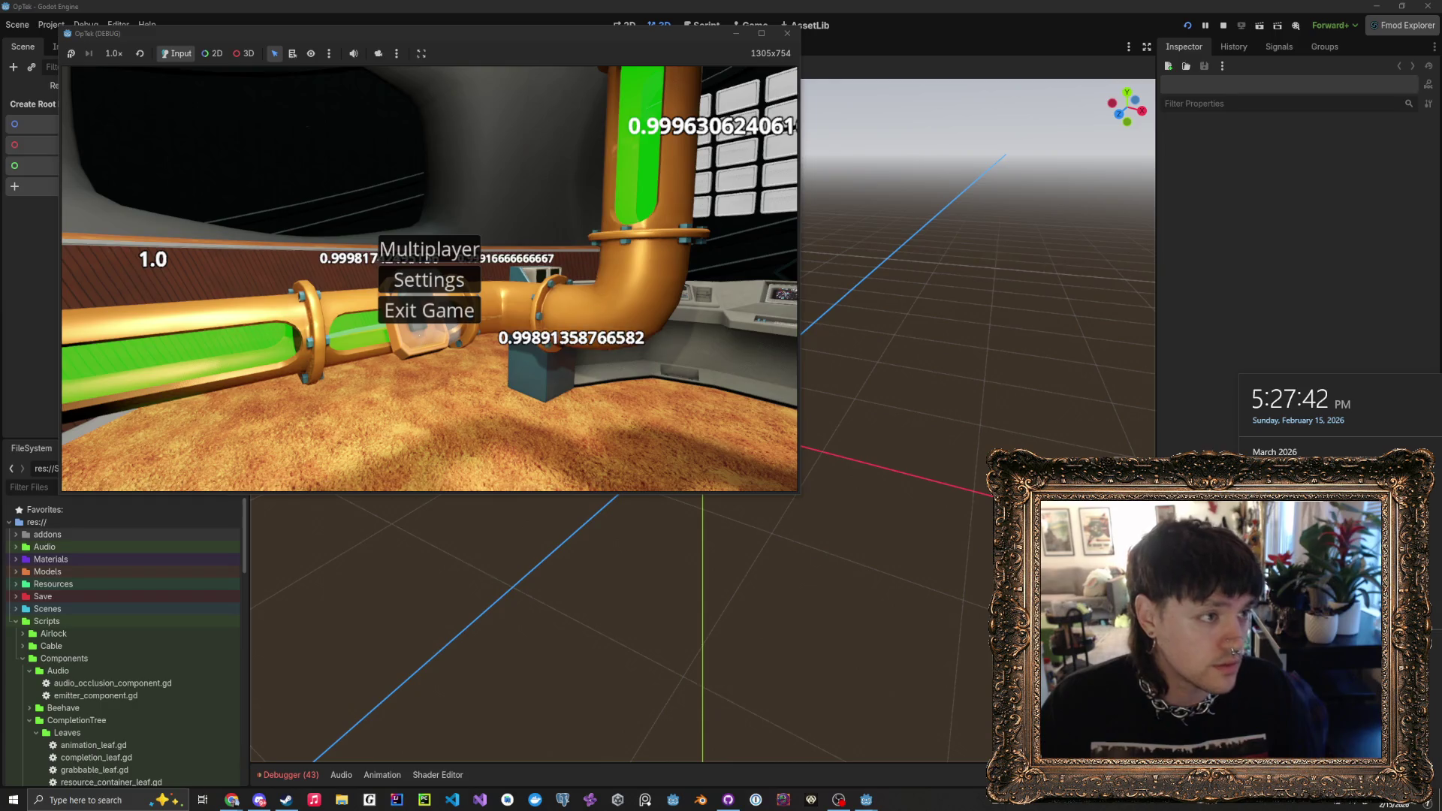
{"action": "left_click", "coordinate": [838, 800]}
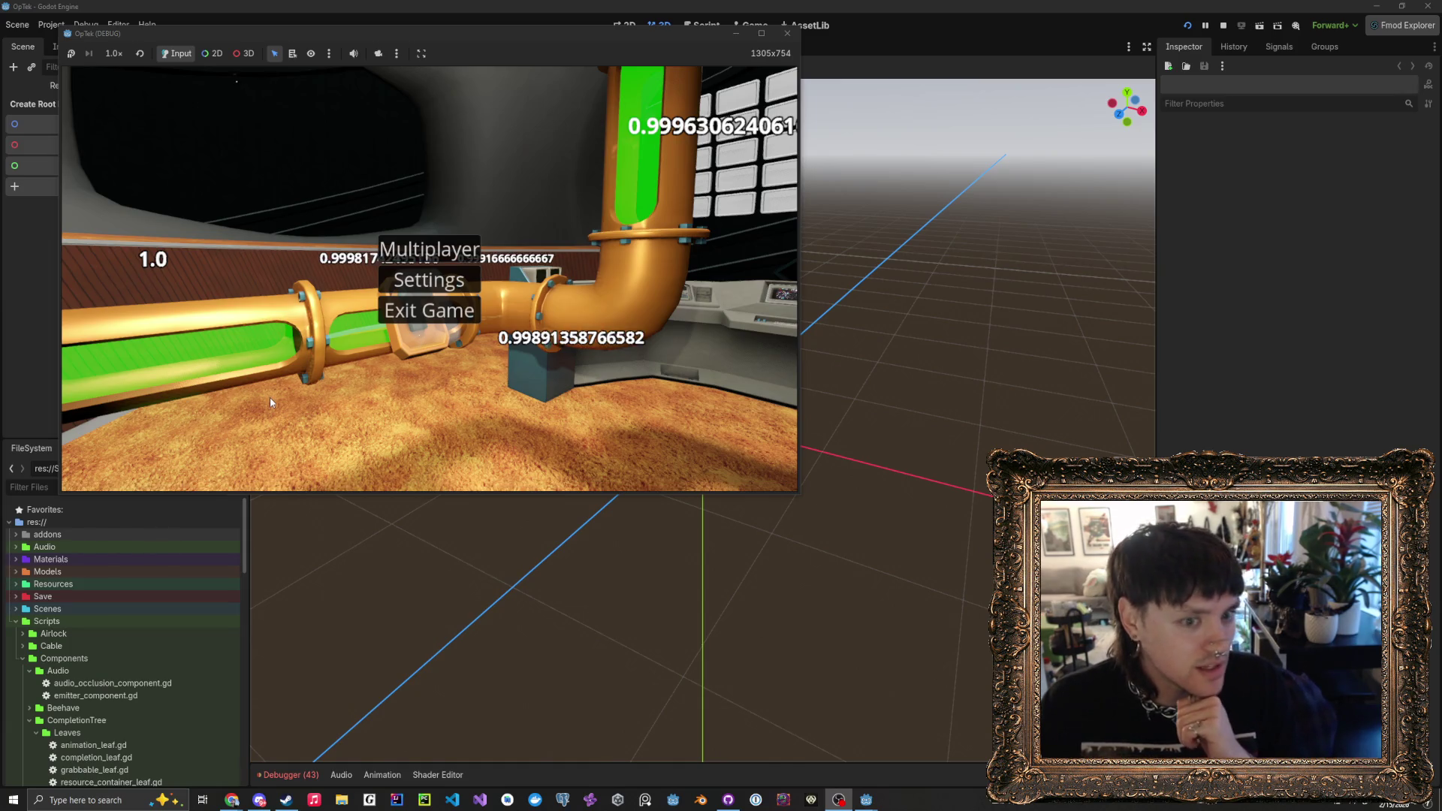
{"action": "key", "text": "Escape"}
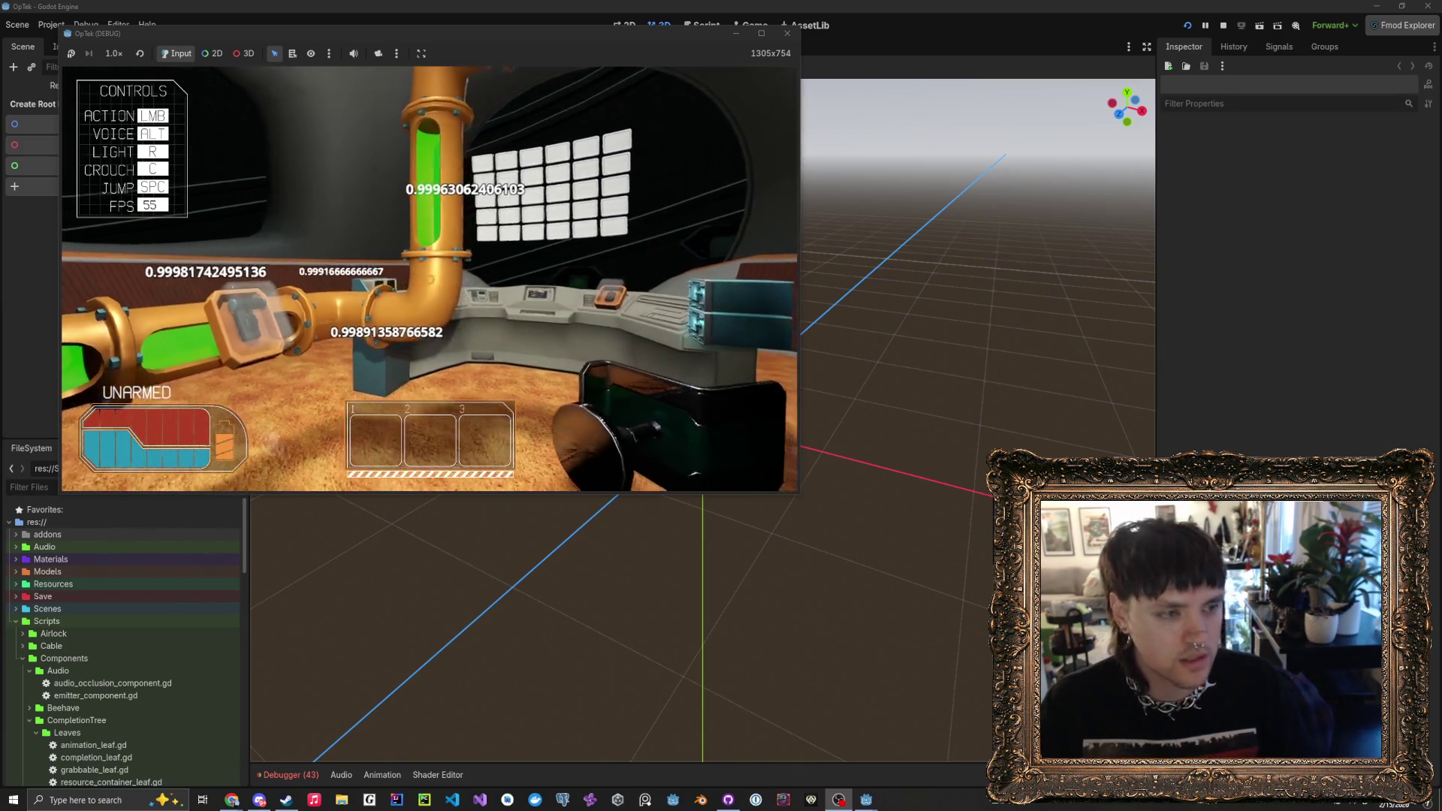
- Approach the switch lid on the pipe, then pick up and drop the teal canister
{"action": "key", "text": "w"}
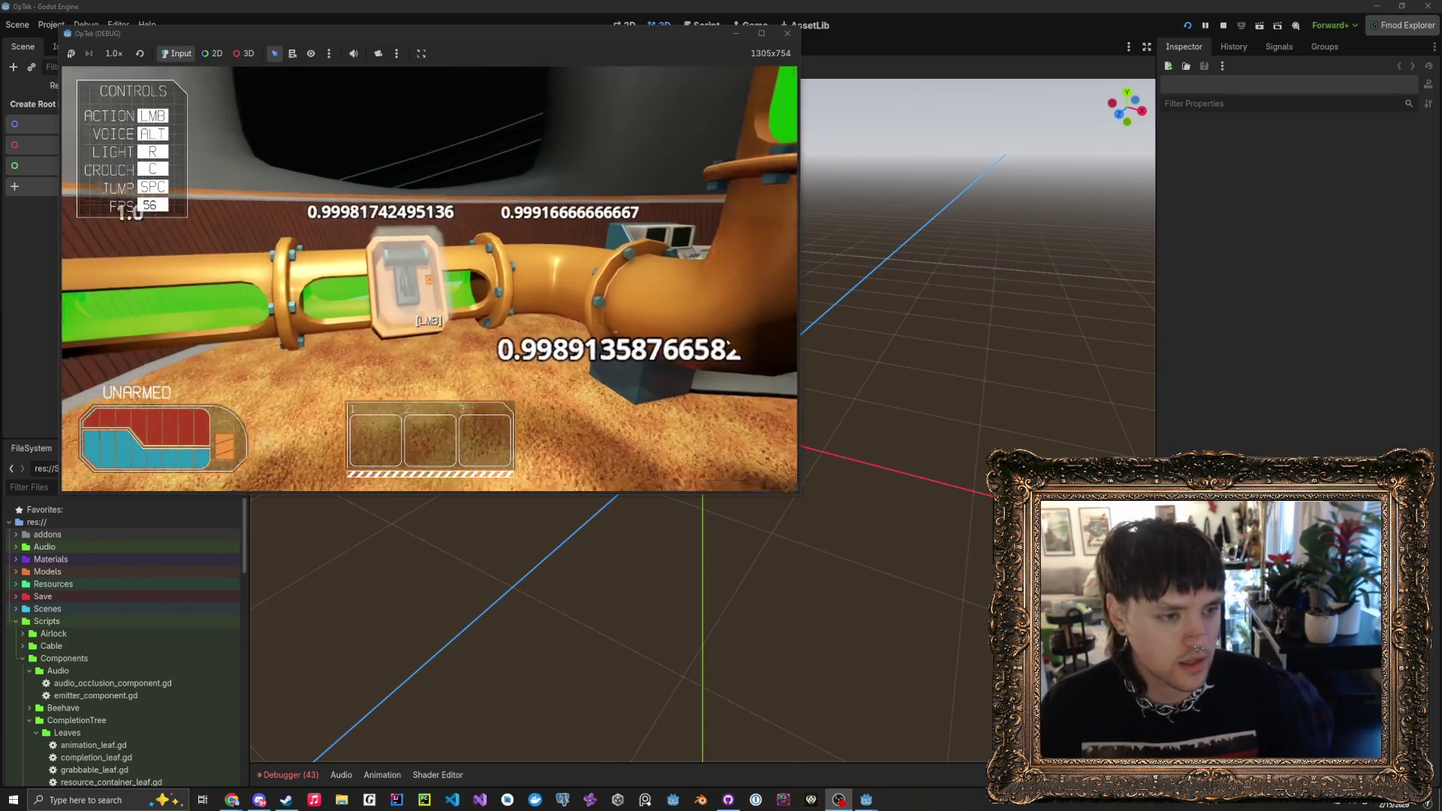
{"action": "key", "text": "s"}
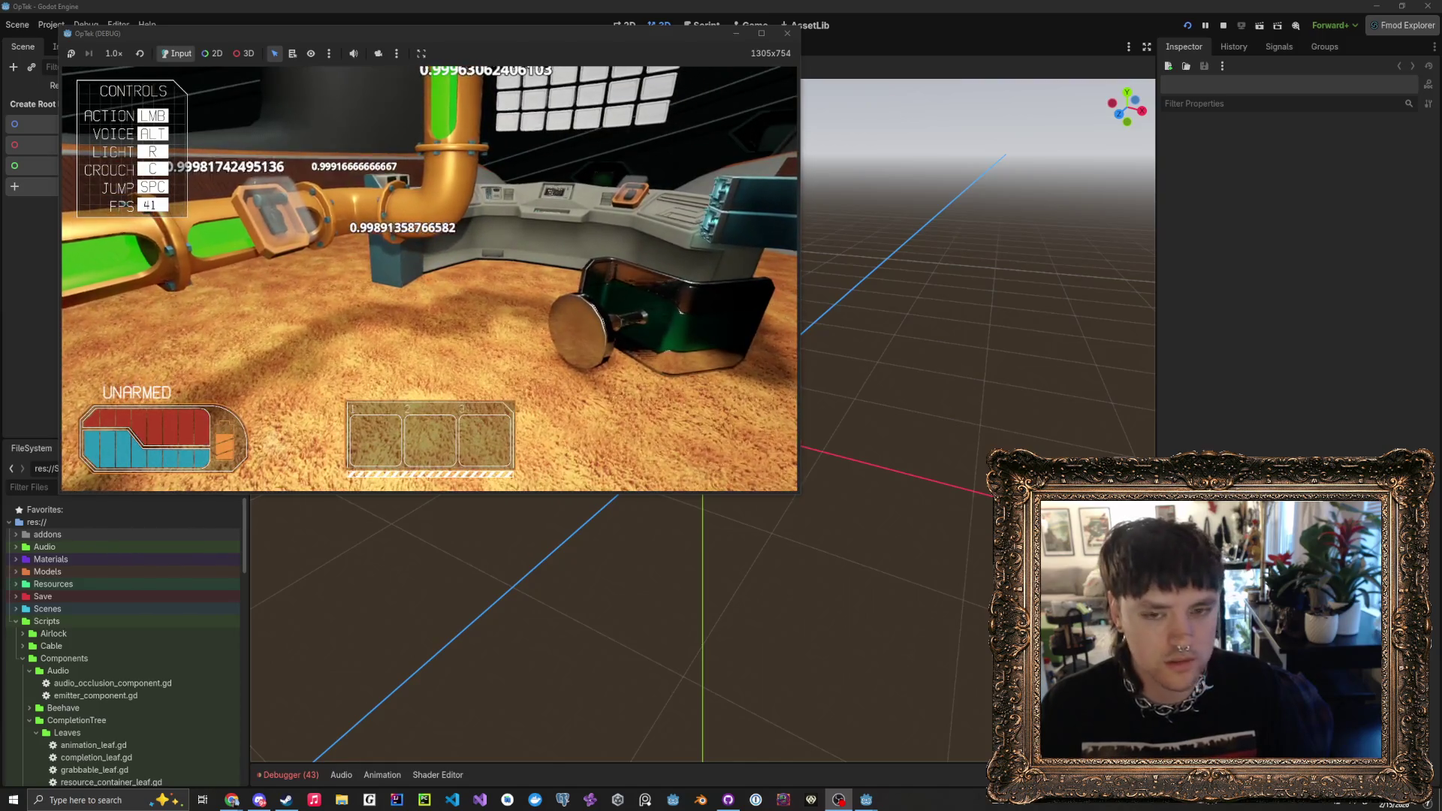
{"action": "key", "text": "d"}
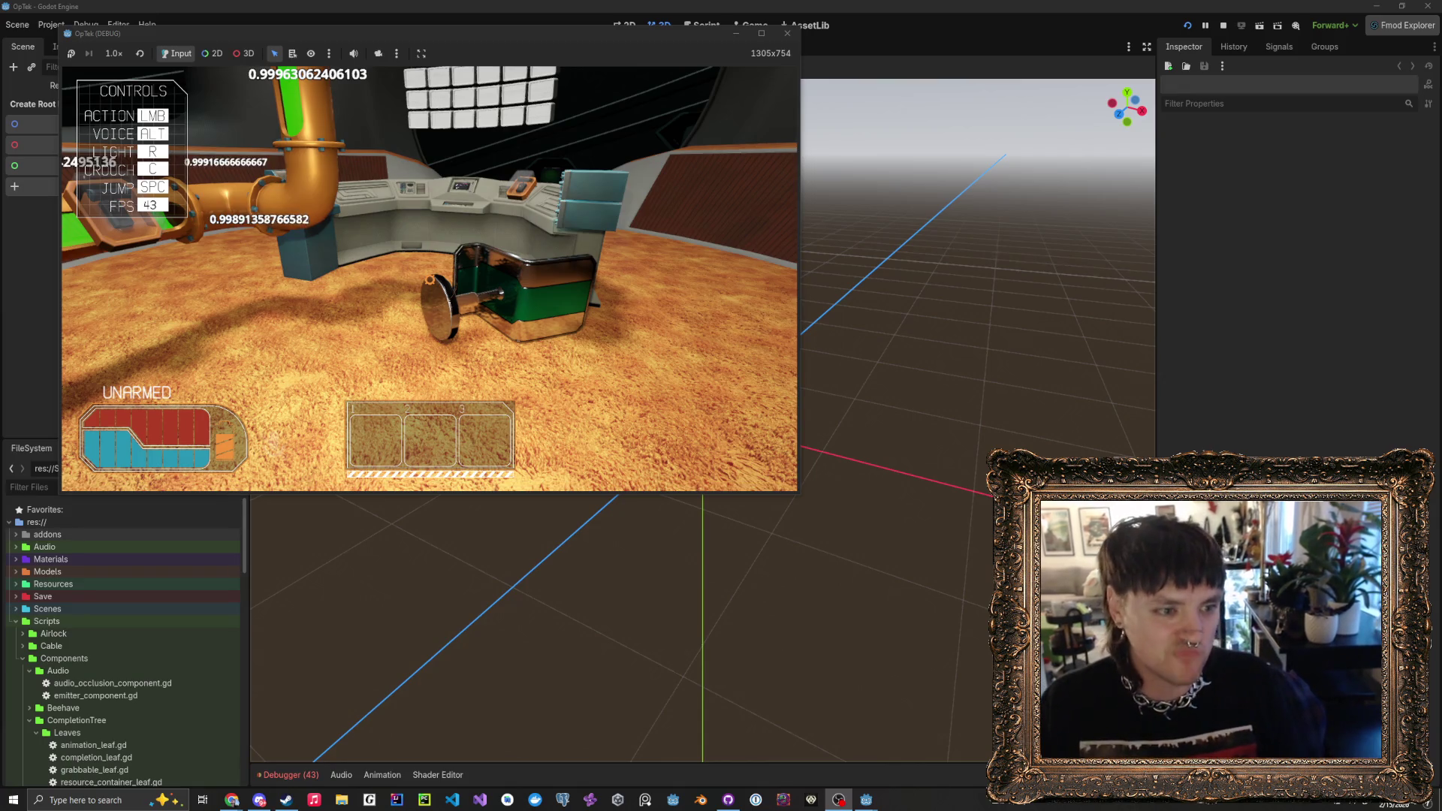
{"action": "mouse_move", "coordinate": [429, 278]}
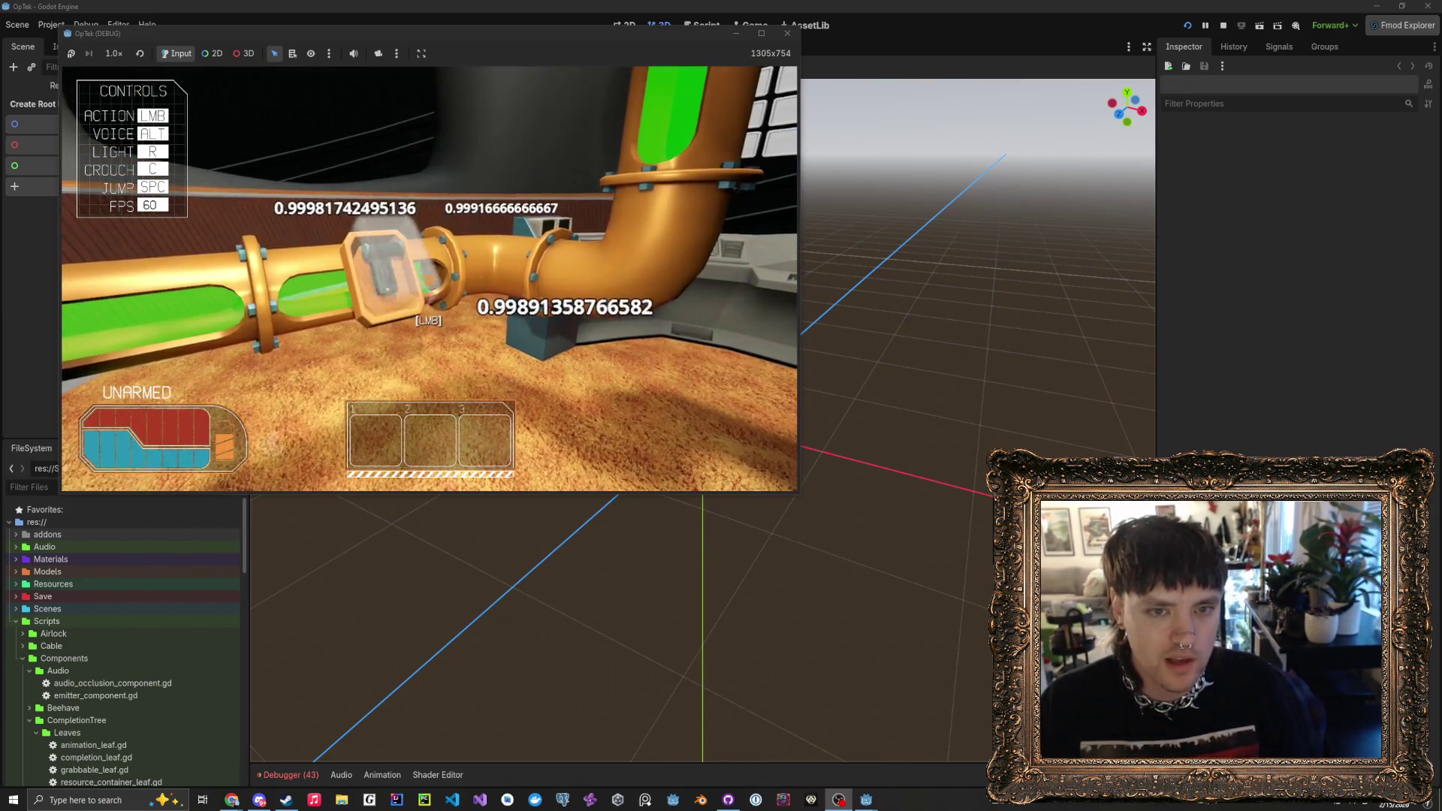
{"action": "left_click", "coordinate": [429, 278]}
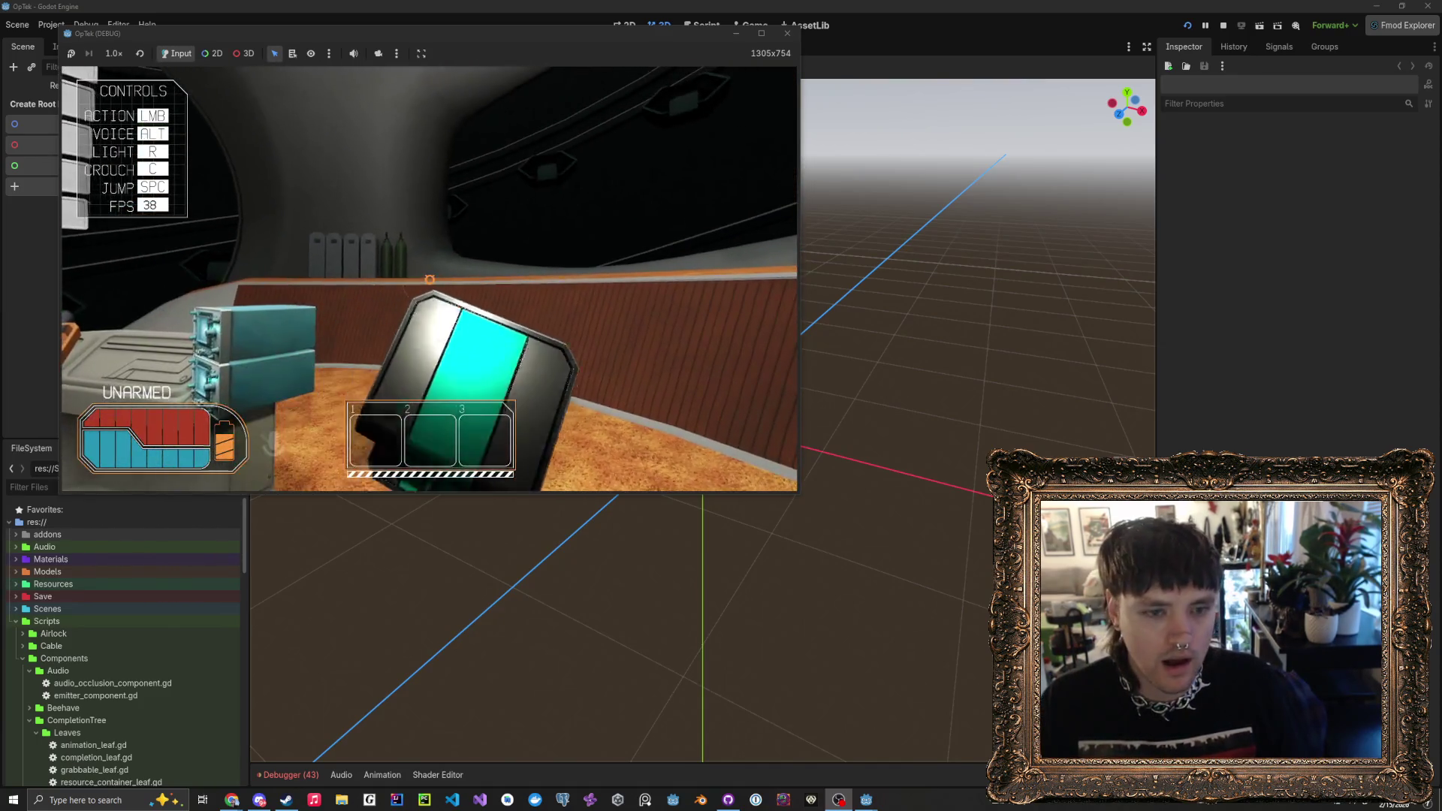
{"action": "left_click", "coordinate": [429, 290]}
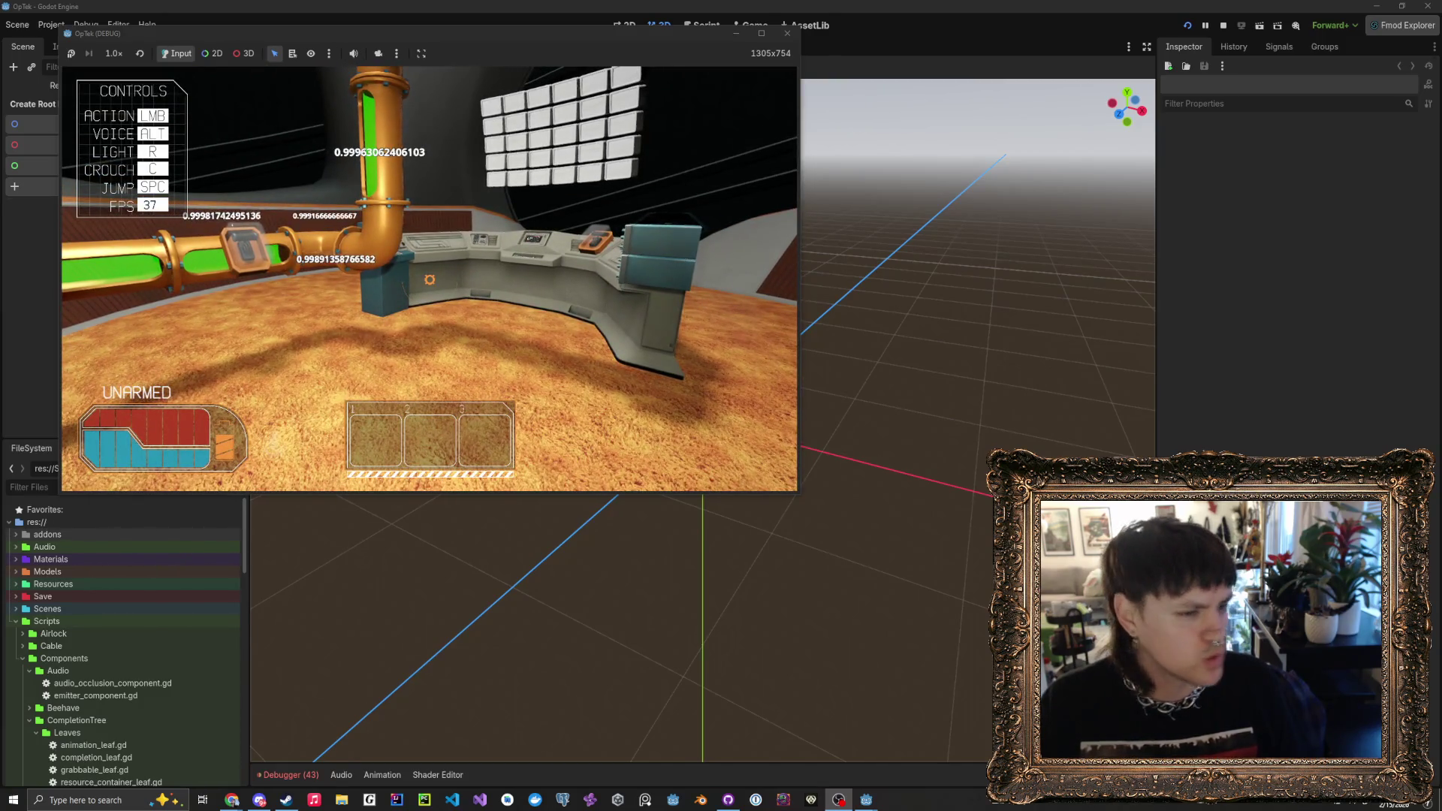
- Walk around the console, blue box and pipes for a final look, then stop the game with F8
{"action": "key", "text": "w"}
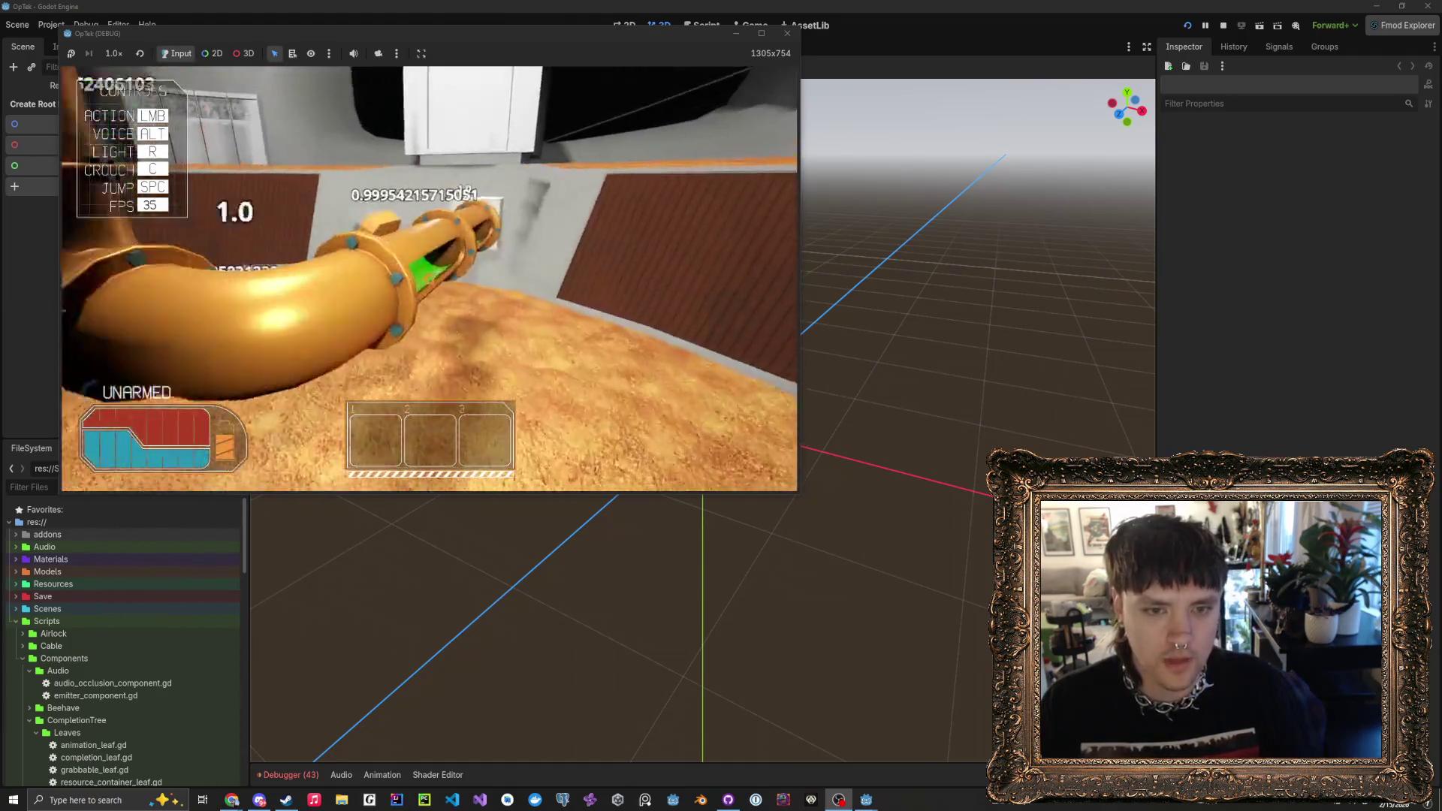
{"action": "key", "text": "d"}
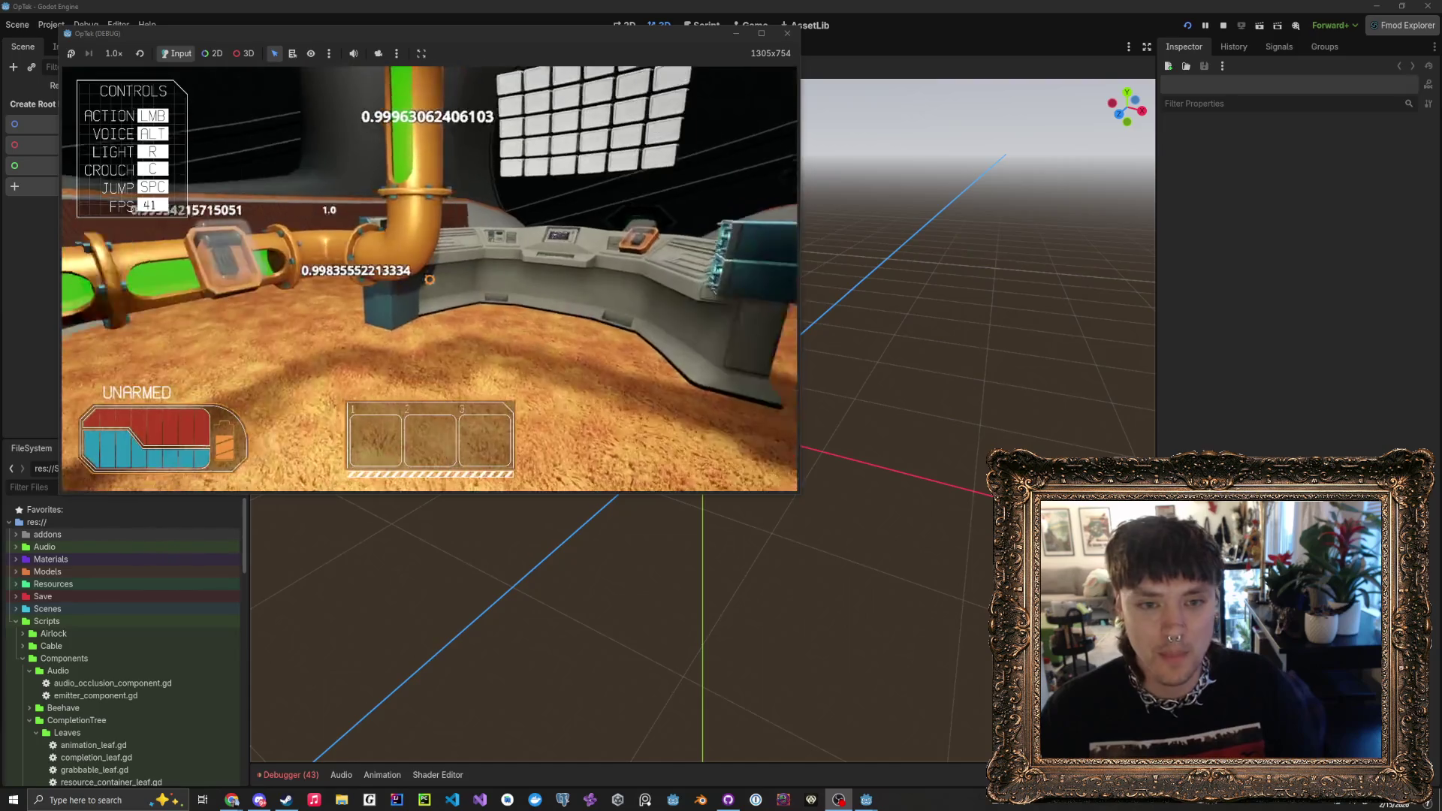
{"action": "key", "text": "a"}
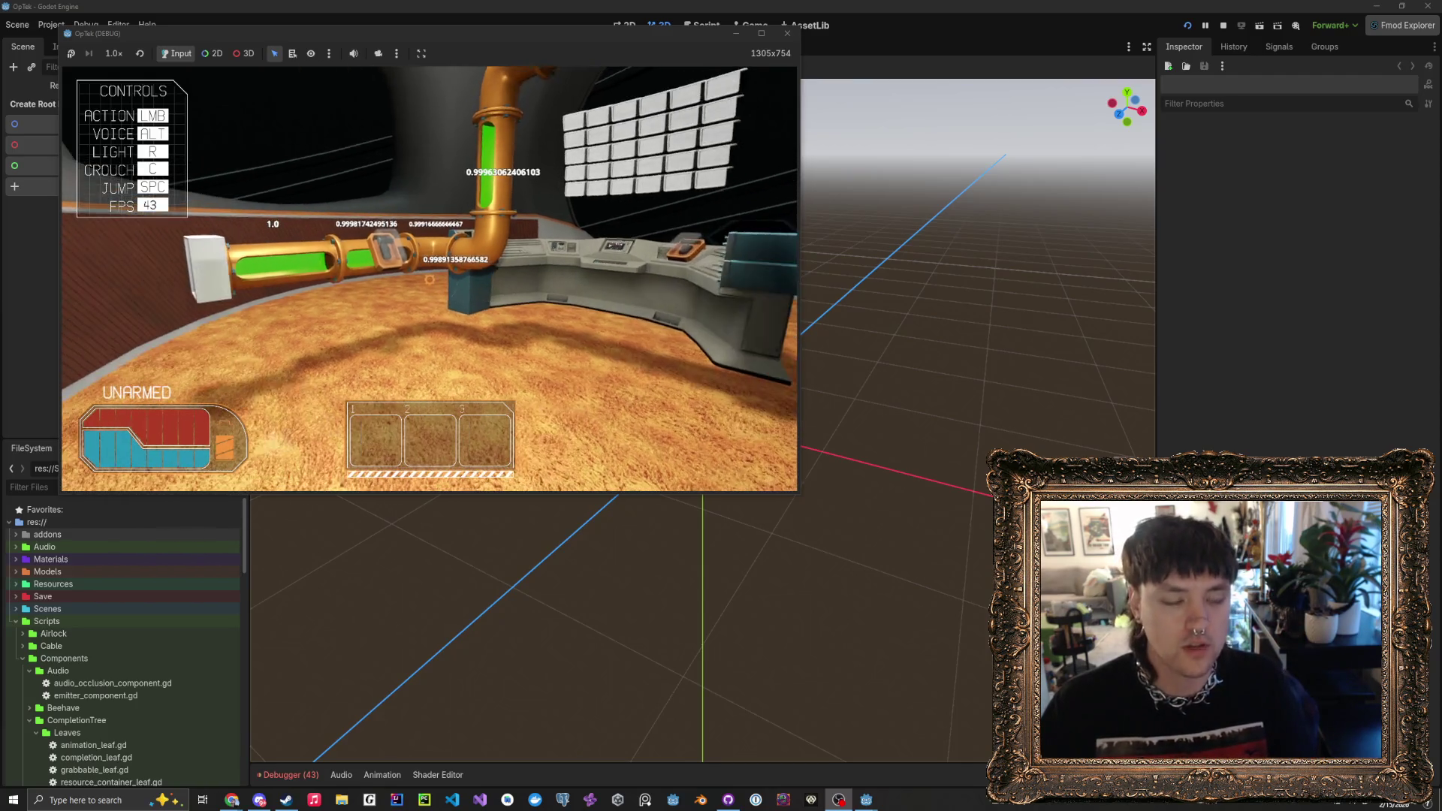
{"action": "key", "text": "w"}
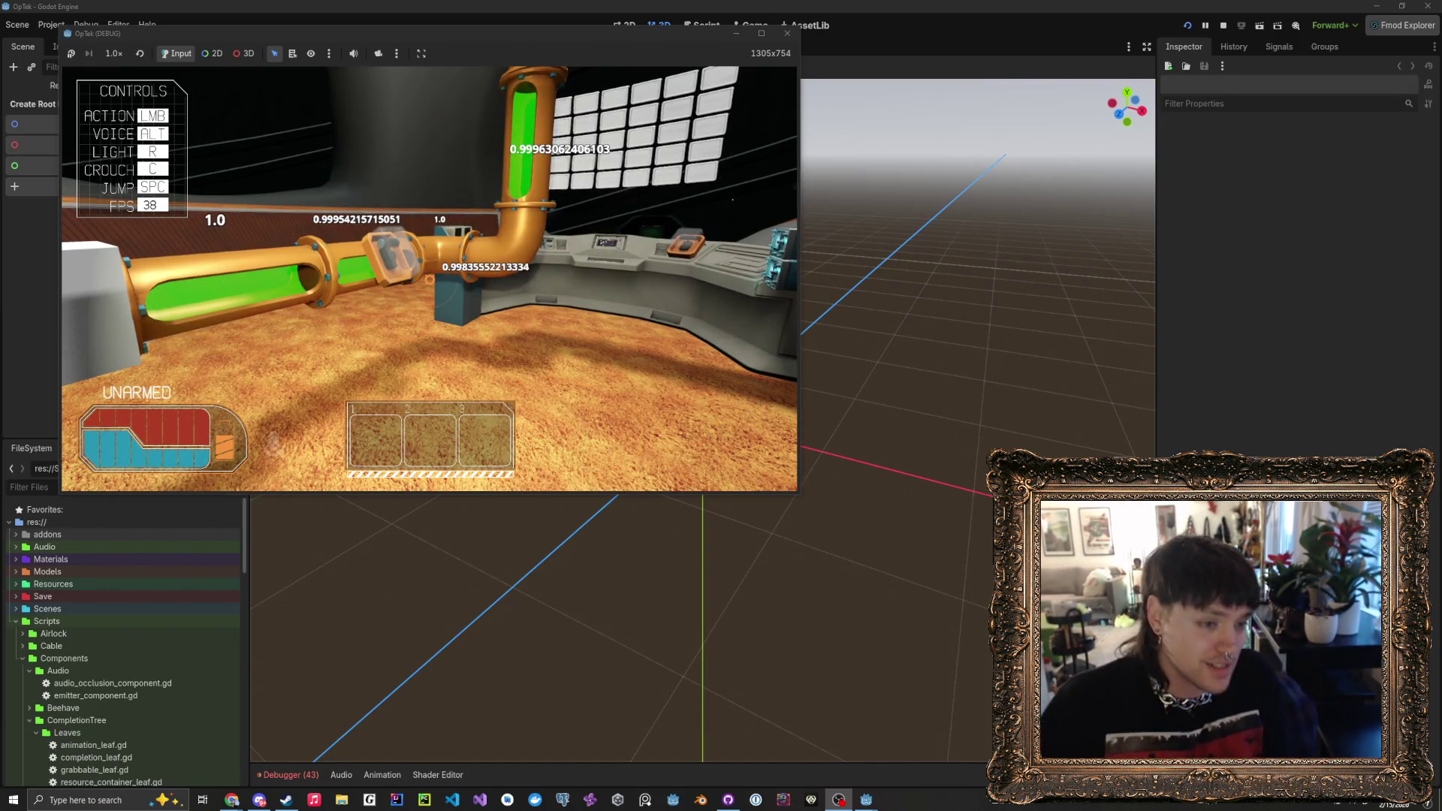
{"action": "key", "text": "w"}
{"action": "key", "text": "w"}
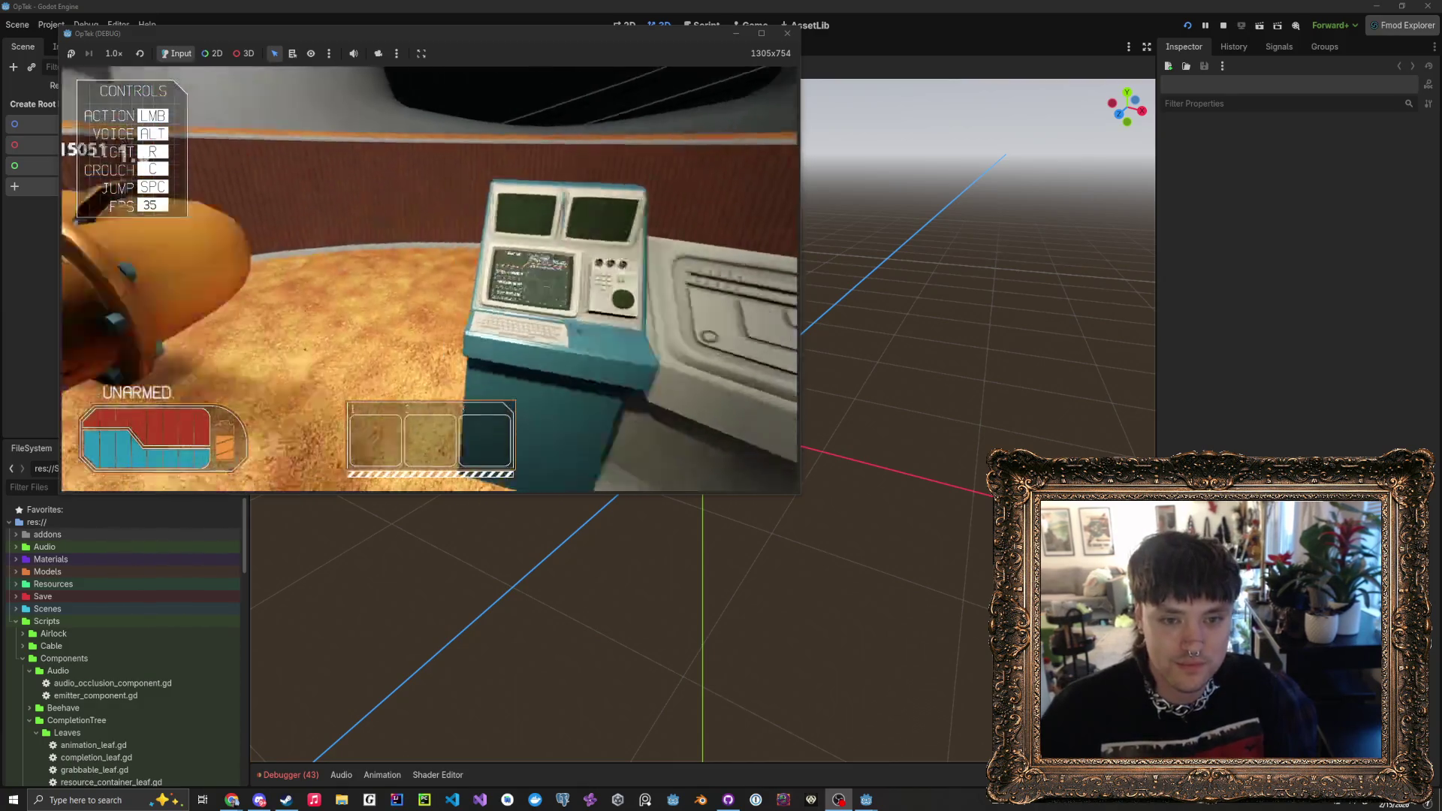
{"action": "key", "text": "s"}
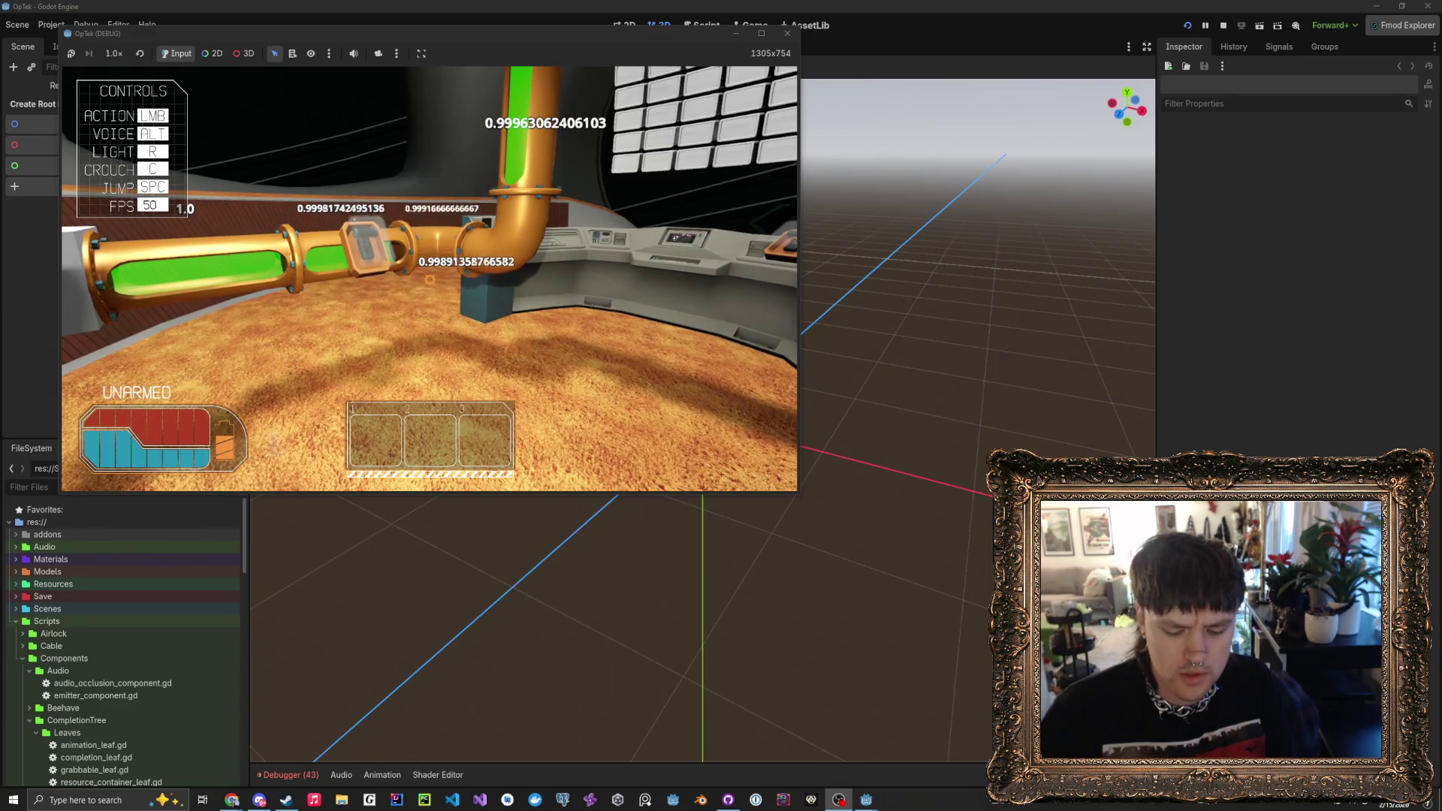
{"action": "key", "text": "F8"}
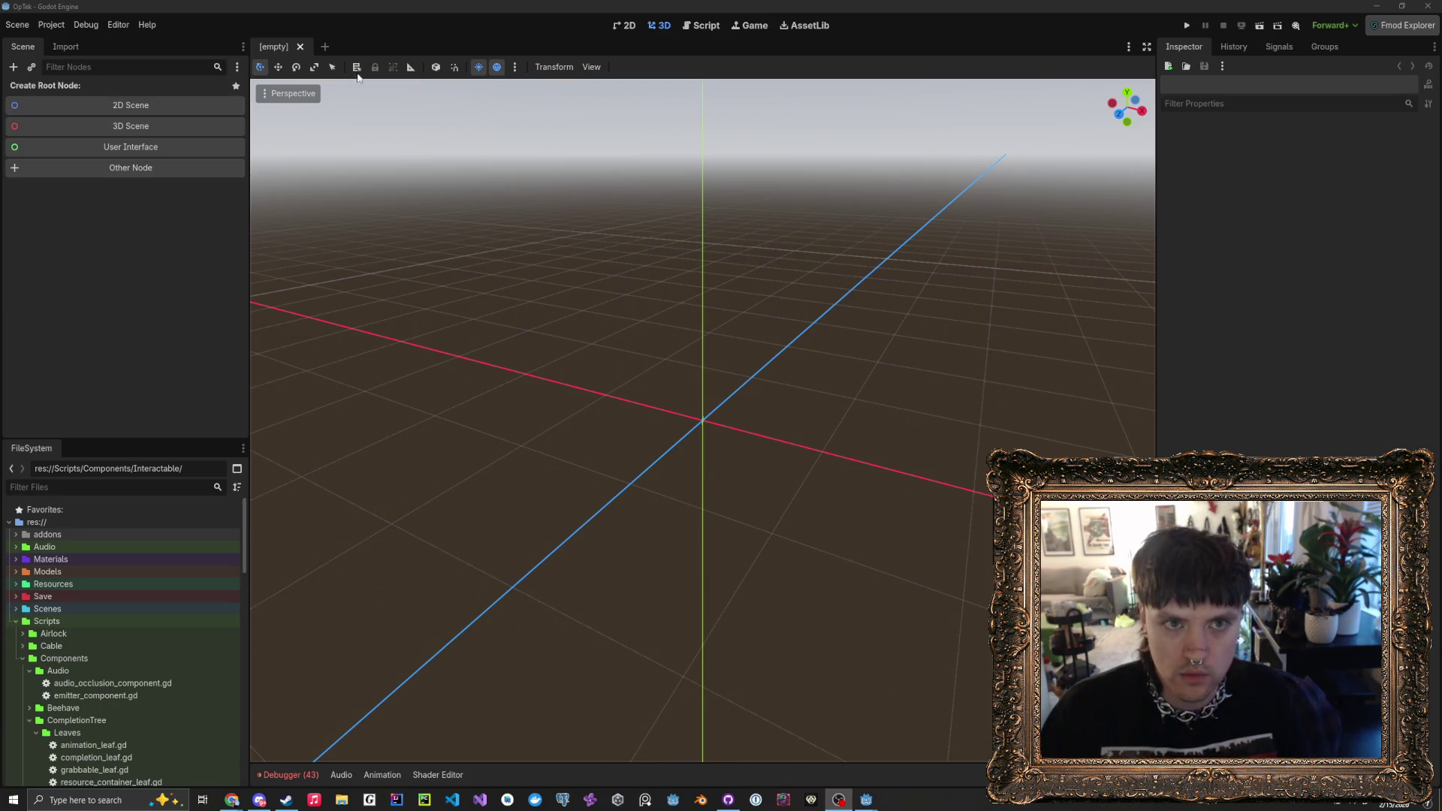
- Quick-open GameMain.tscn by filtering scenes for 'gamem', then go to the Script workspace
{"action": "left_click_drag", "start_coordinate": [398, 6], "coordinate": [418, 4]}
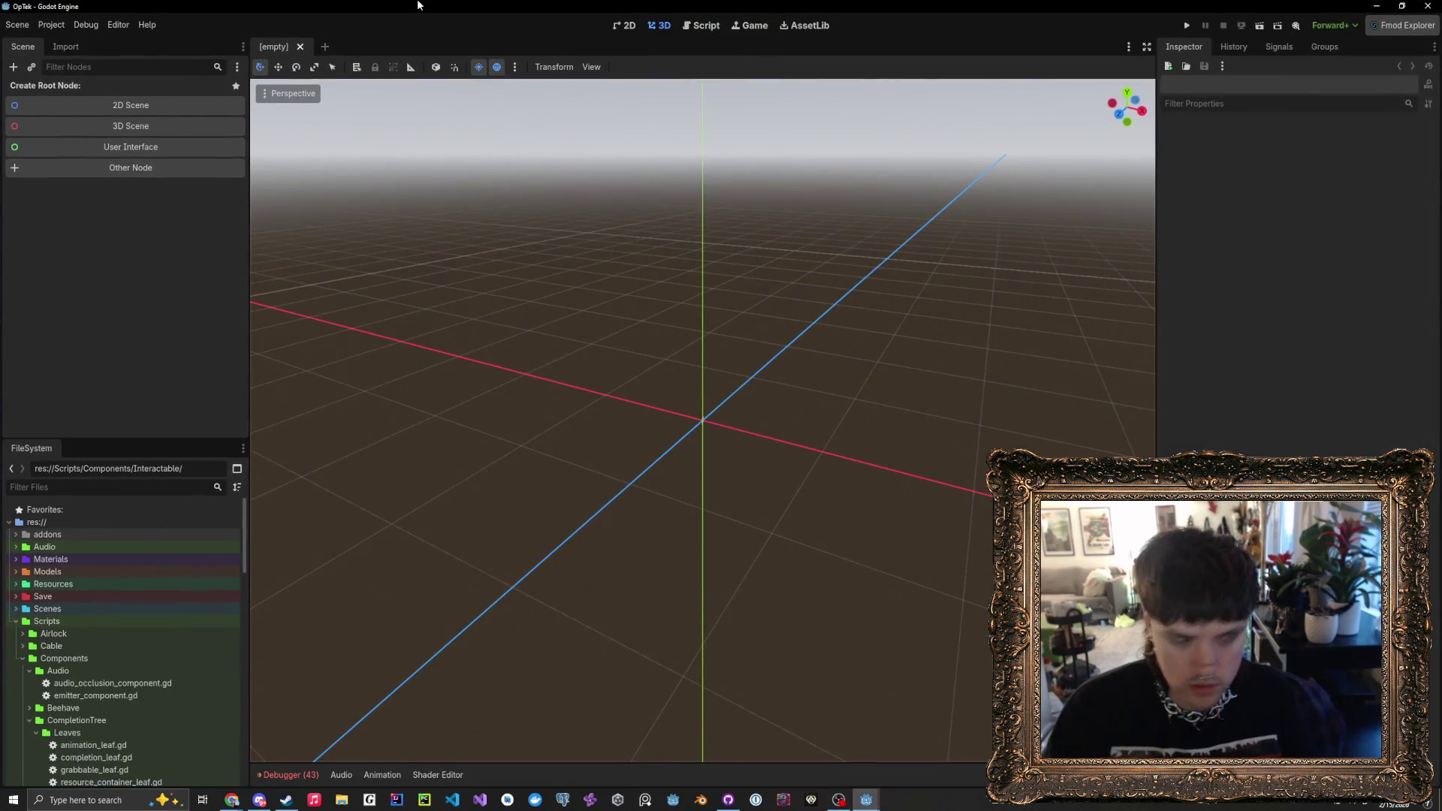
{"action": "key", "text": "ctrl+shift+o"}
{"action": "type", "text": "gamem"}
{"action": "key", "text": "Return"}
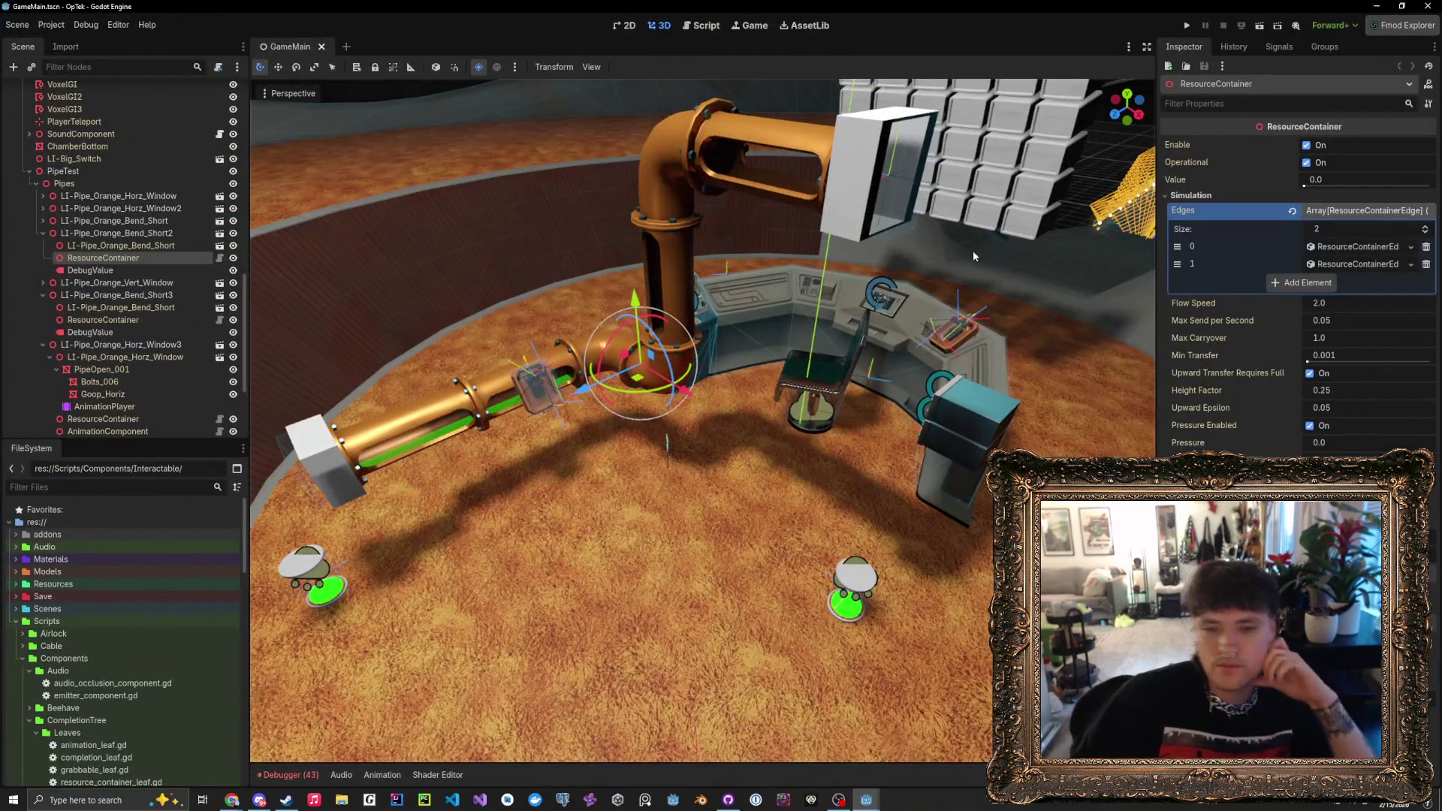
{"action": "left_click", "coordinate": [706, 25]}
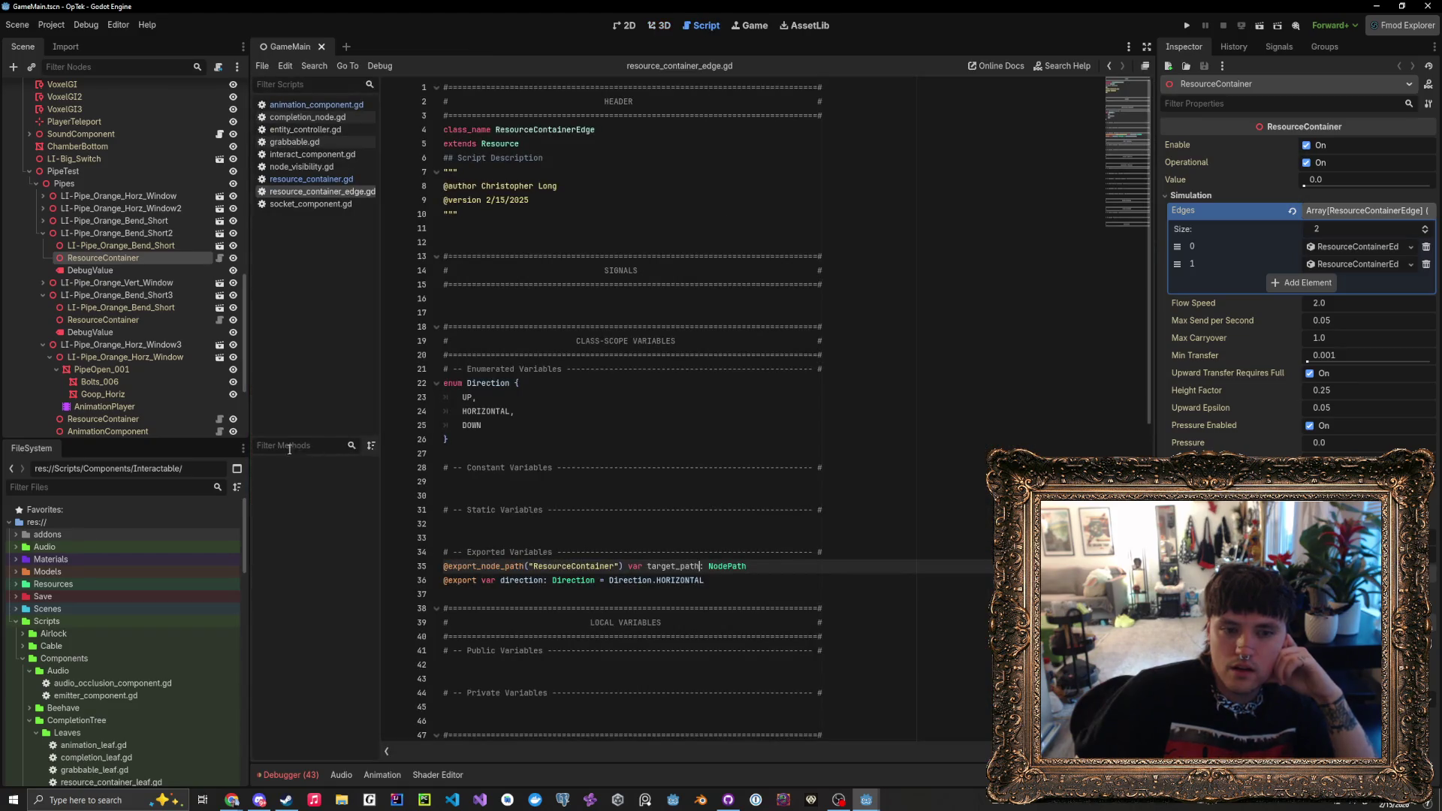
- Open resource_container.gd from the script list and scroll through its code
{"action": "scroll", "coordinate": [638, 477], "scroll_direction": "down", "scroll_amount": 7}
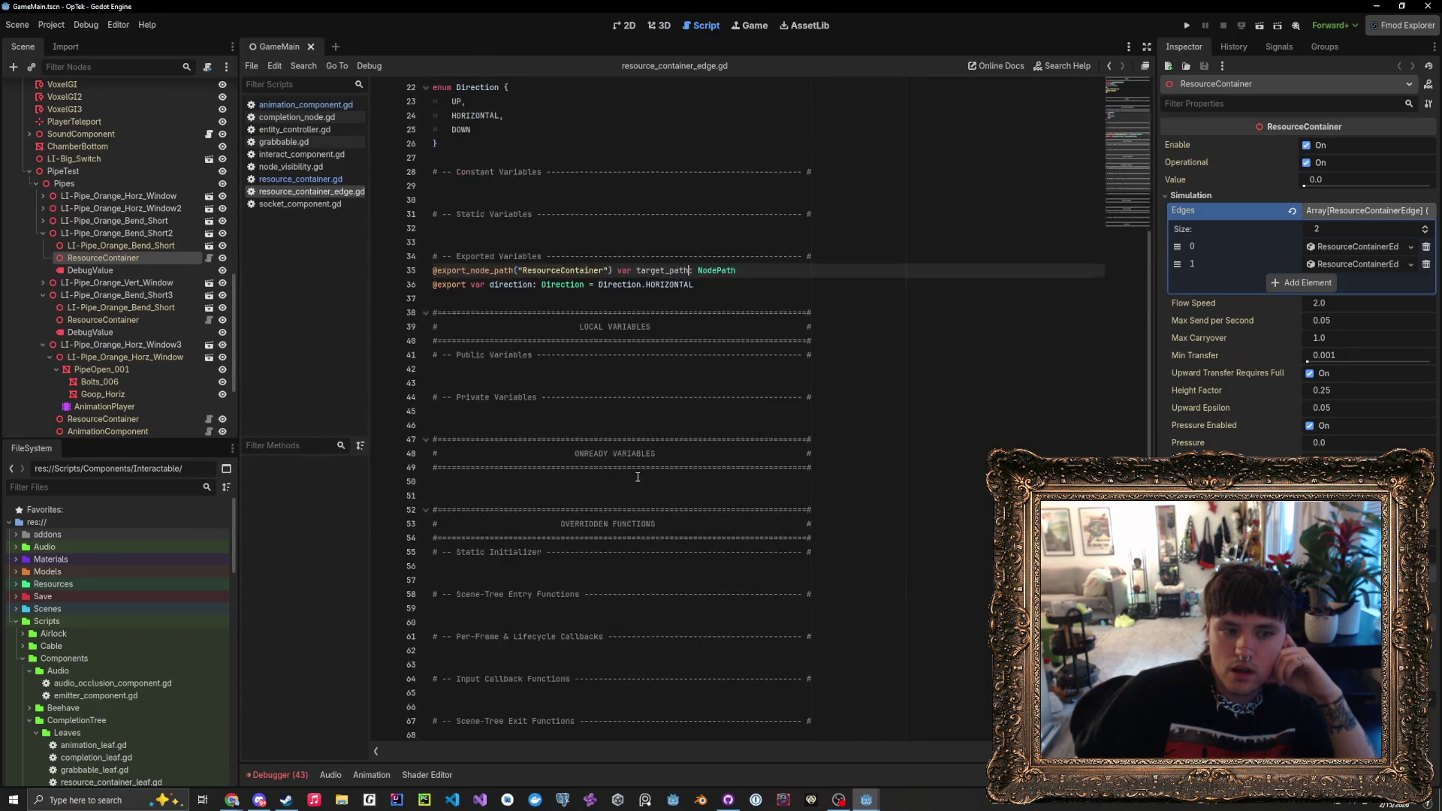
{"action": "scroll", "coordinate": [638, 477], "scroll_direction": "down", "scroll_amount": 7}
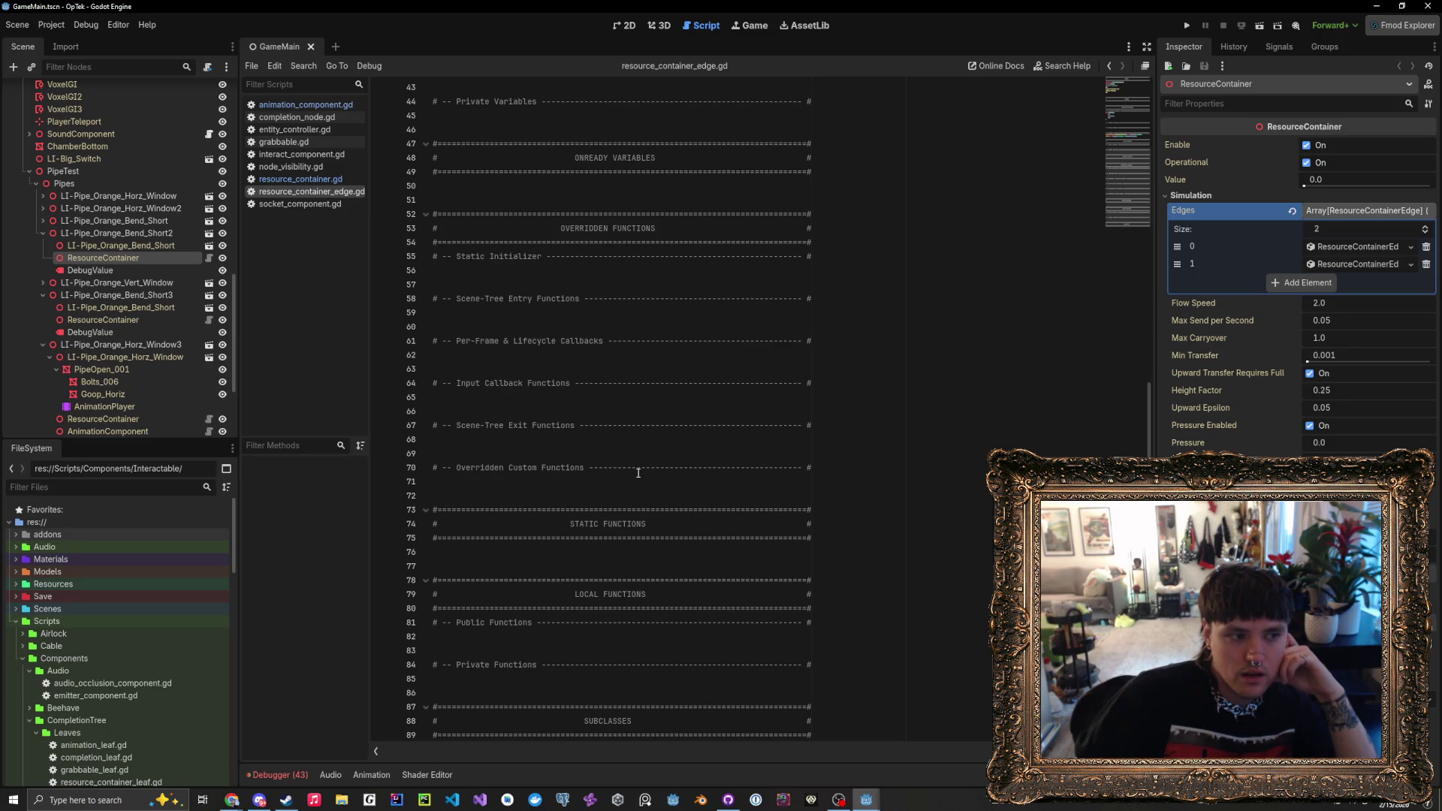
{"action": "left_click", "coordinate": [587, 492]}
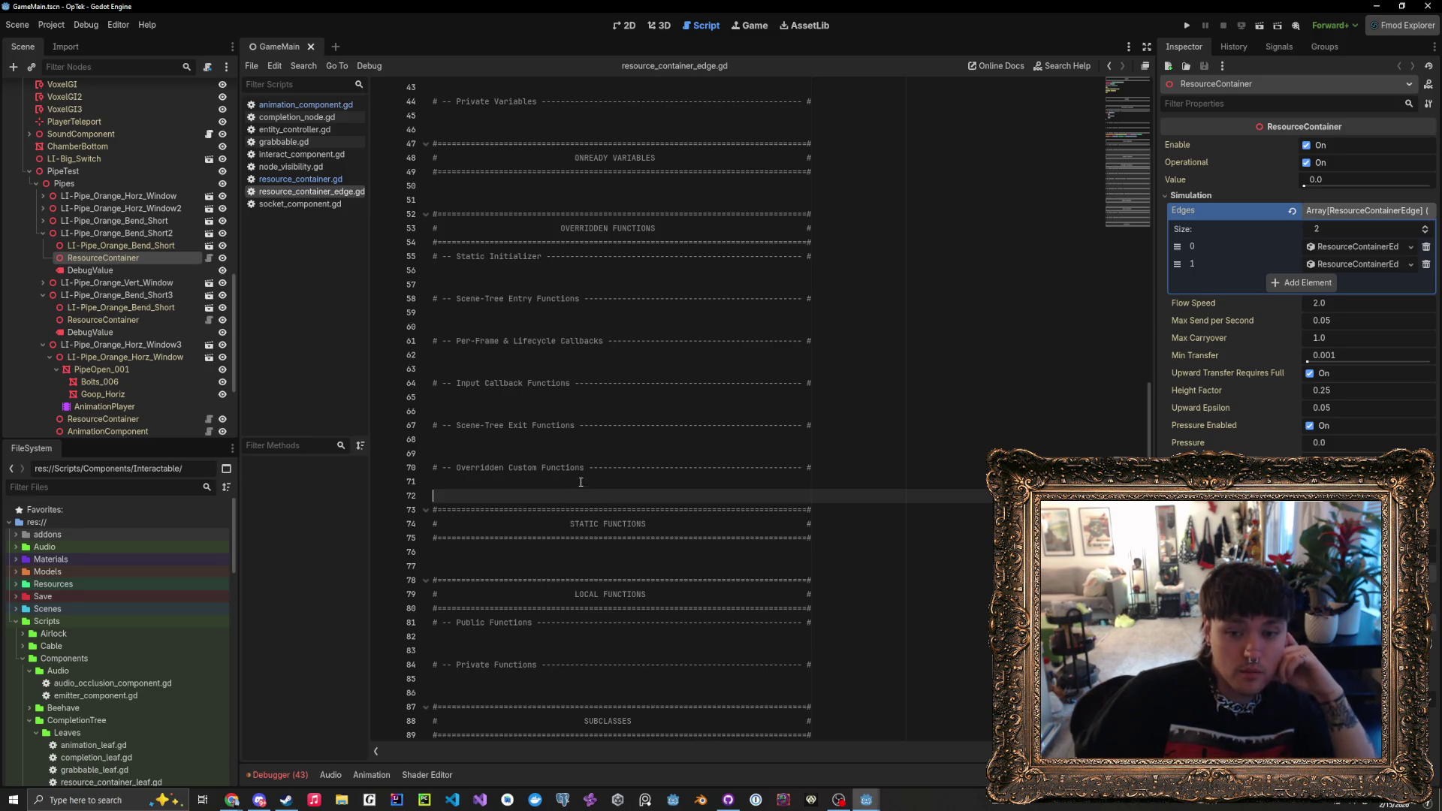
{"action": "left_click", "coordinate": [313, 179]}
{"action": "scroll", "coordinate": [677, 504], "scroll_direction": "down", "scroll_amount": 4}
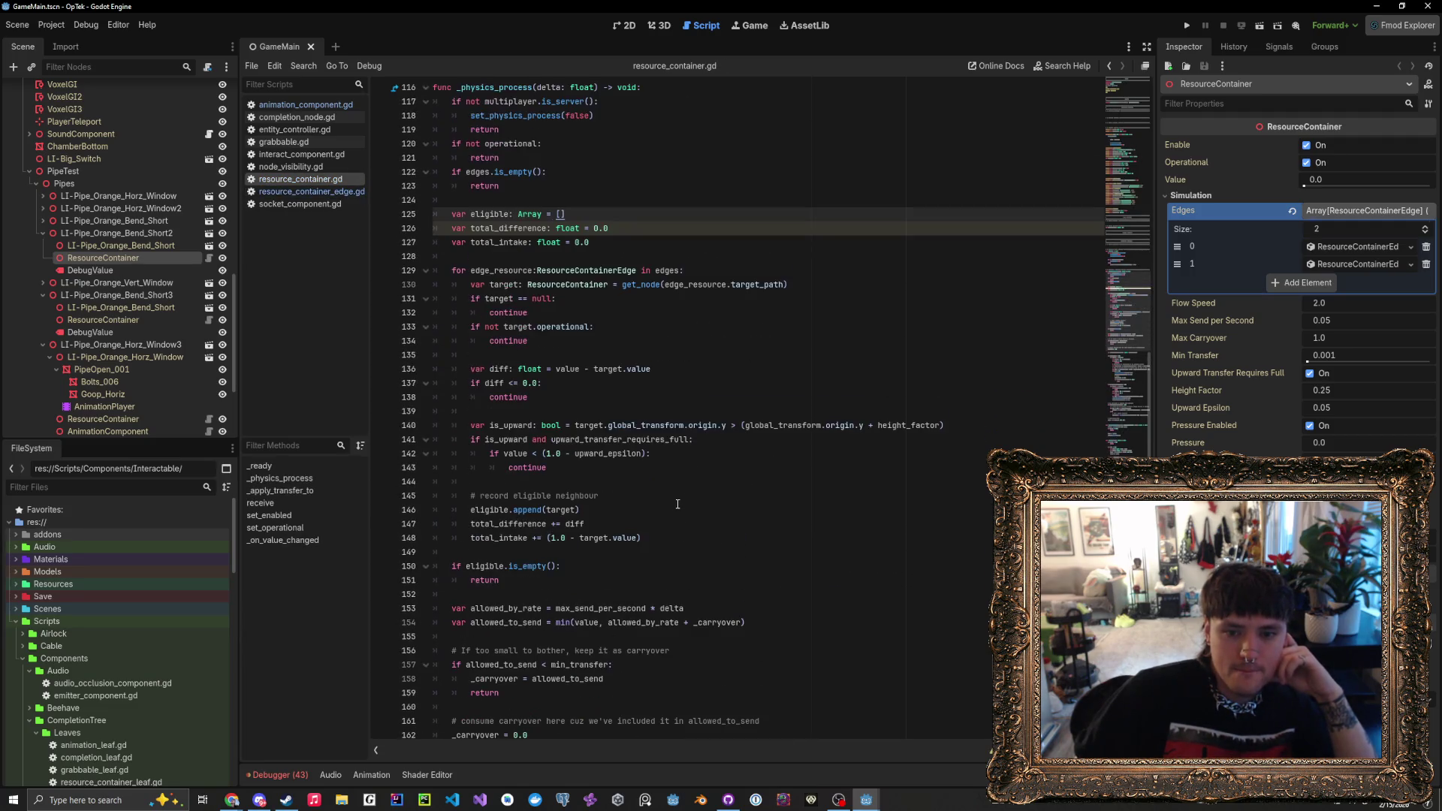
{"action": "scroll", "coordinate": [678, 504], "scroll_direction": "down", "scroll_amount": 1}
{"action": "scroll", "coordinate": [677, 503], "scroll_direction": "up", "scroll_amount": 2}
{"action": "scroll", "coordinate": [675, 502], "scroll_direction": "down", "scroll_amount": 1}
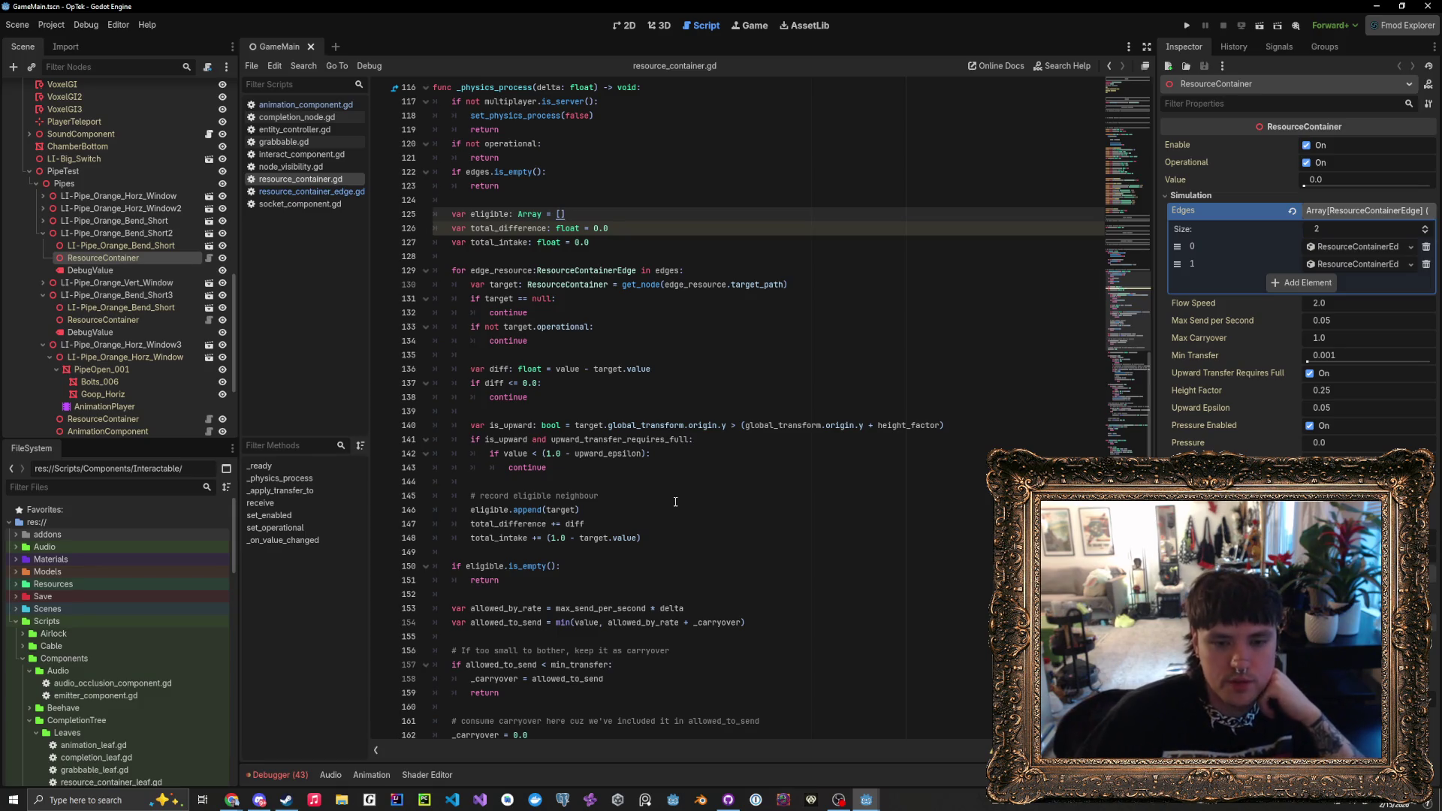
- Check the date in the calendar's year view, then return to the _physics_process code
{"action": "left_click", "coordinate": [1393, 805]}
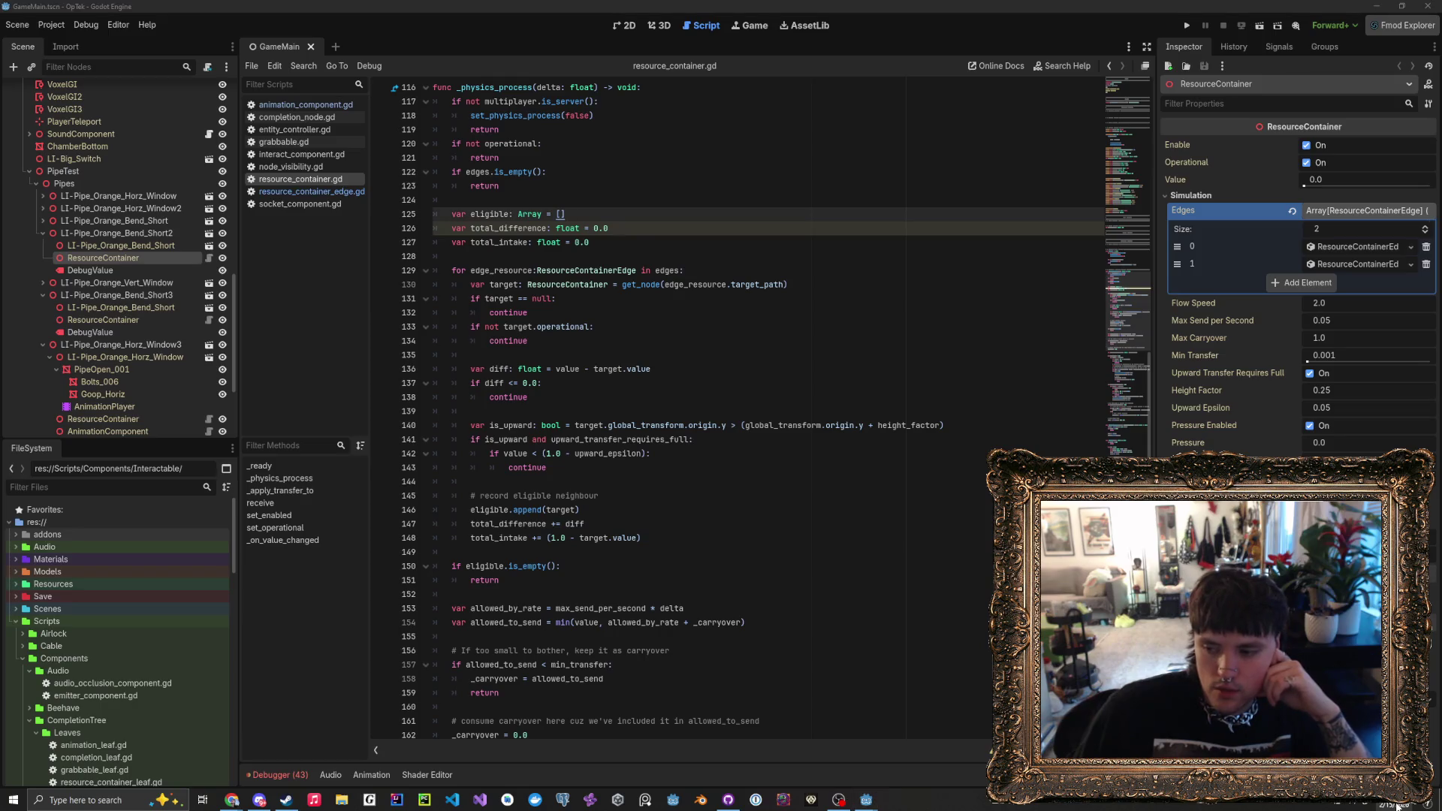
{"action": "left_click", "coordinate": [1279, 452]}
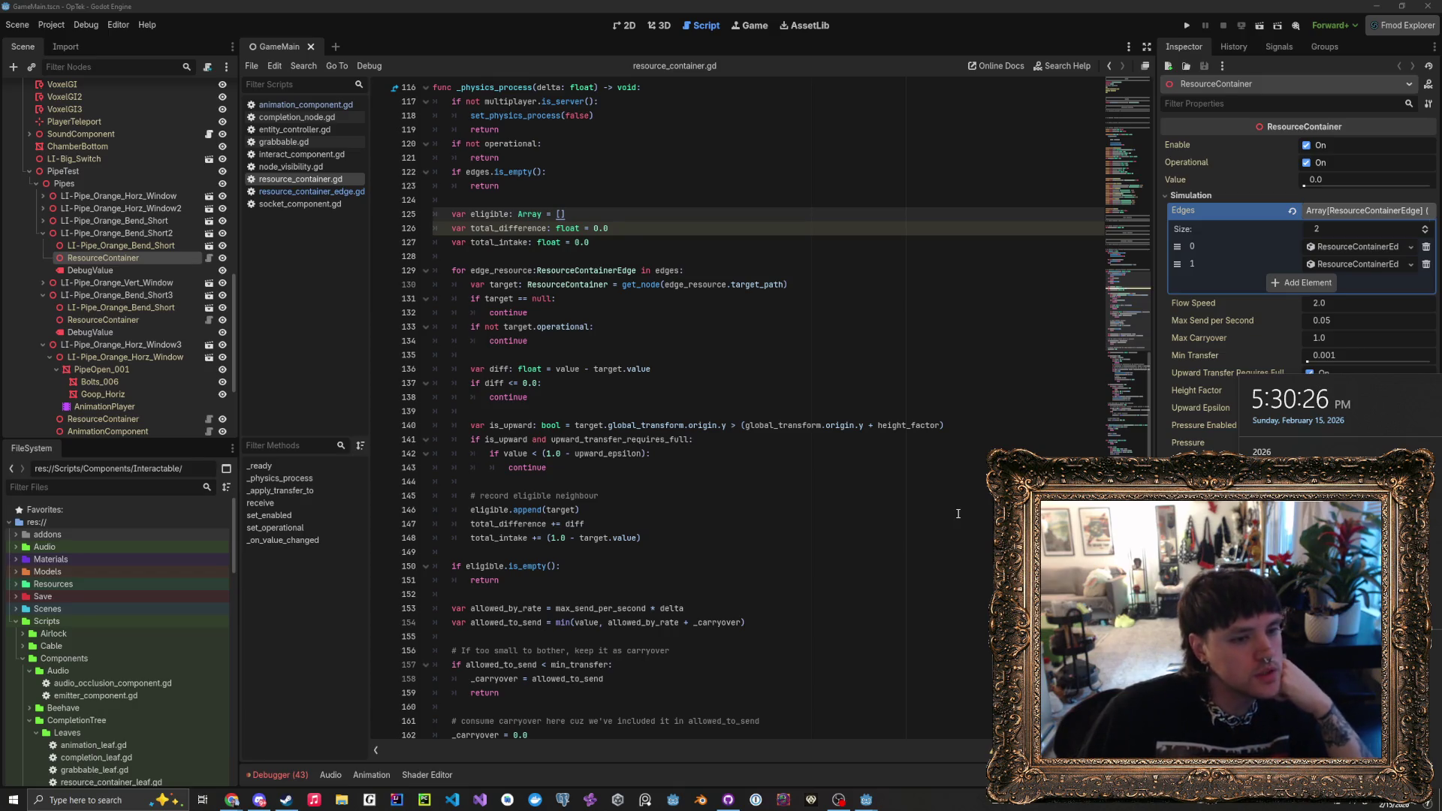
{"action": "left_click", "coordinate": [603, 479]}
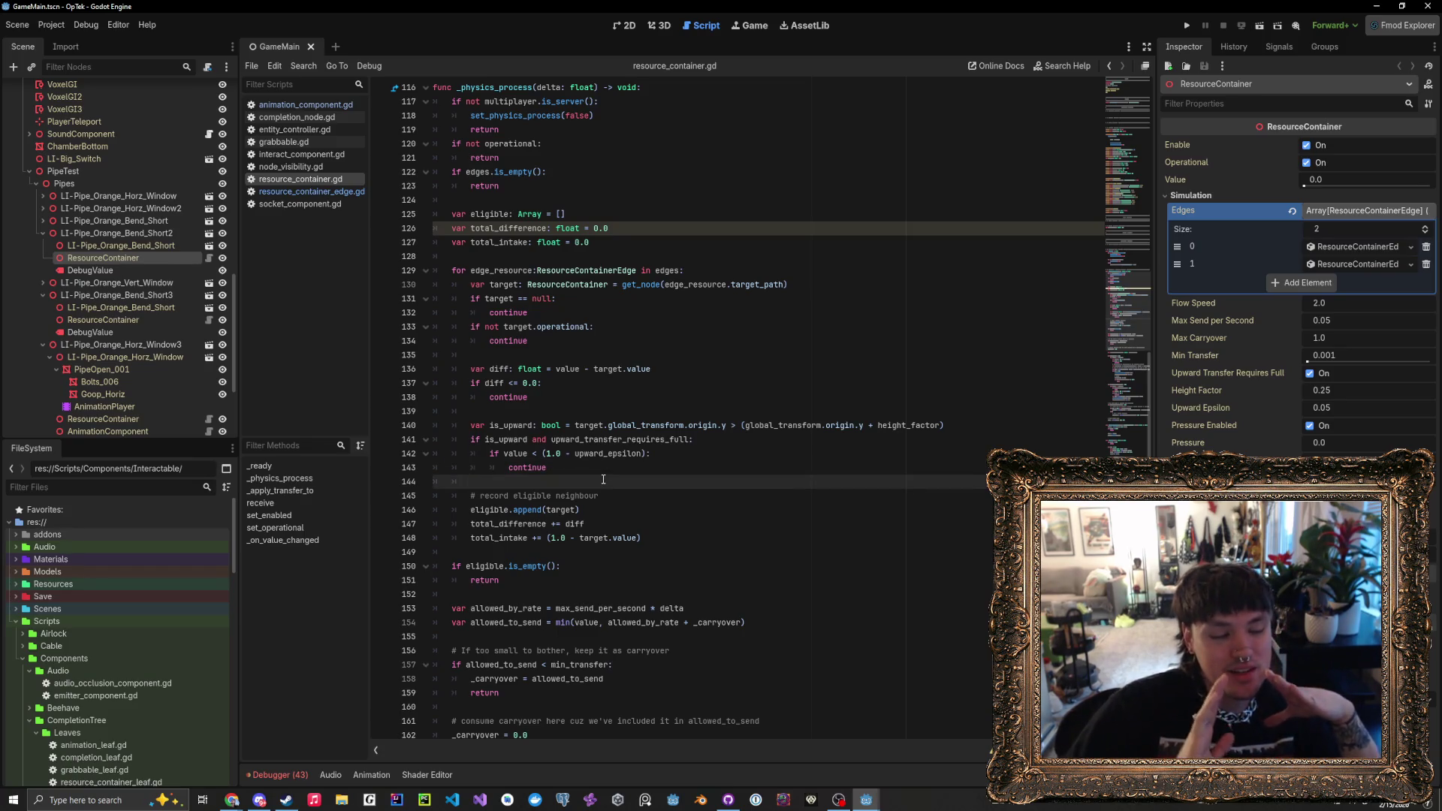
{"action": "scroll", "coordinate": [603, 479], "scroll_direction": "down", "scroll_amount": 7}
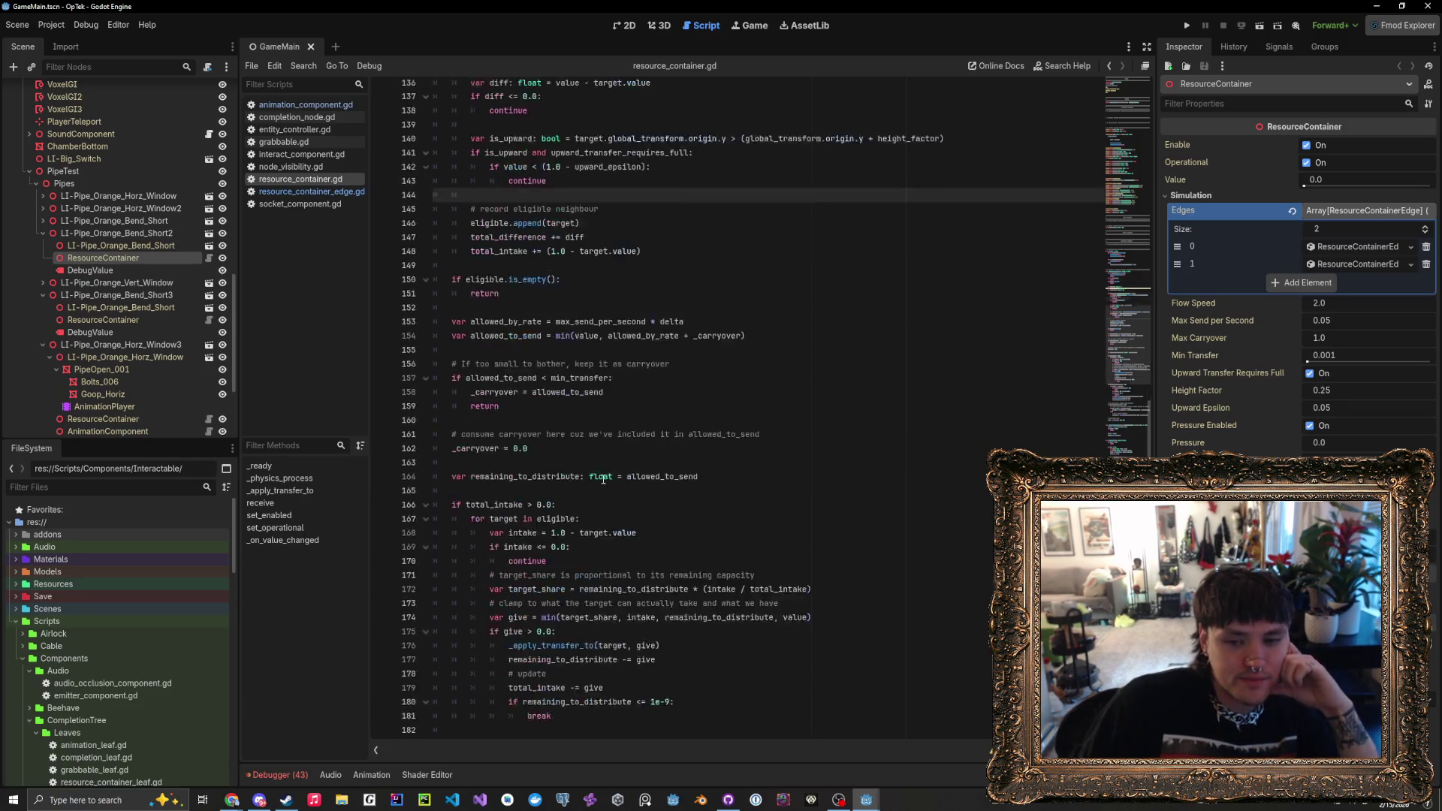
{"action": "scroll", "coordinate": [603, 479], "scroll_direction": "up", "scroll_amount": 5}
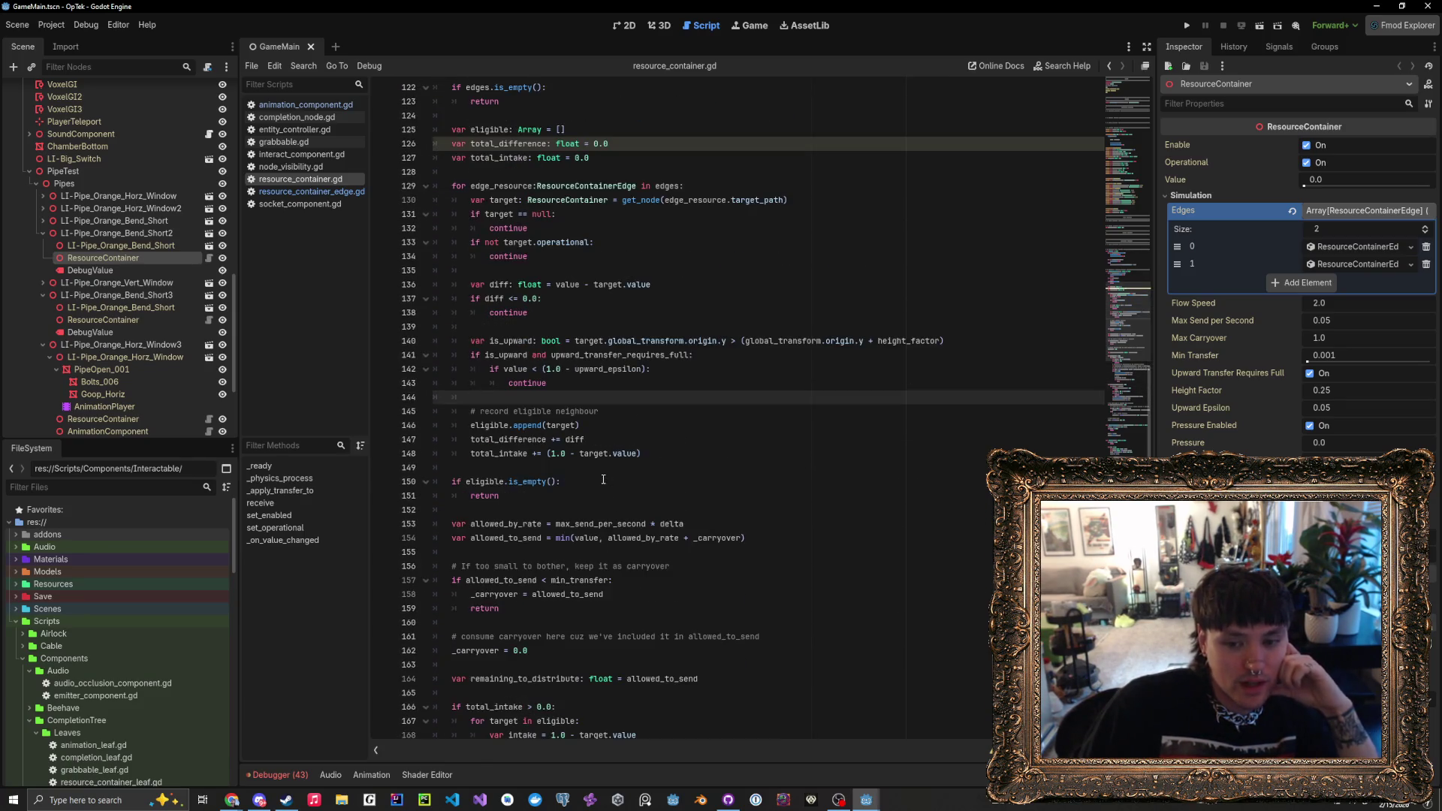
{"action": "left_click", "coordinate": [602, 467]}
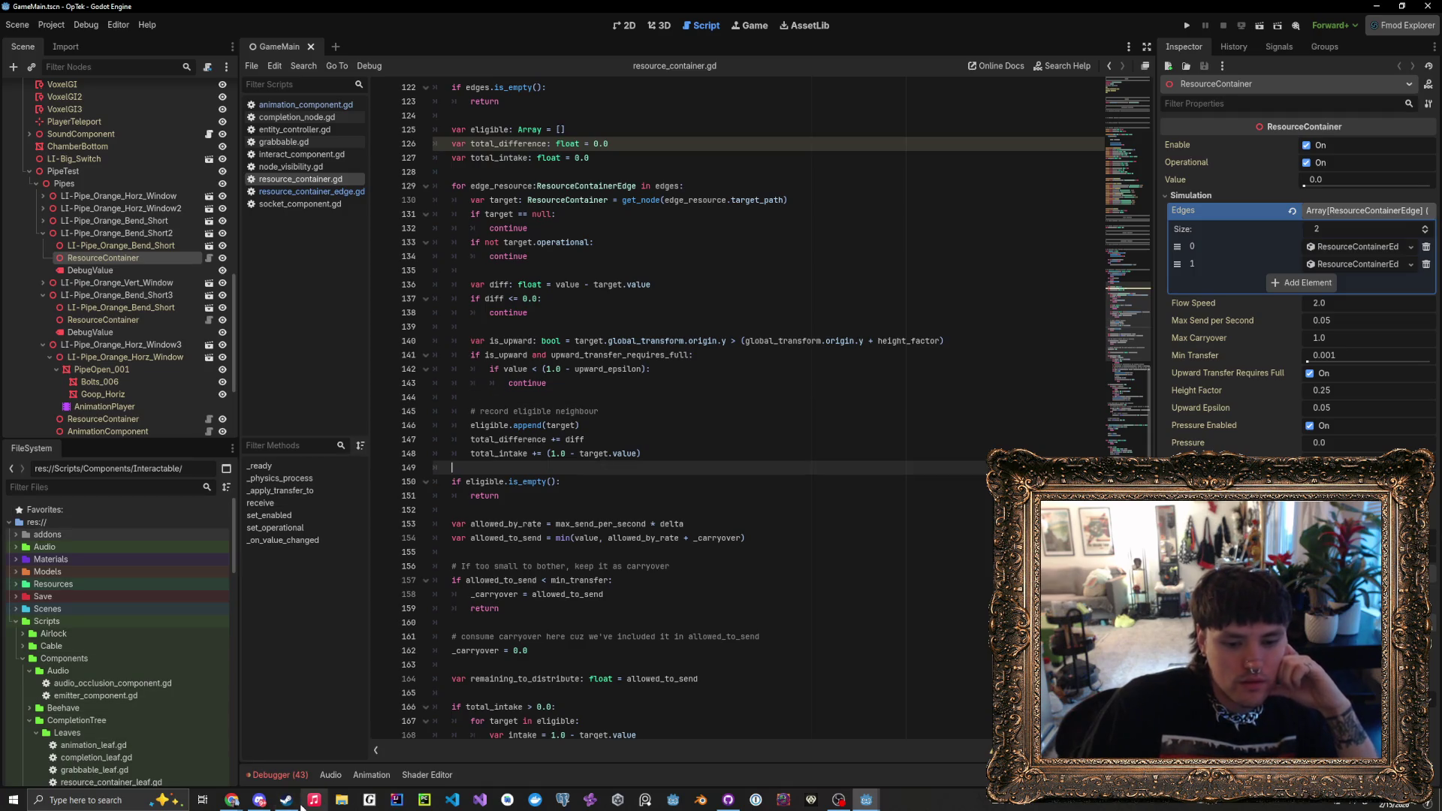
- Bring up the Steam library and glance at the friends list
{"action": "left_click", "coordinate": [293, 803]}
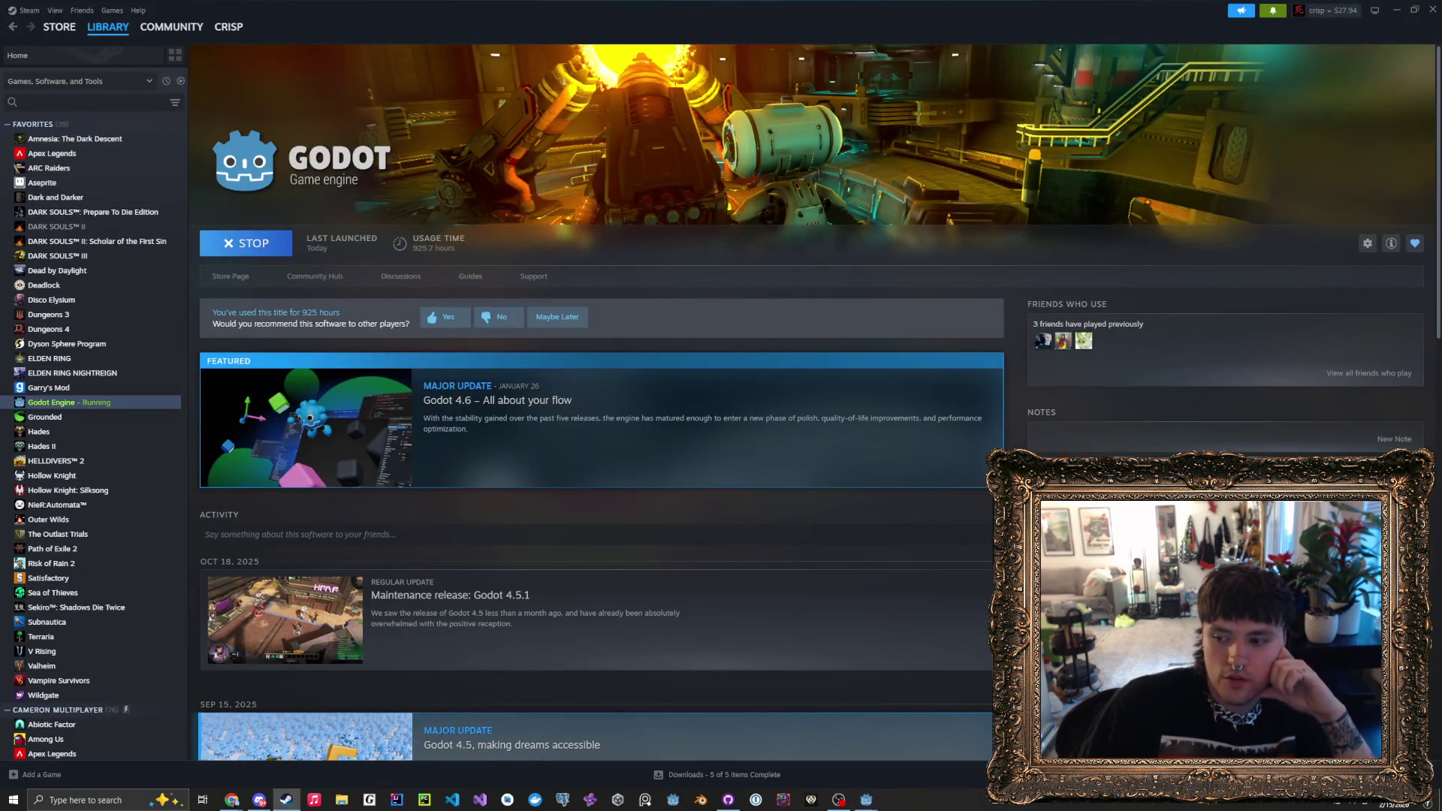
{"action": "left_click", "coordinate": [1397, 774]}
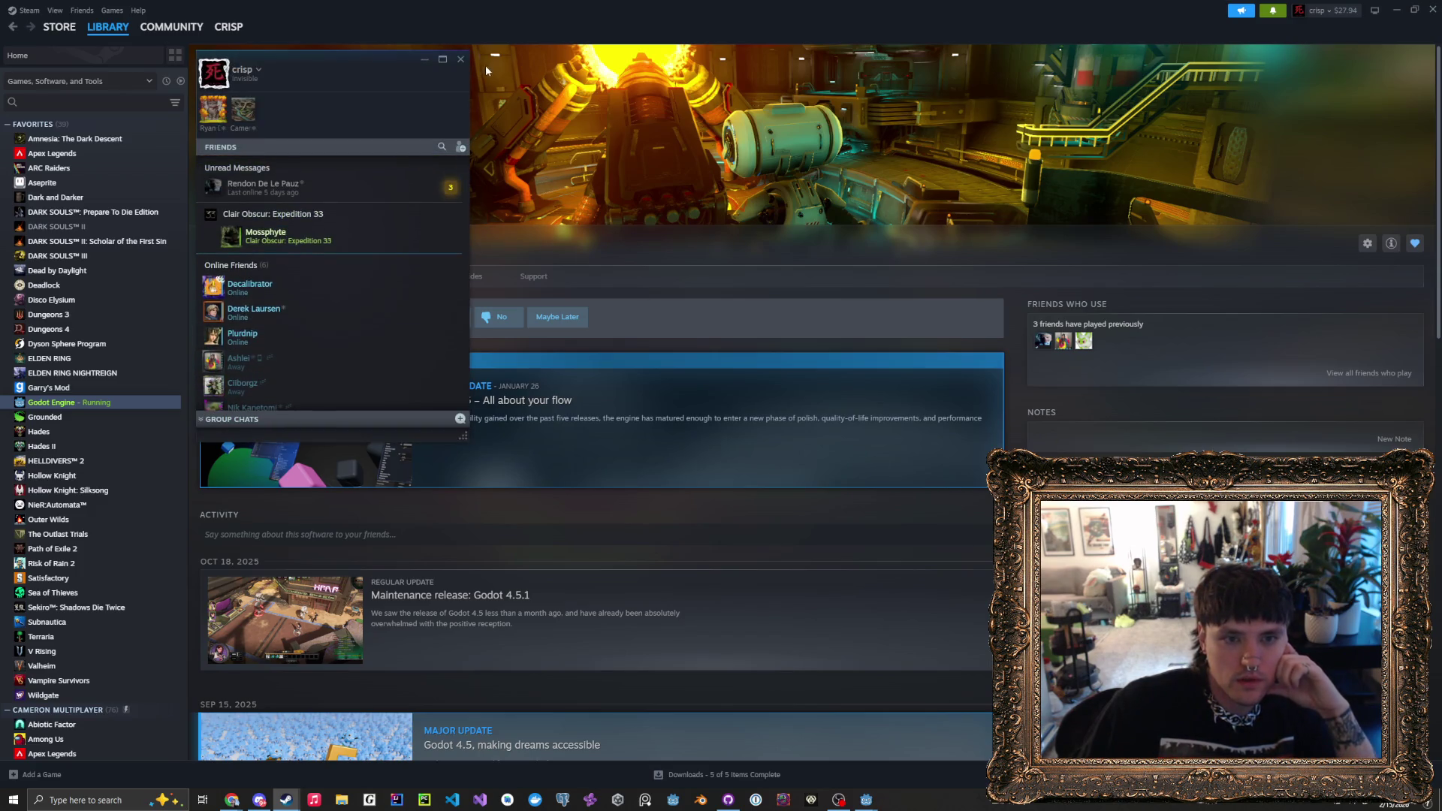
{"action": "left_click", "coordinate": [460, 58]}
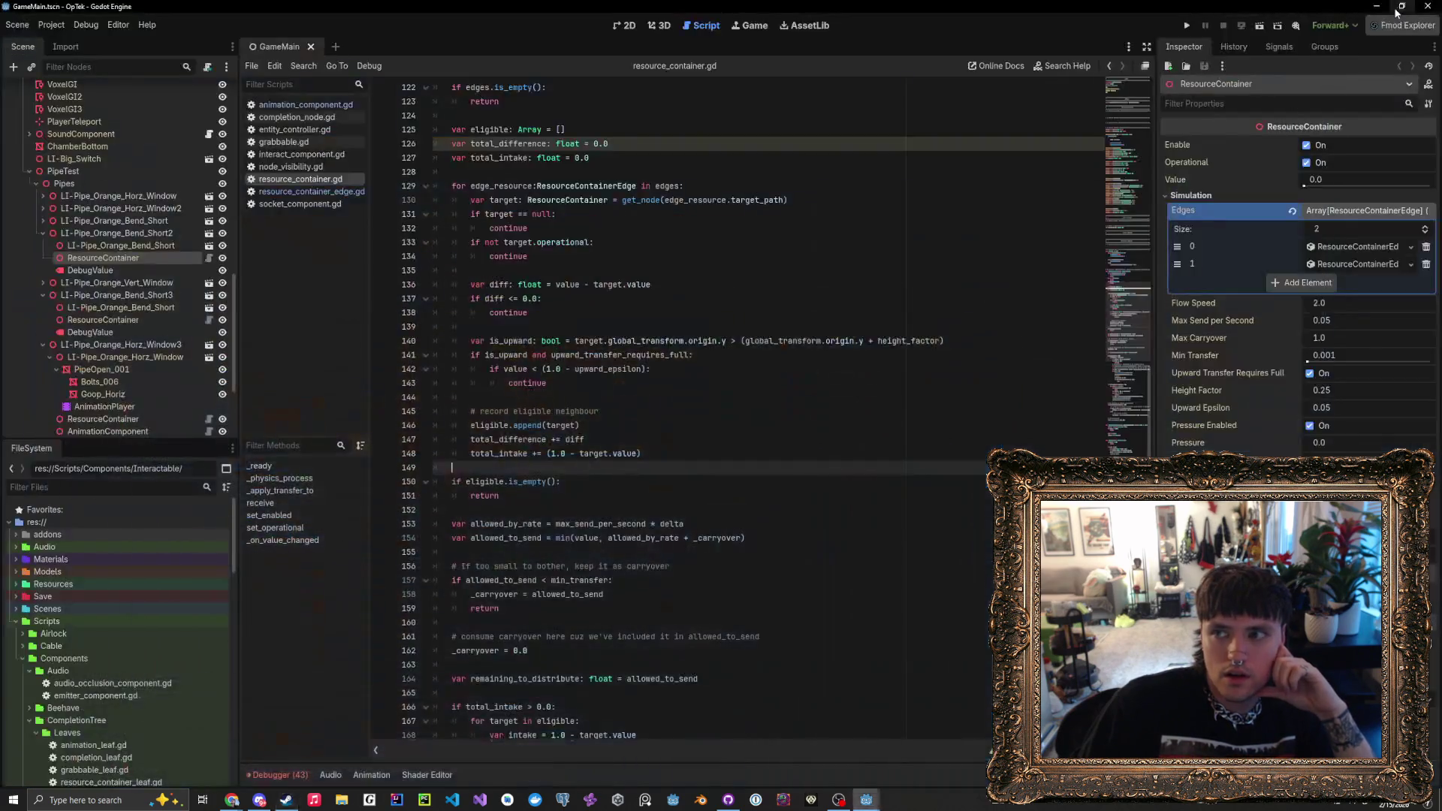
- Return to Godot and step the caret through the eligible append and epsilon check lines
{"action": "left_click", "coordinate": [1396, 11]}
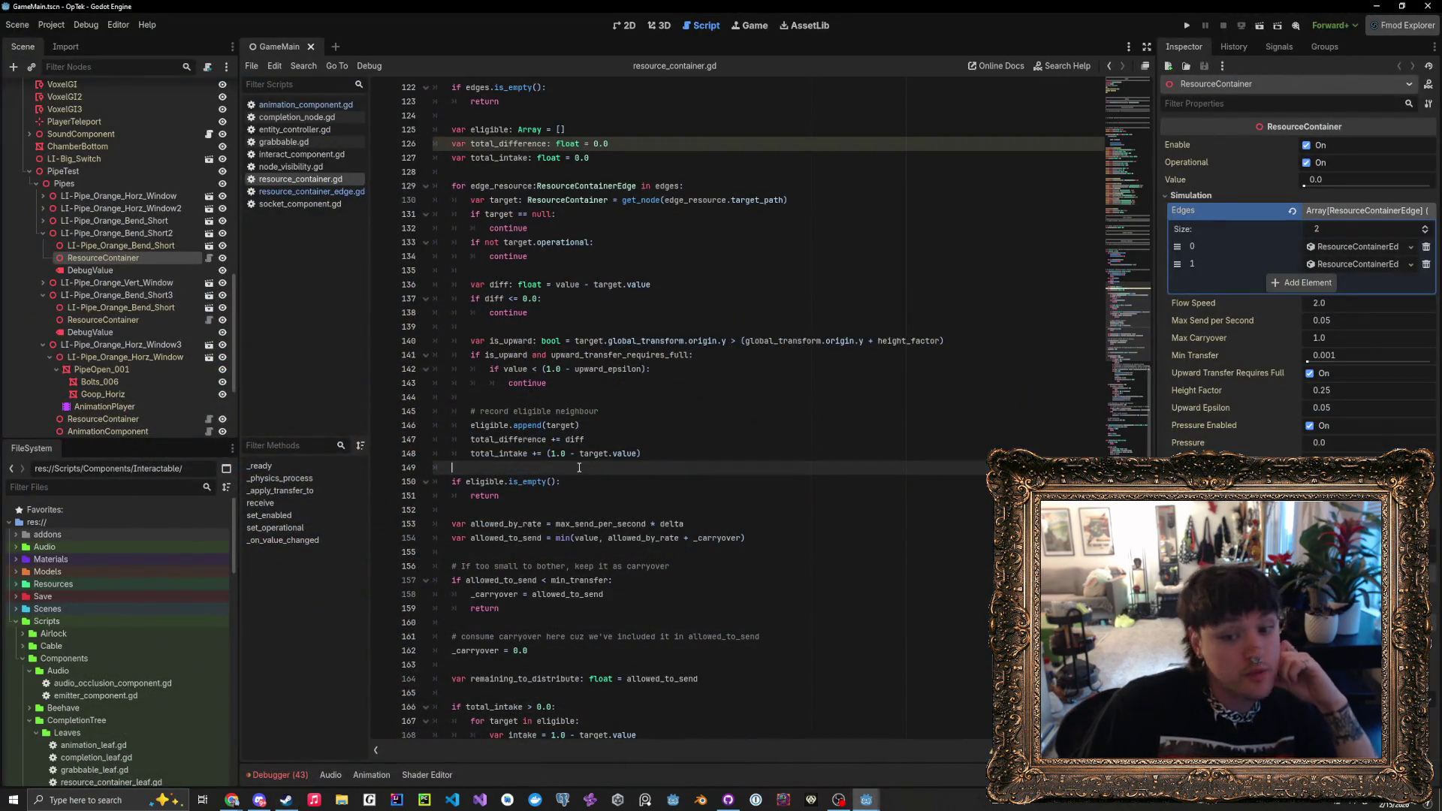
{"action": "left_click", "coordinate": [670, 454]}
{"action": "left_click", "coordinate": [678, 440]}
{"action": "left_click", "coordinate": [686, 424]}
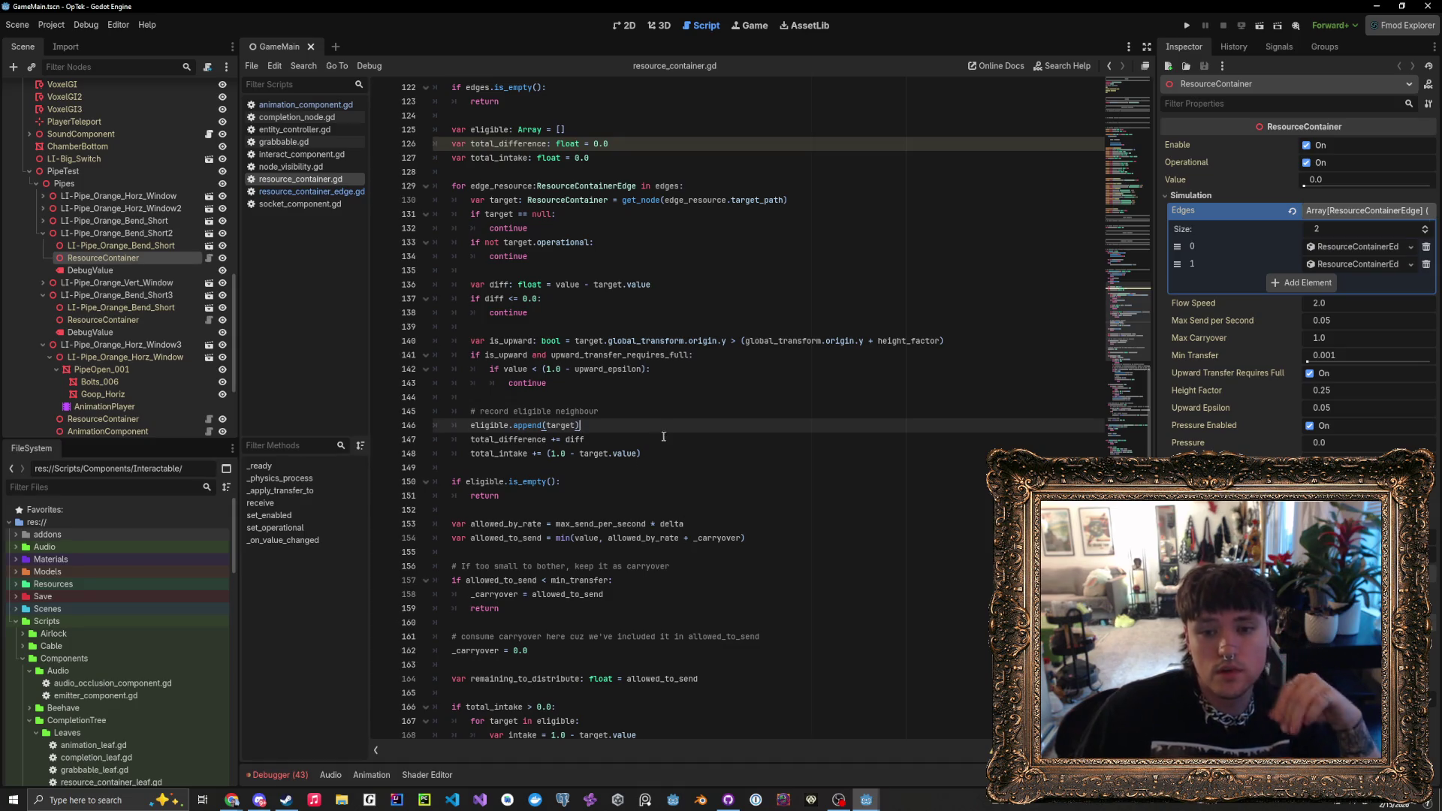
{"action": "scroll", "coordinate": [656, 392], "scroll_direction": "up", "scroll_amount": 1}
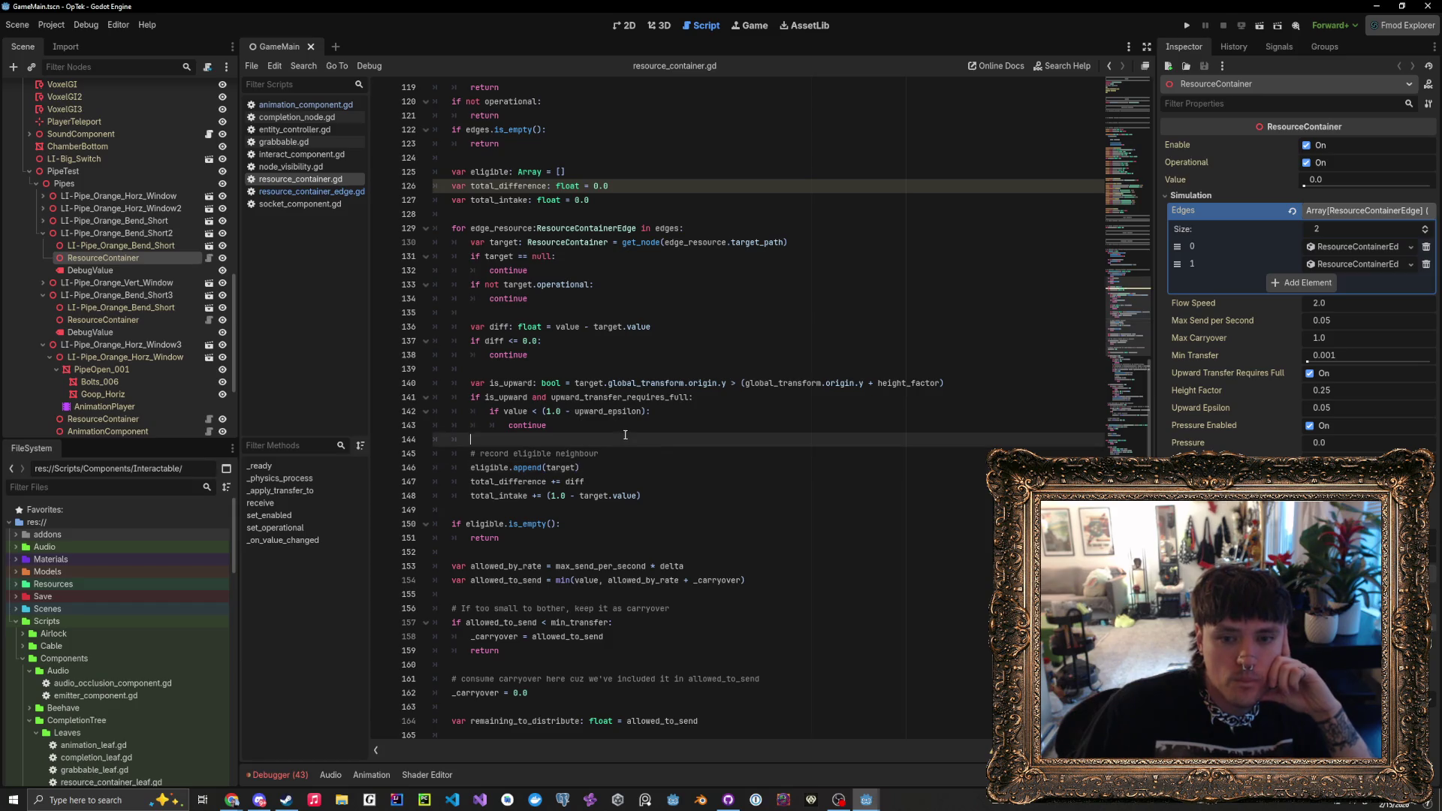
{"action": "left_click", "coordinate": [685, 405]}
{"action": "left_click", "coordinate": [699, 396]}
{"action": "left_click", "coordinate": [708, 369]}
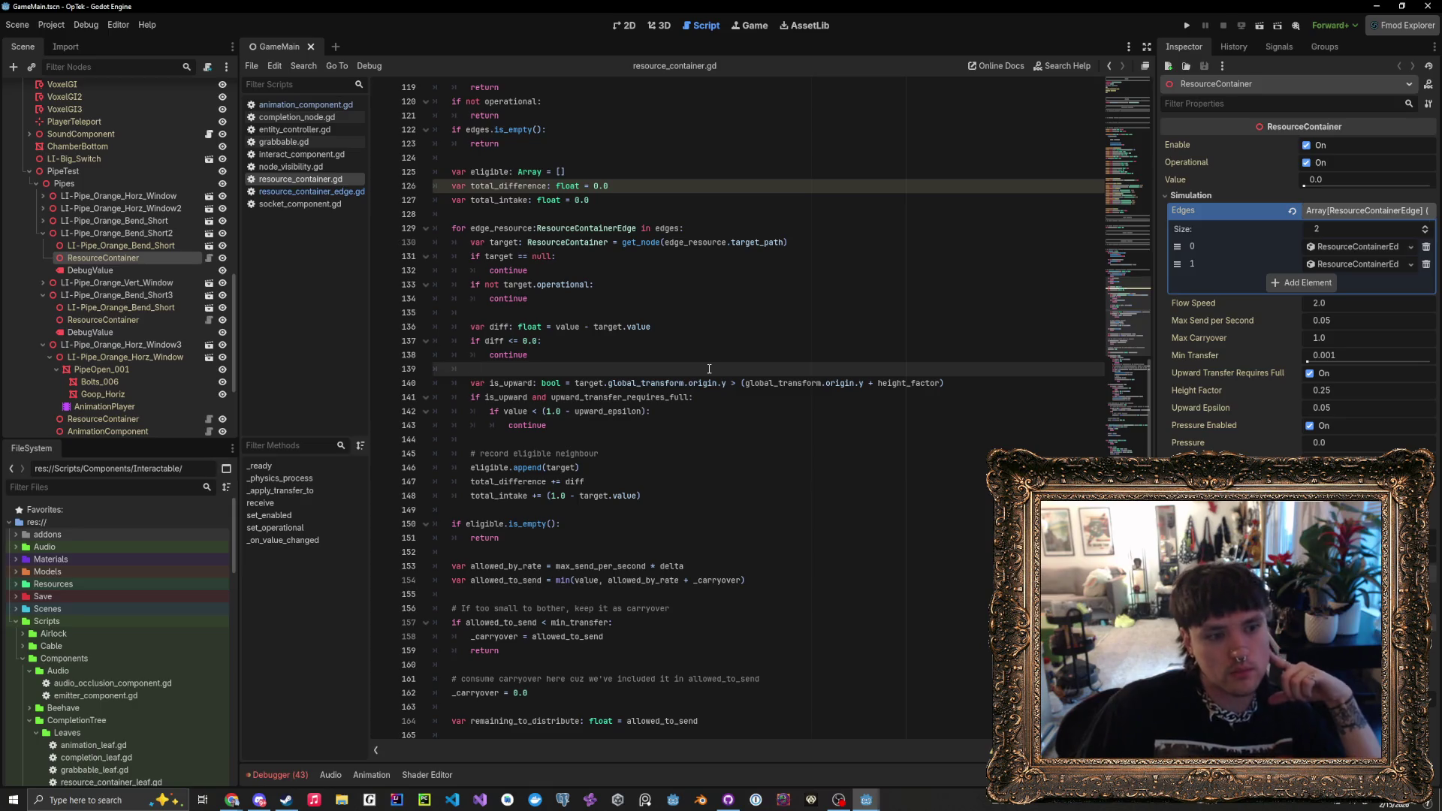
- Insert a space after 'edge_resource:' in the line 129 loop declaration
{"action": "scroll", "coordinate": [658, 364], "scroll_direction": "up", "scroll_amount": 1}
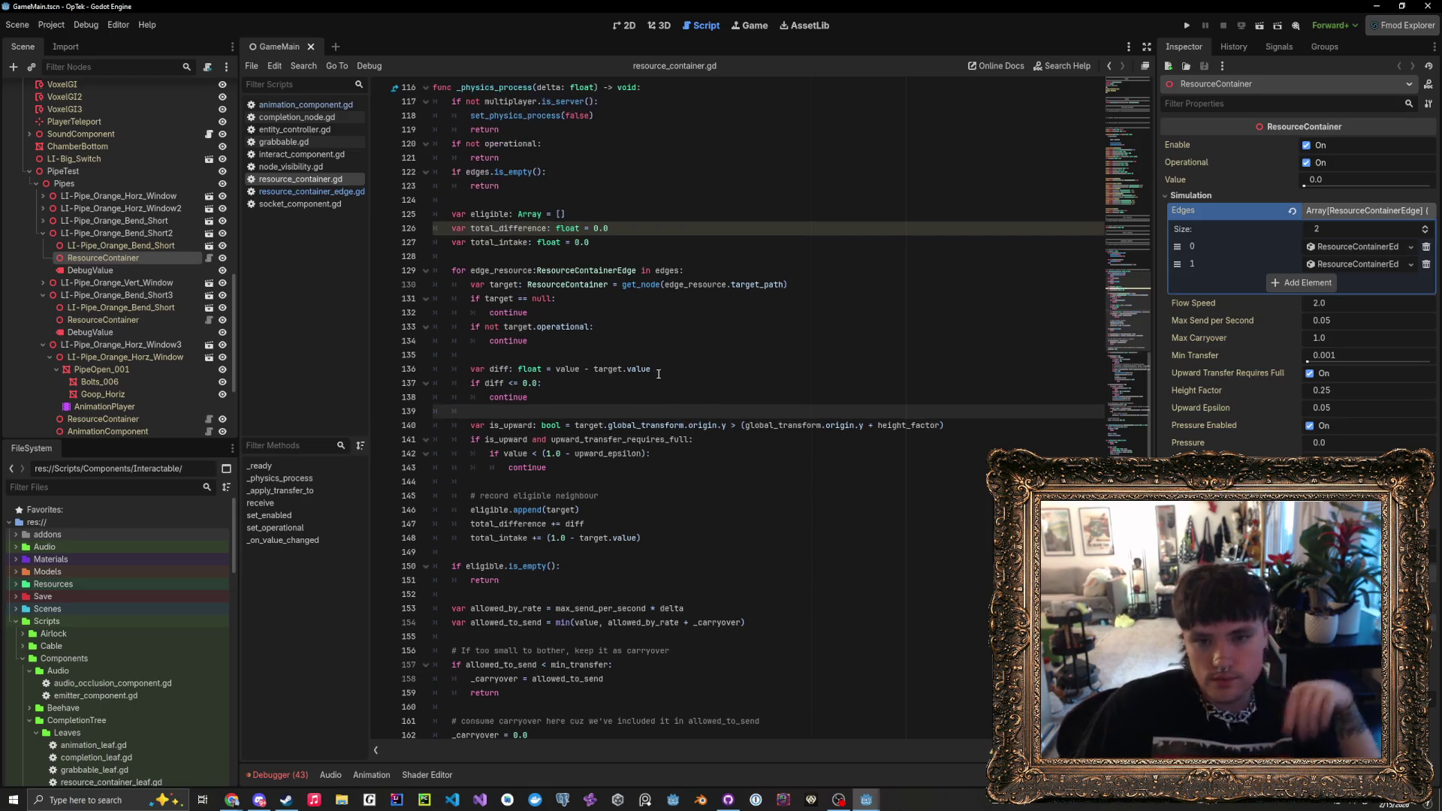
{"action": "left_click", "coordinate": [583, 257]}
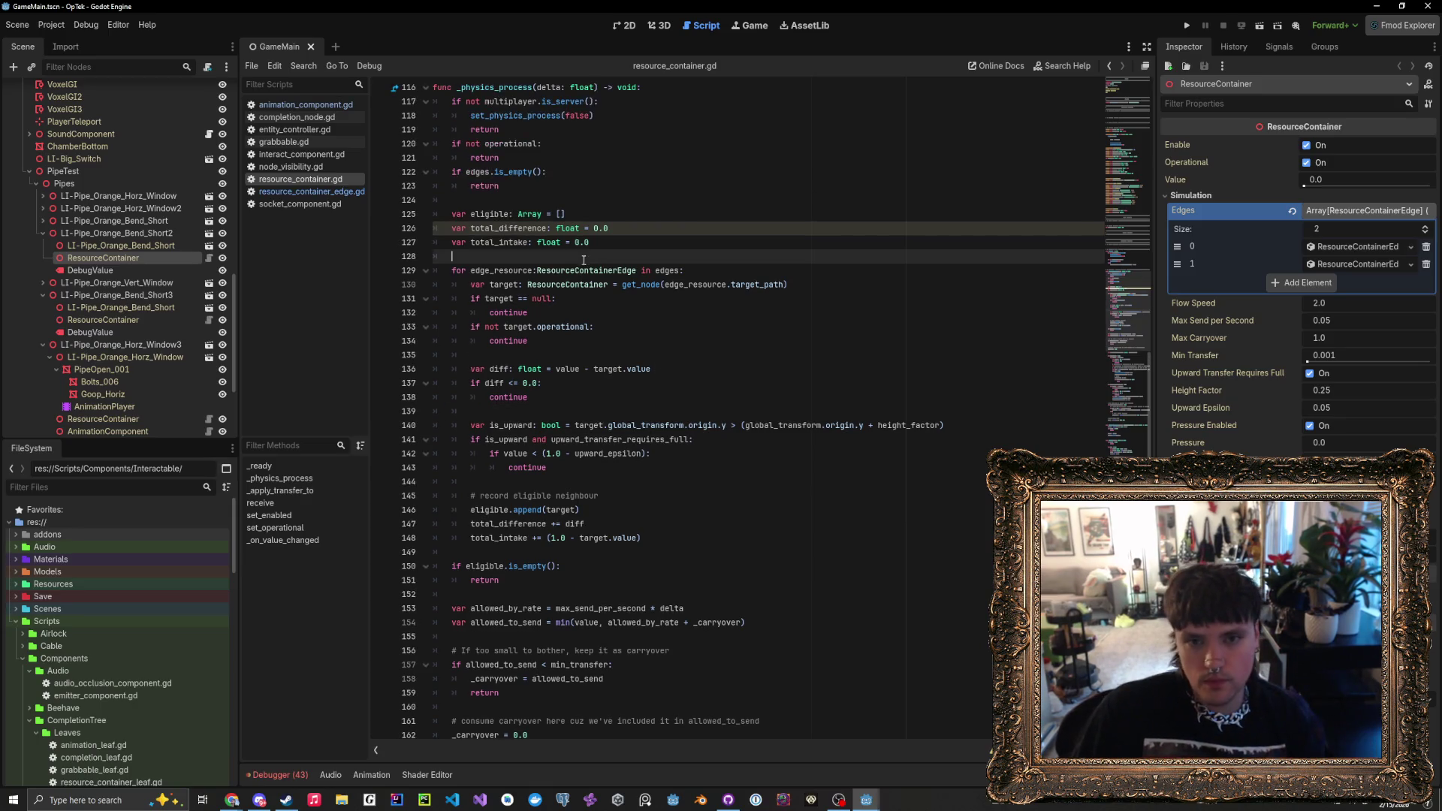
{"action": "double_click", "coordinate": [503, 270]}
{"action": "left_click", "coordinate": [538, 270]}
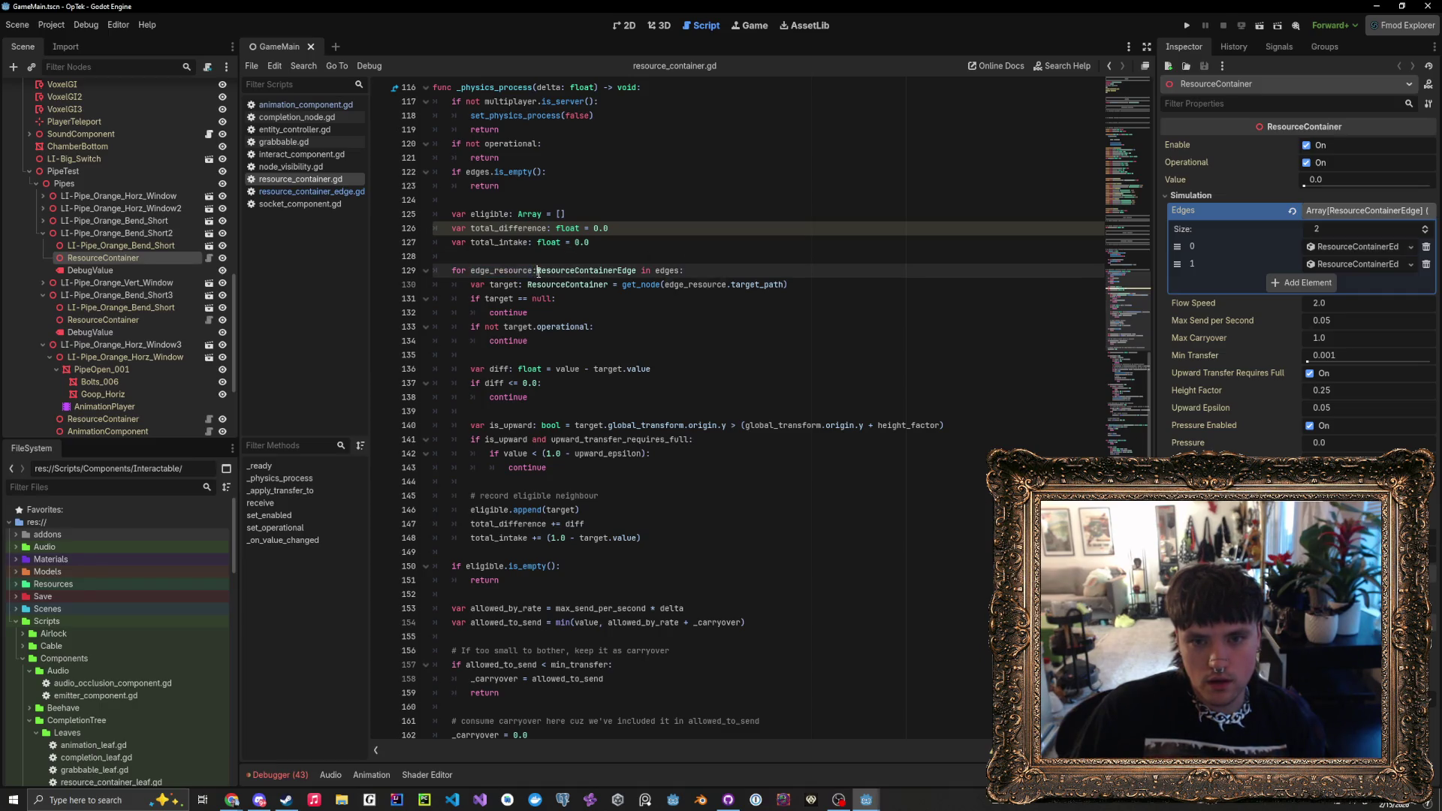
{"action": "left_click", "coordinate": [671, 299]}
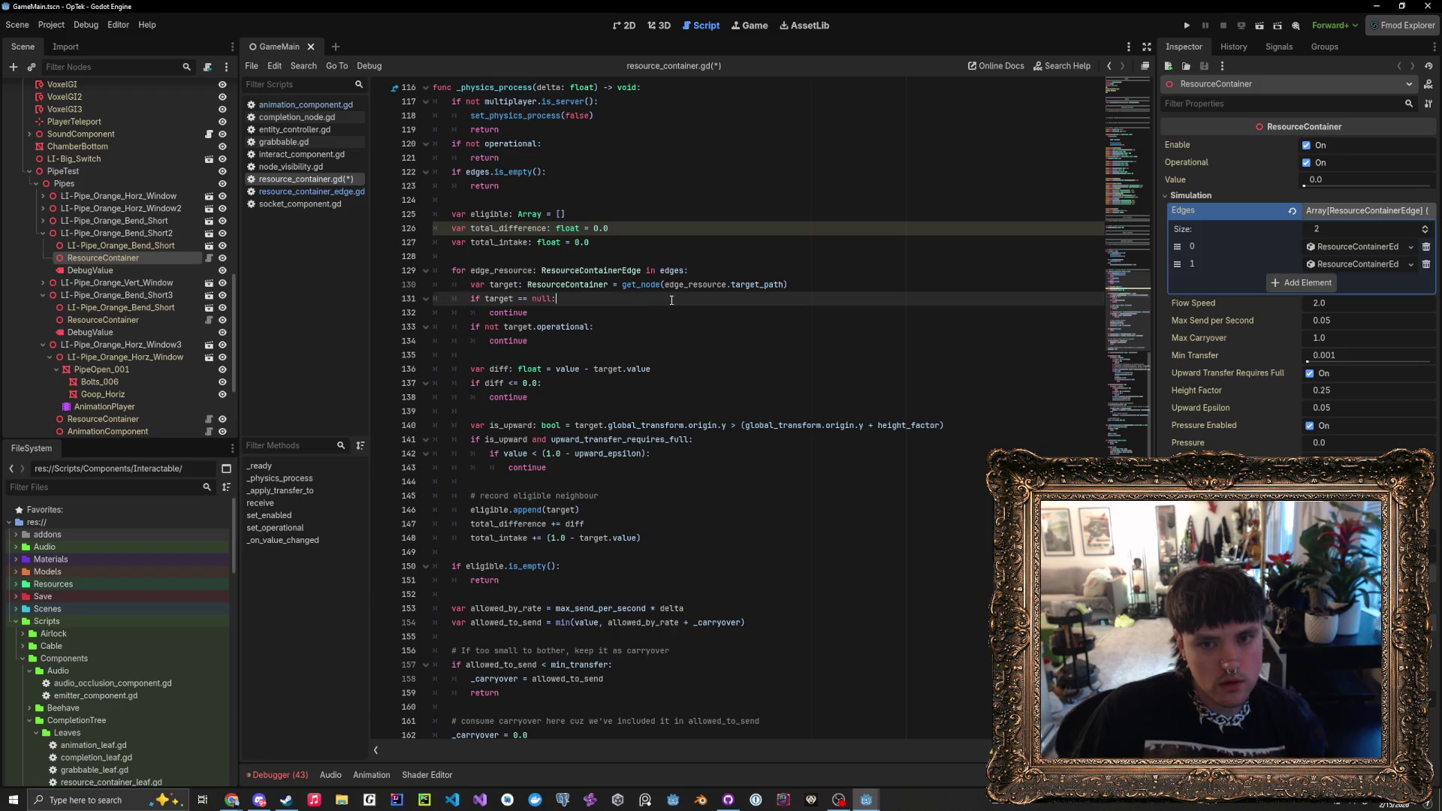
{"action": "left_click", "coordinate": [682, 308]}
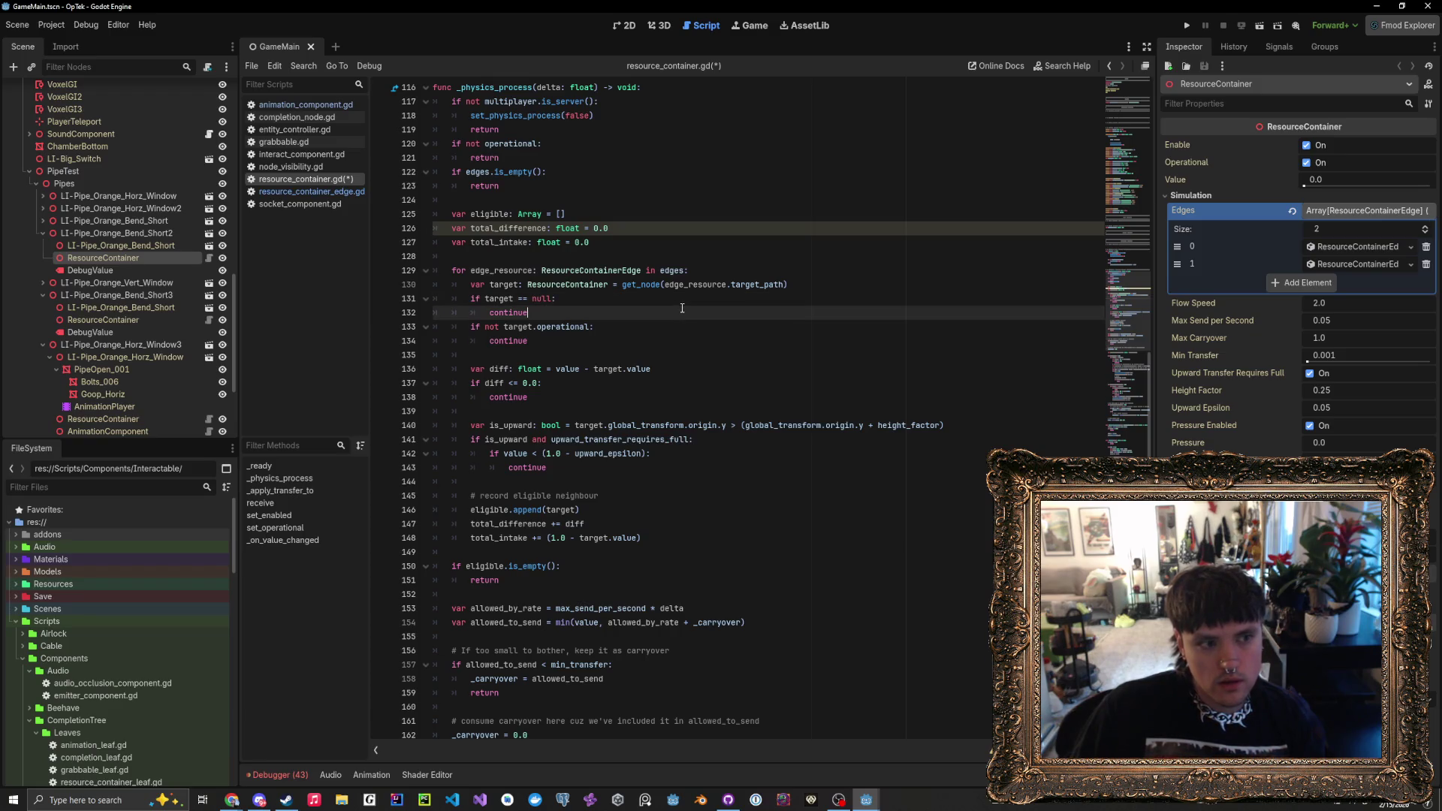
{"action": "scroll", "coordinate": [682, 308], "scroll_direction": "up", "scroll_amount": 3}
{"action": "scroll", "coordinate": [682, 308], "scroll_direction": "down", "scroll_amount": 2}
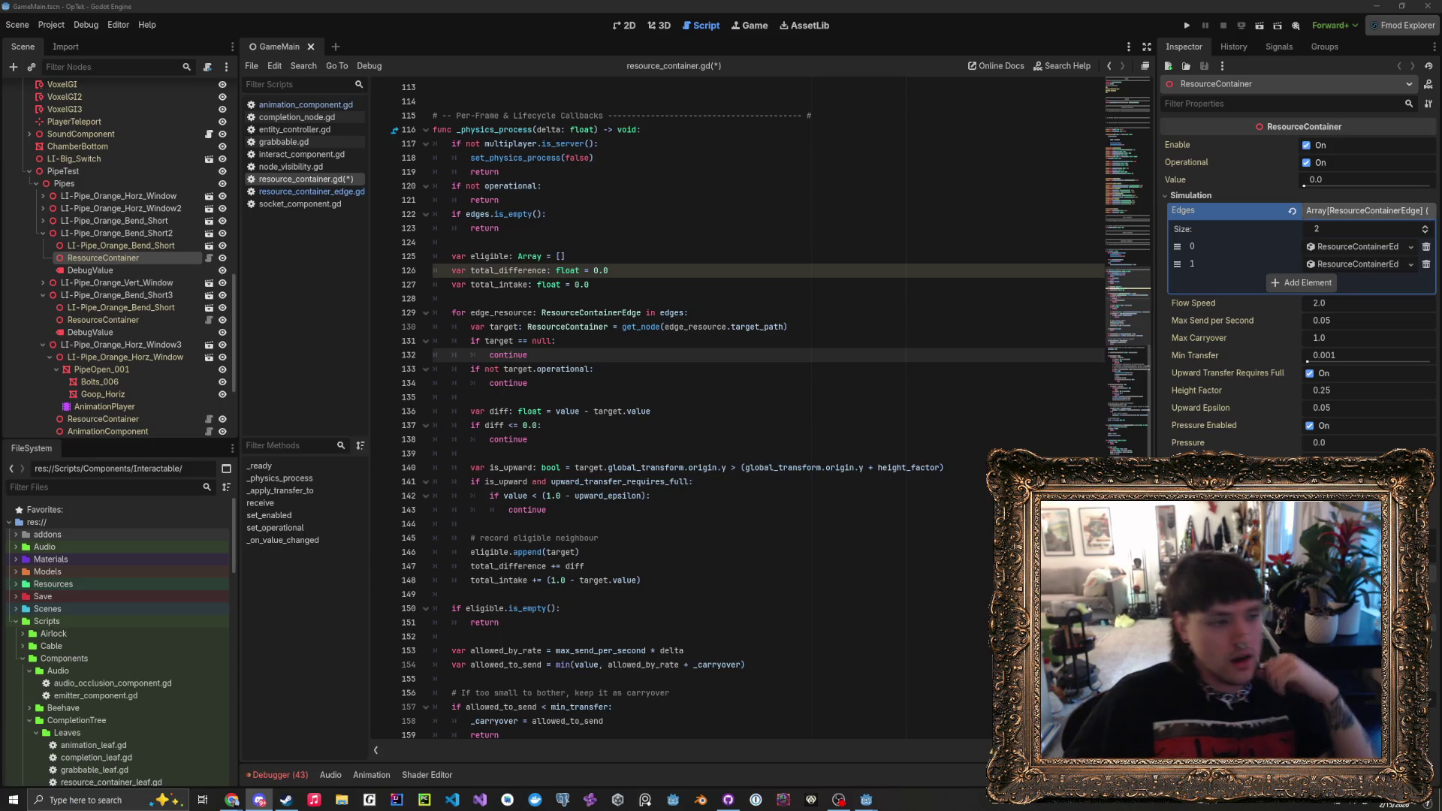
{"action": "key", "text": "alt+Tab"}
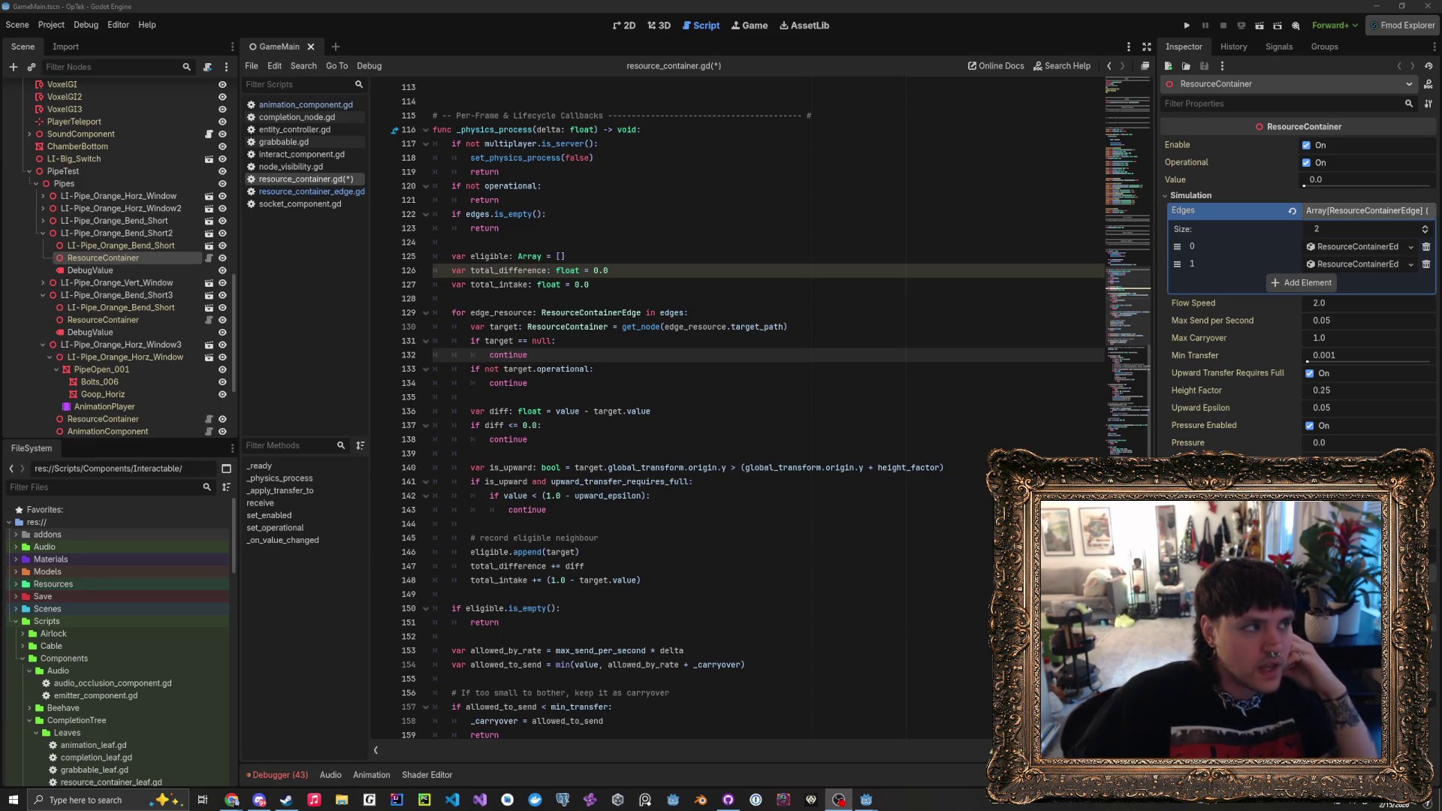
{"action": "key", "text": "alt+Tab"}
{"action": "key", "text": "alt+Tab"}
{"action": "key", "text": "alt+Tab"}
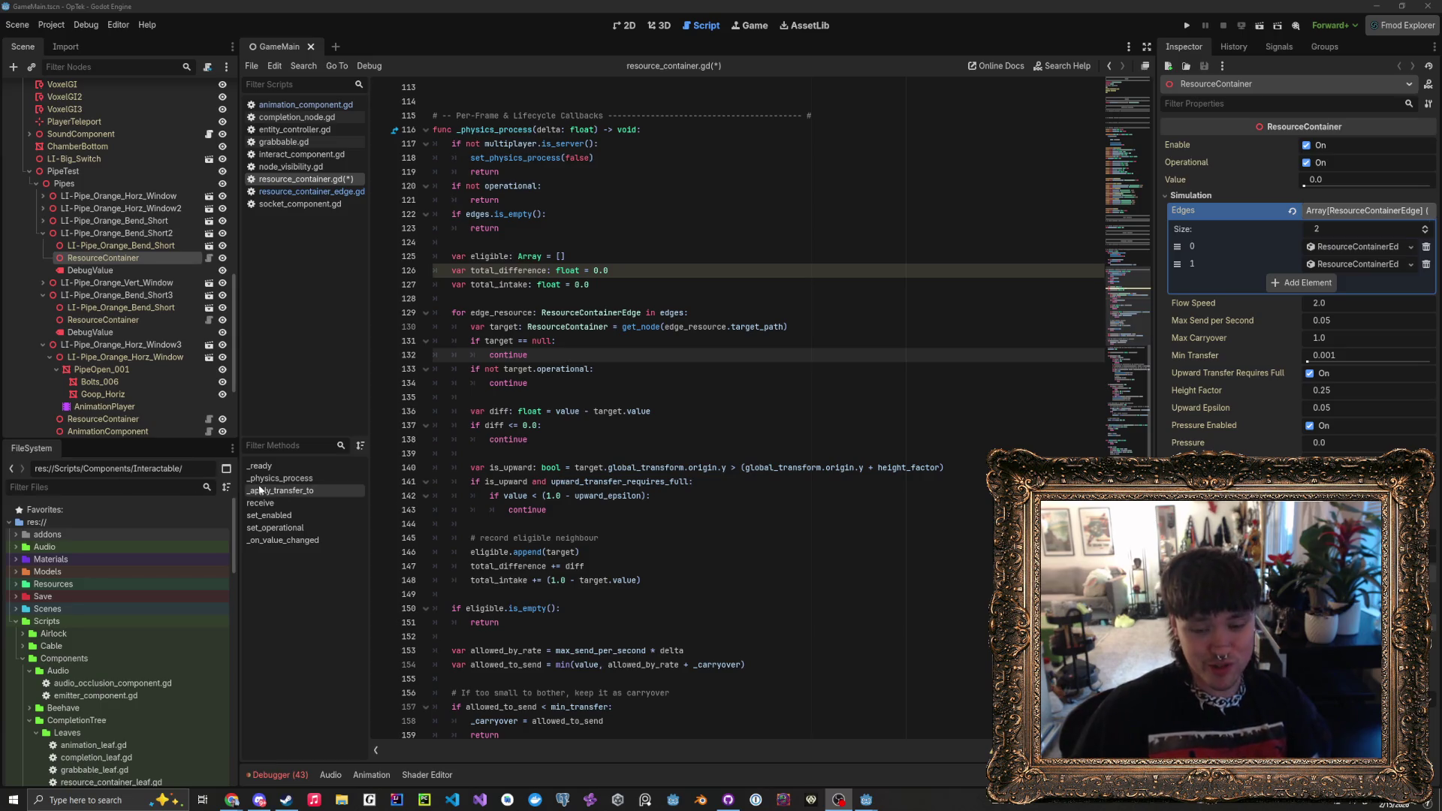
{"action": "left_click", "coordinate": [512, 526]}
{"action": "left_click", "coordinate": [522, 454]}
{"action": "left_click", "coordinate": [551, 426]}
{"action": "left_click", "coordinate": [559, 397]}
{"action": "left_click", "coordinate": [566, 380]}
{"action": "left_click", "coordinate": [565, 298]}
{"action": "left_click", "coordinate": [567, 284]}
{"action": "left_click", "coordinate": [570, 270]}
{"action": "left_click", "coordinate": [574, 242]}
{"action": "left_click", "coordinate": [578, 285]}
{"action": "left_click", "coordinate": [582, 271]}
{"action": "left_click_drag", "start_coordinate": [584, 256], "coordinate": [587, 232]}
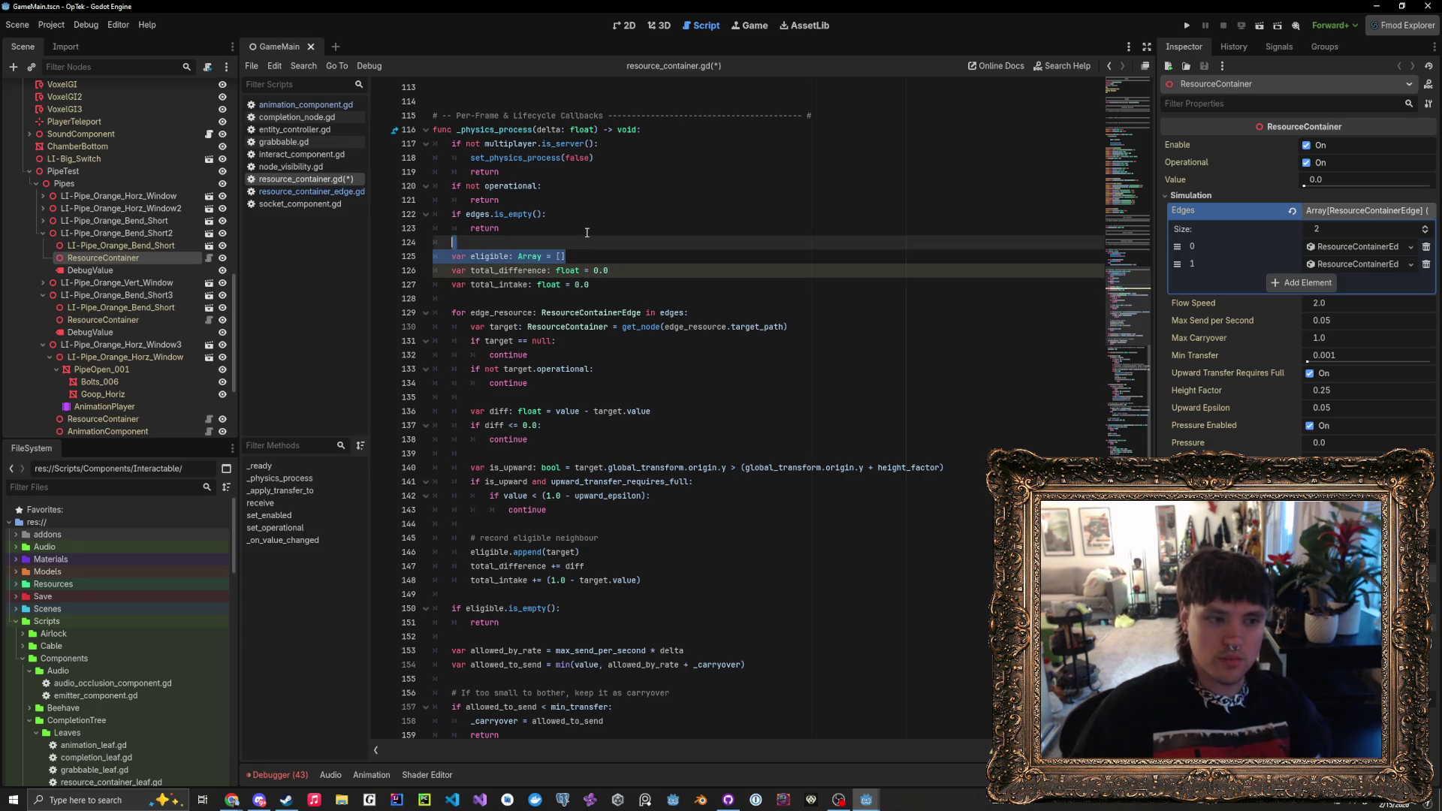
{"action": "left_click", "coordinate": [587, 232]}
{"action": "key", "text": "alt+Tab"}
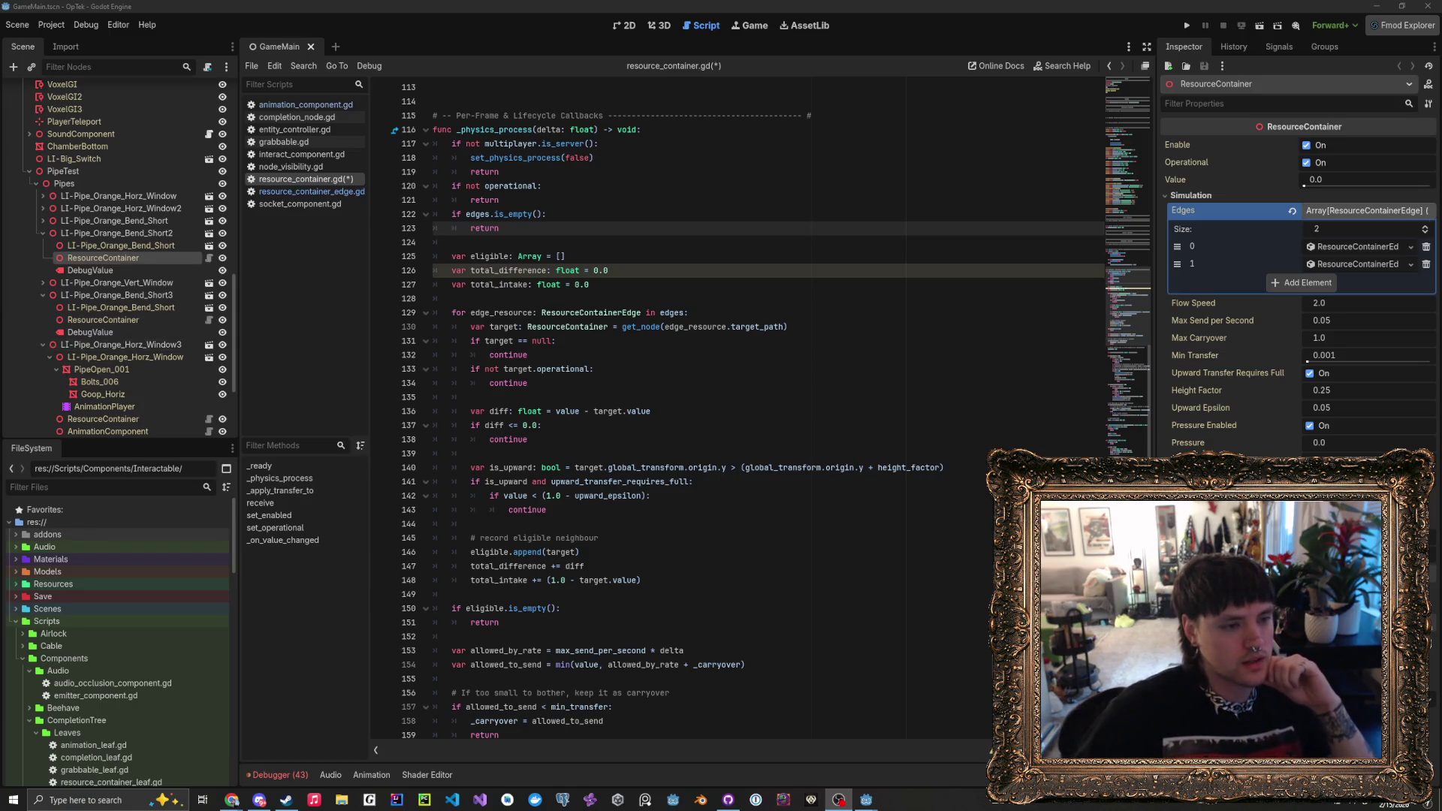
{"action": "left_click", "coordinate": [559, 426]}
{"action": "left_click", "coordinate": [573, 399]}
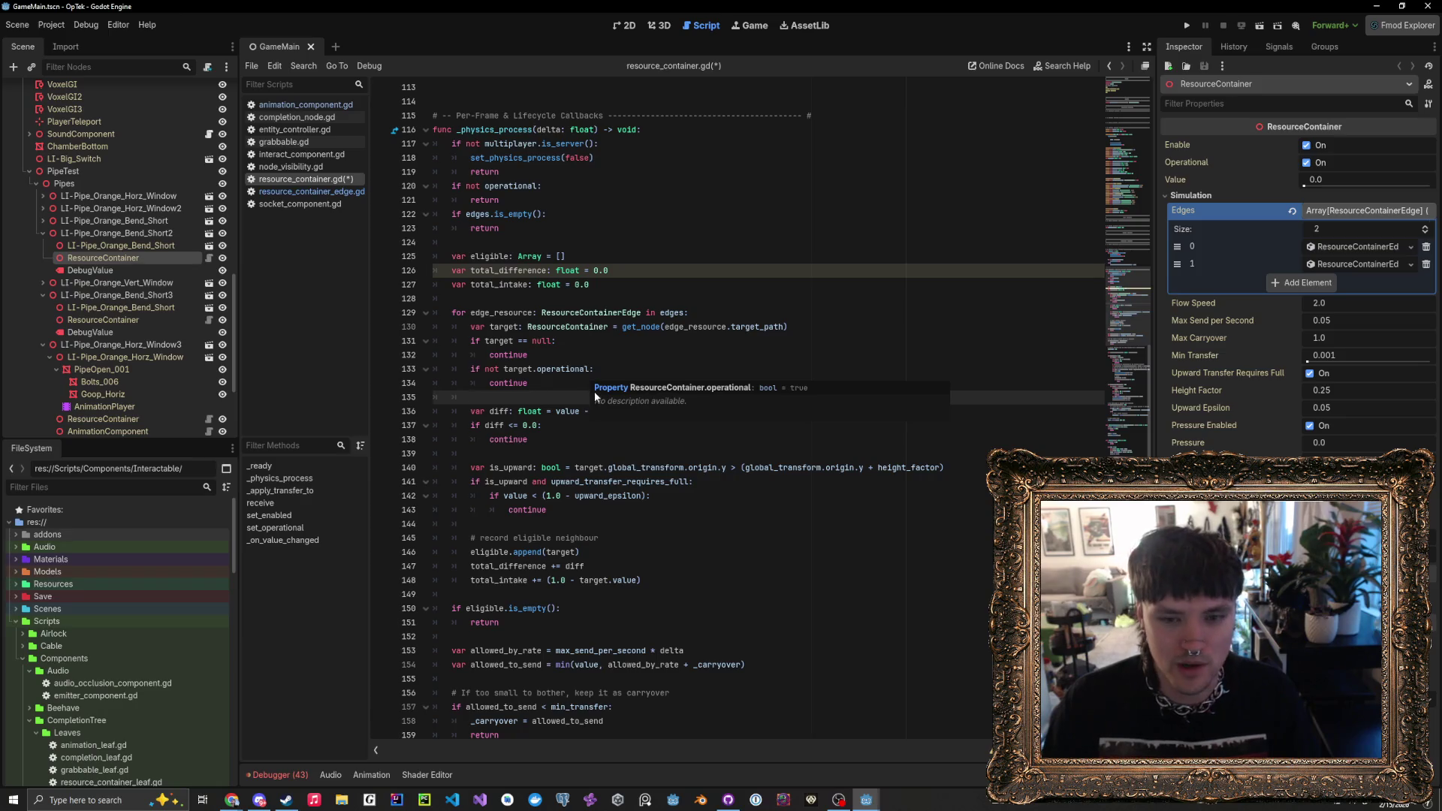
{"action": "left_click", "coordinate": [577, 387]}
{"action": "key", "text": "Up"}
{"action": "key", "text": "Up"}
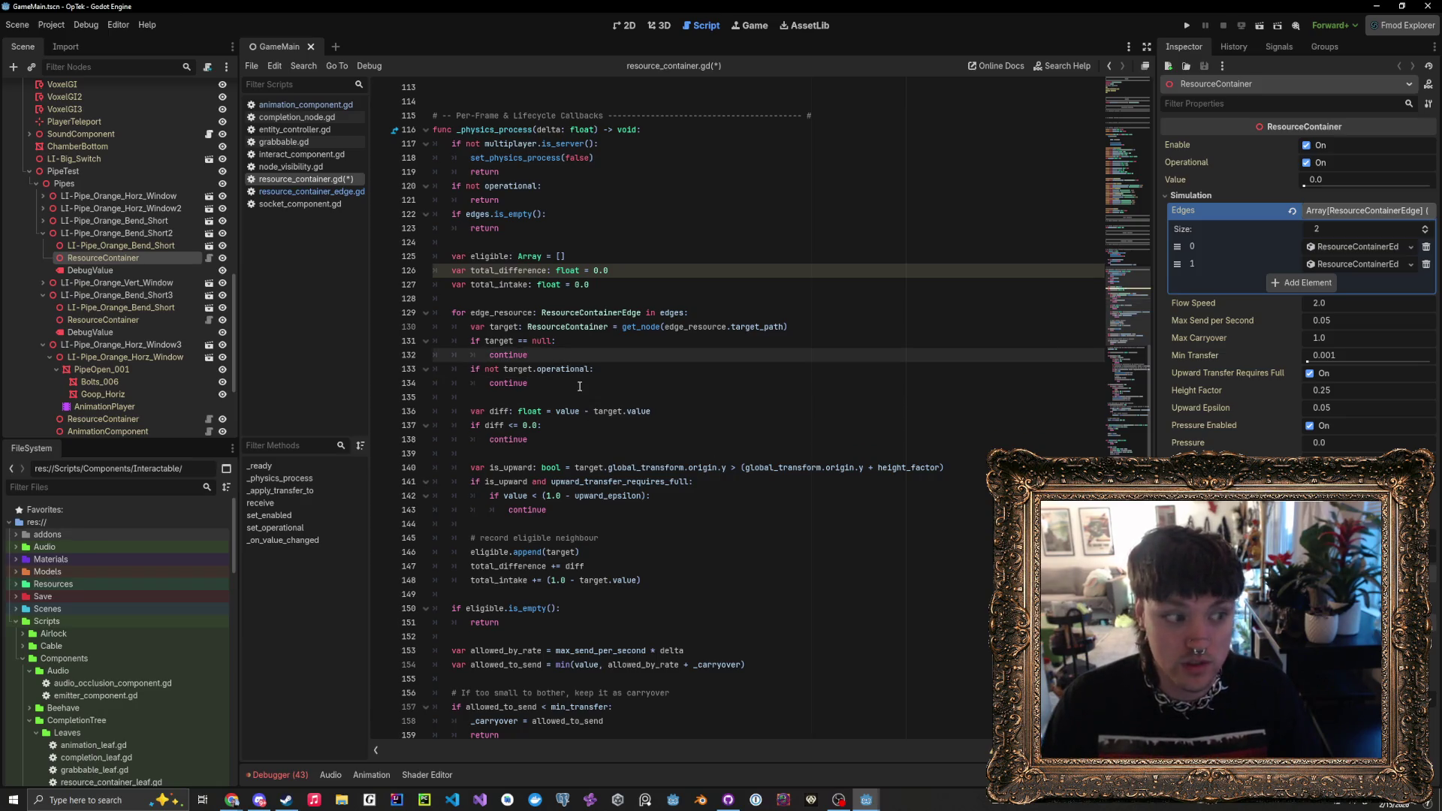
{"action": "left_click", "coordinate": [536, 453]}
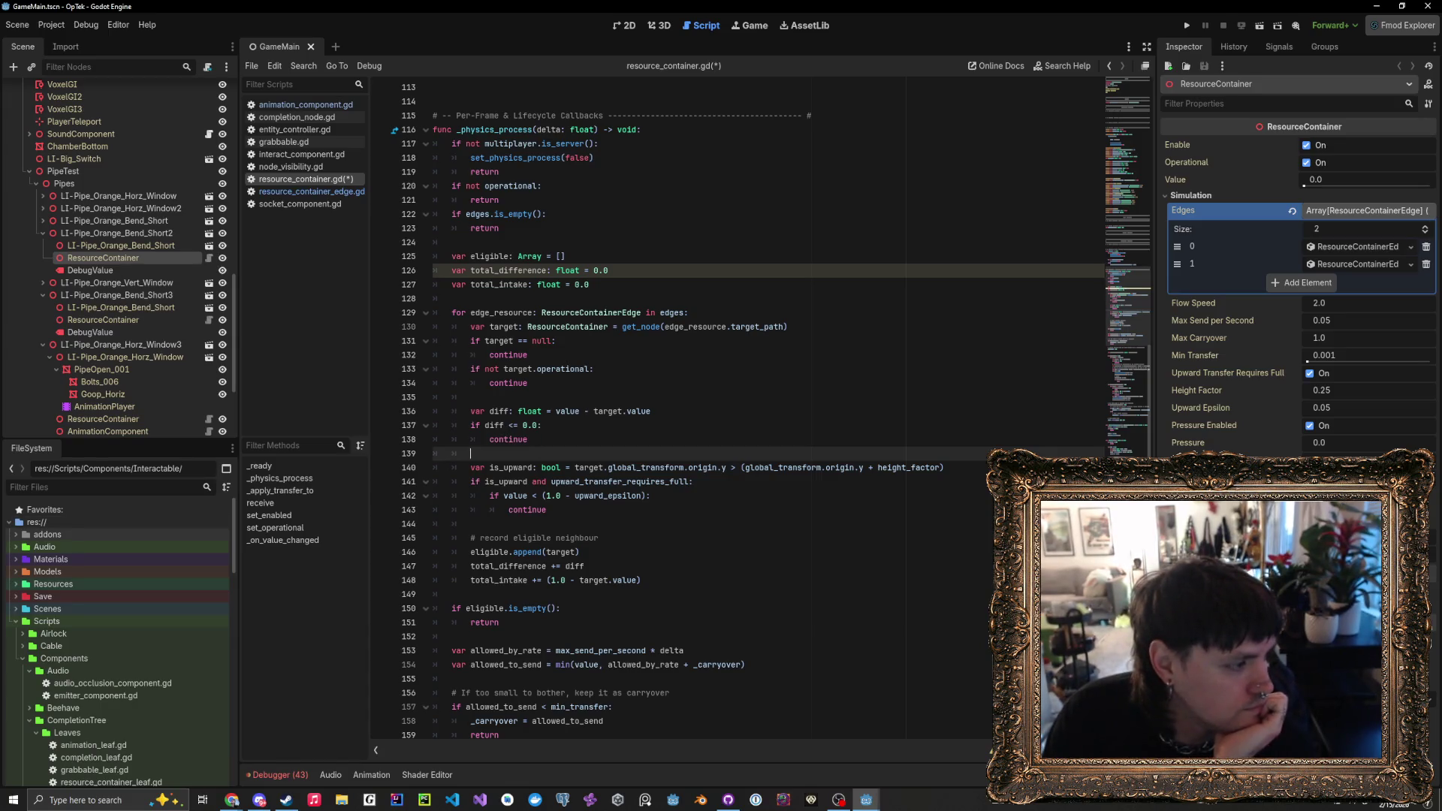
{"action": "key", "text": "alt+Tab"}
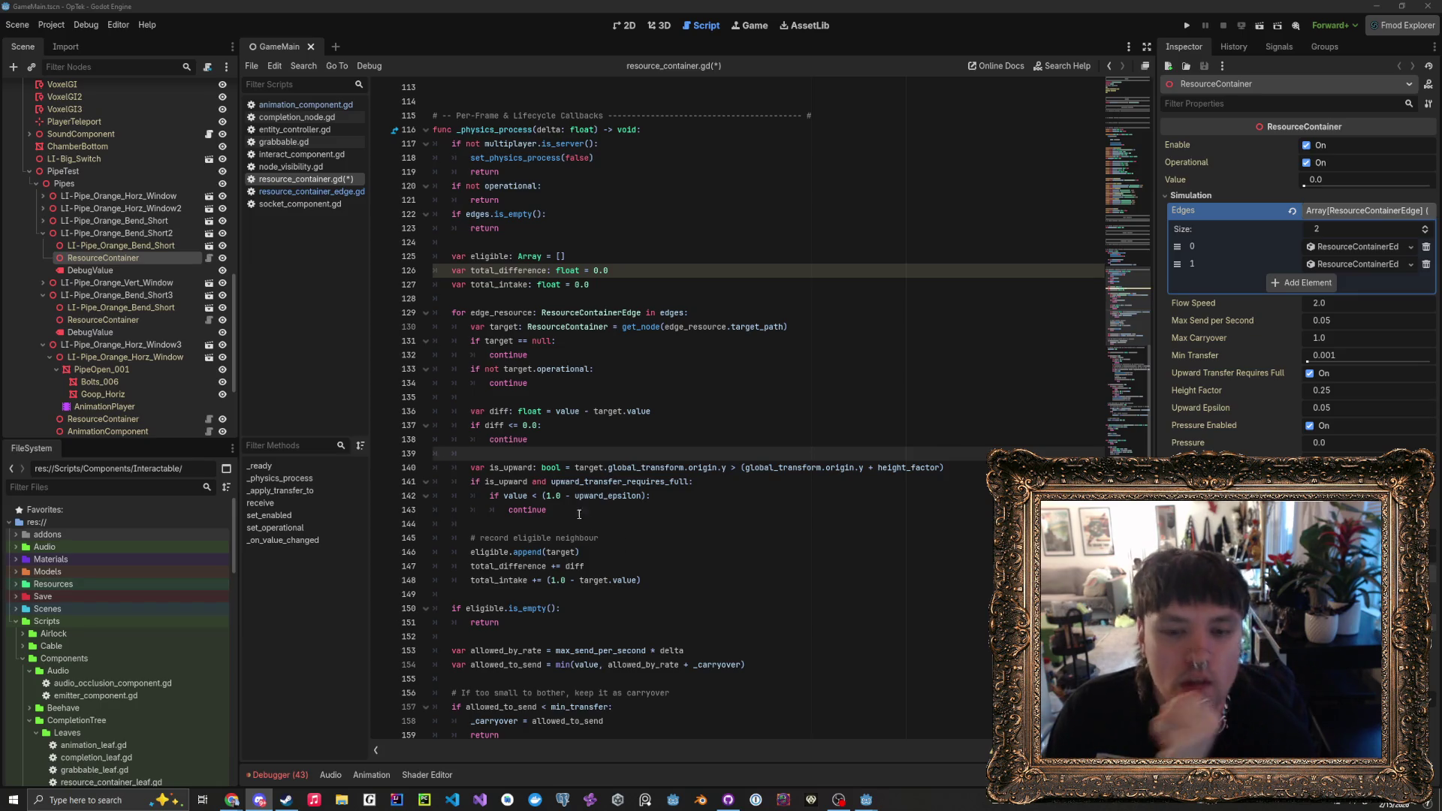
{"action": "left_click_drag", "start_coordinate": [560, 455], "coordinate": [569, 430]}
{"action": "left_click", "coordinate": [573, 424]}
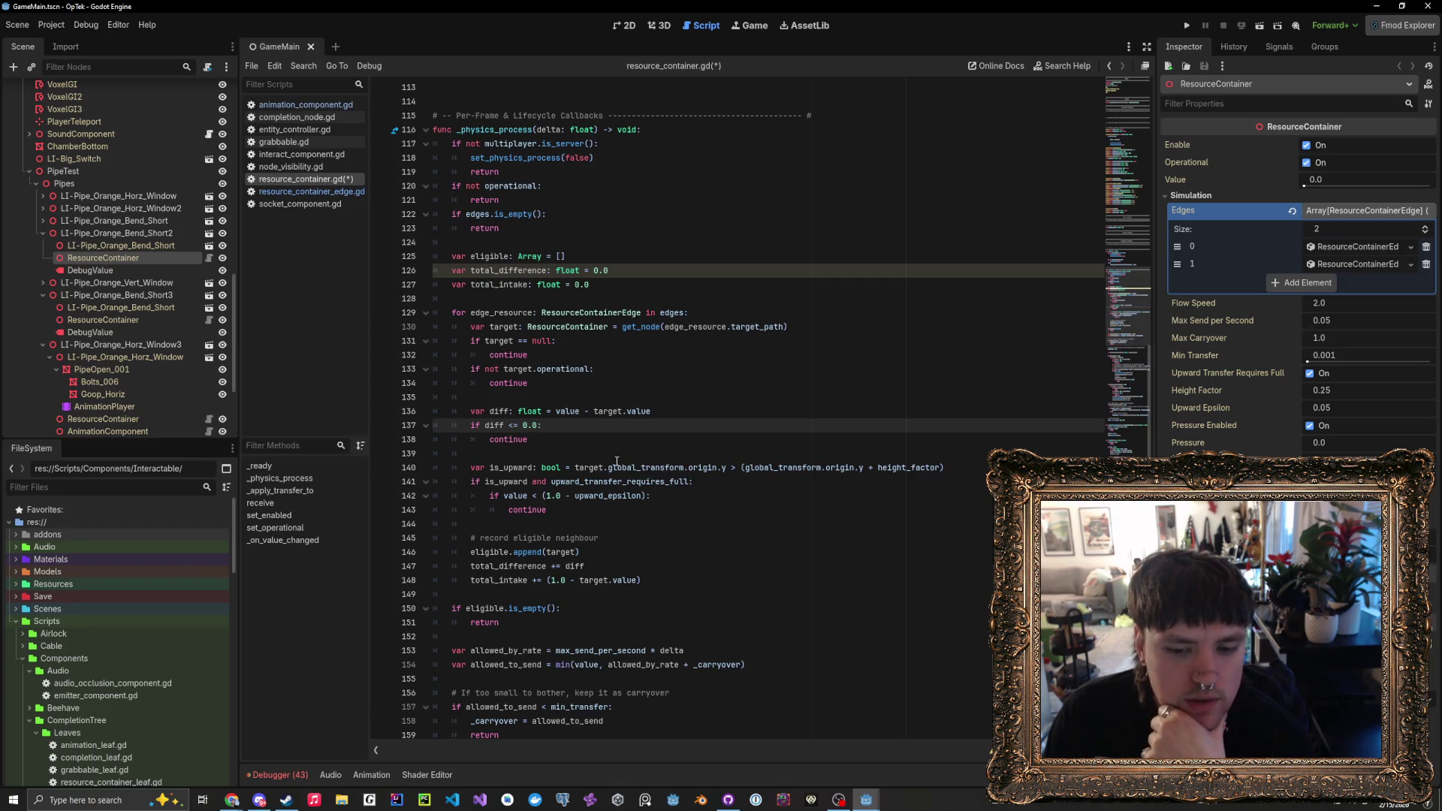
{"action": "scroll", "coordinate": [618, 602], "scroll_direction": "down", "scroll_amount": 2}
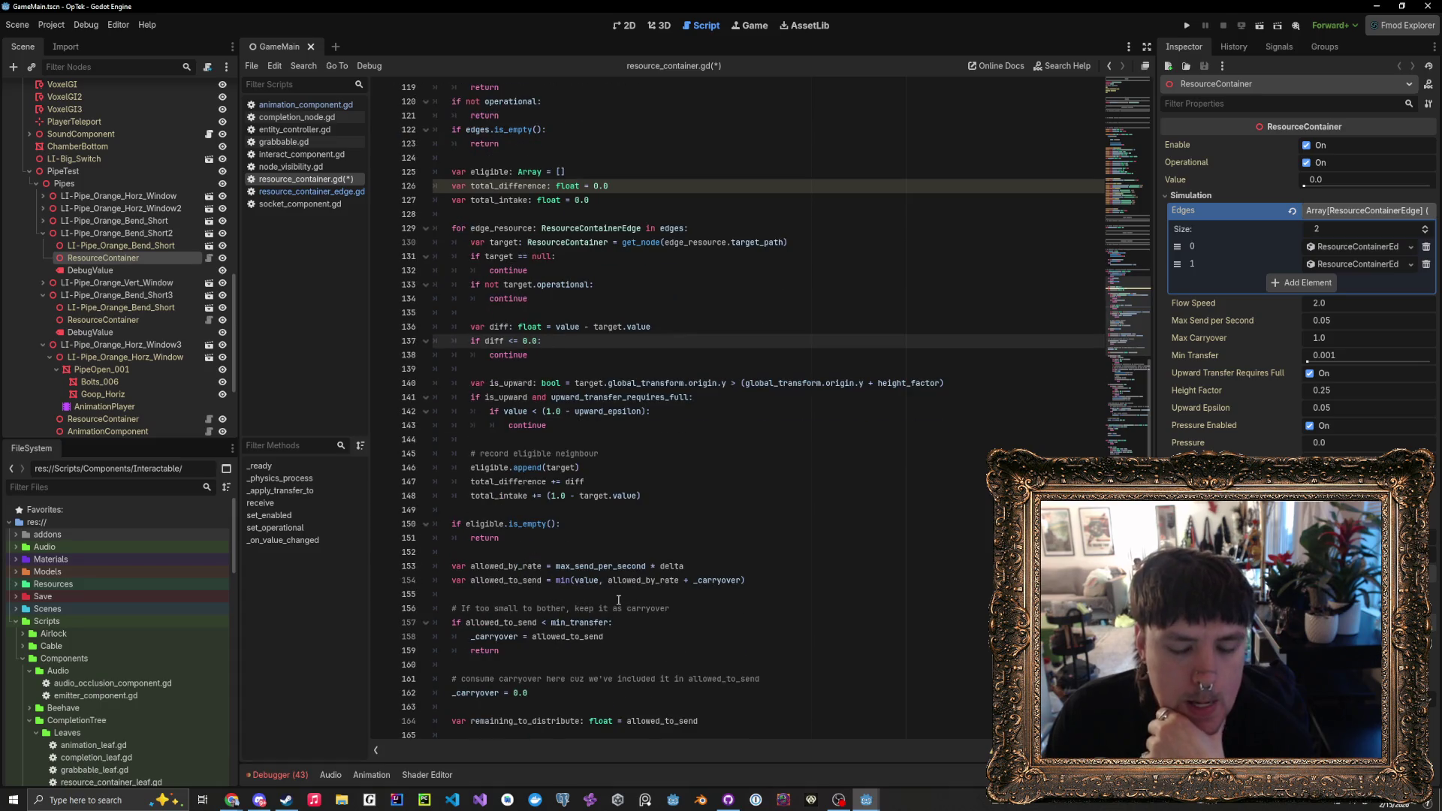
- Change max_send_per_second's default from 0.05 to 0.1, save the script, and return to 3D
{"action": "scroll", "coordinate": [618, 599], "scroll_direction": "up", "scroll_amount": 20}
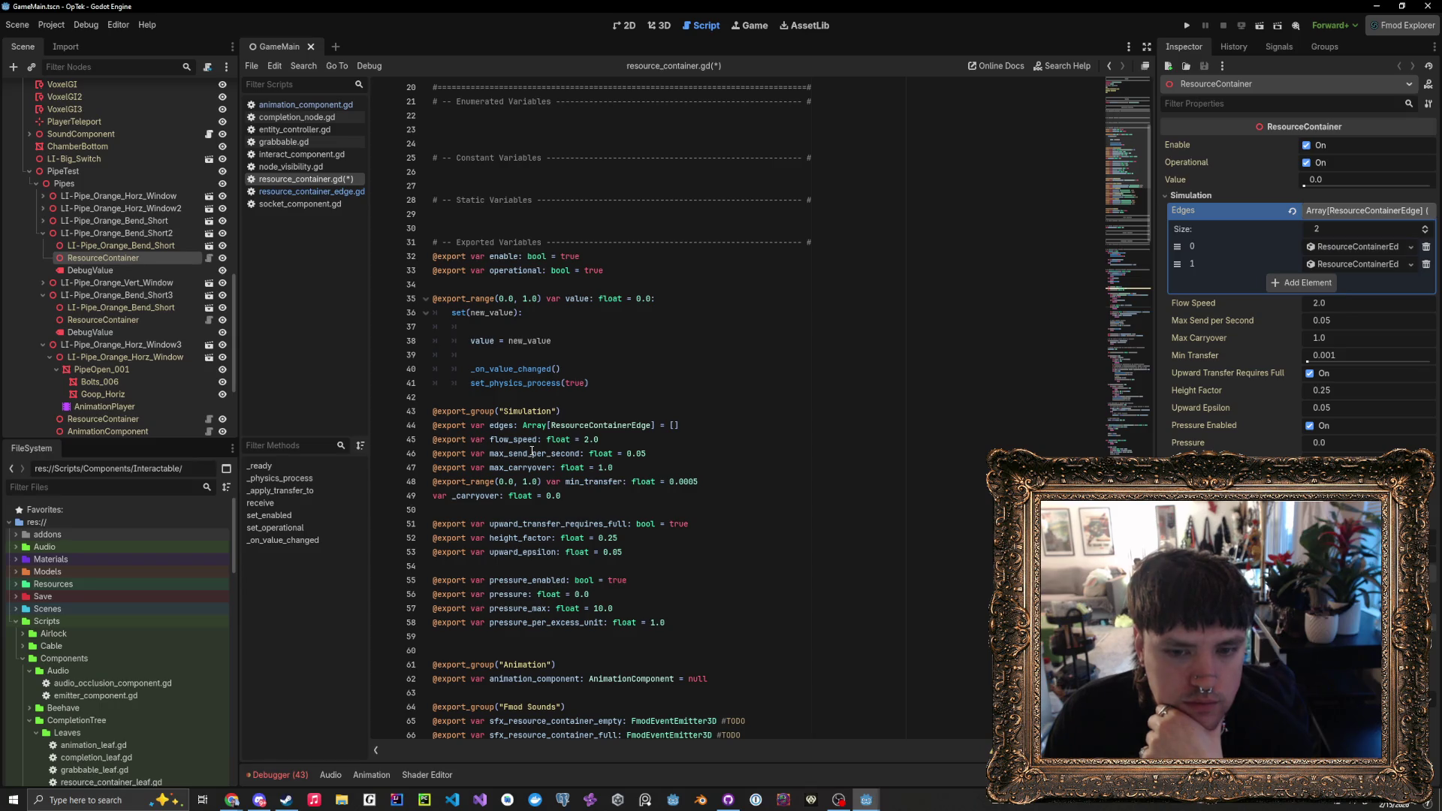
{"action": "double_click", "coordinate": [644, 453]}
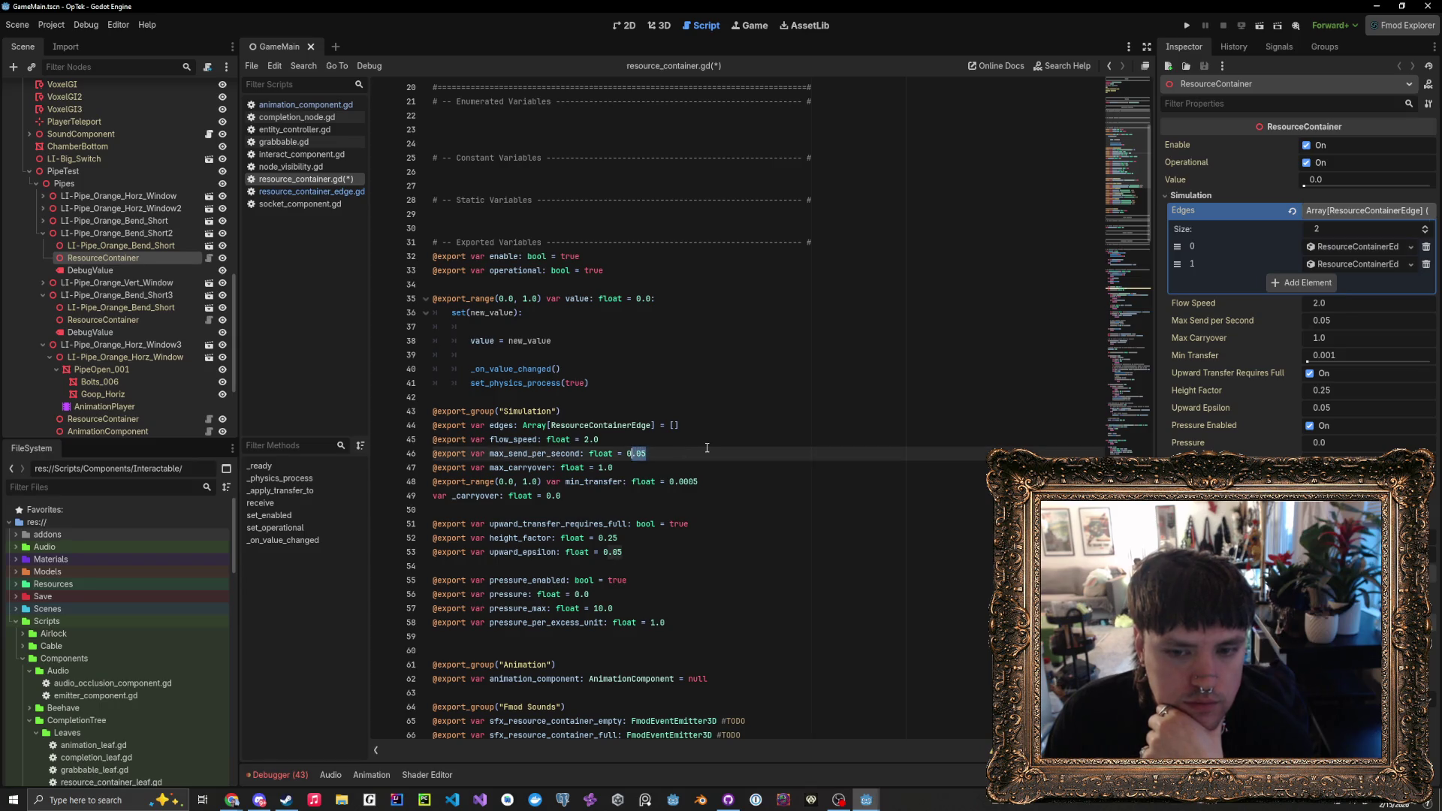
{"action": "type", "text": "1"}
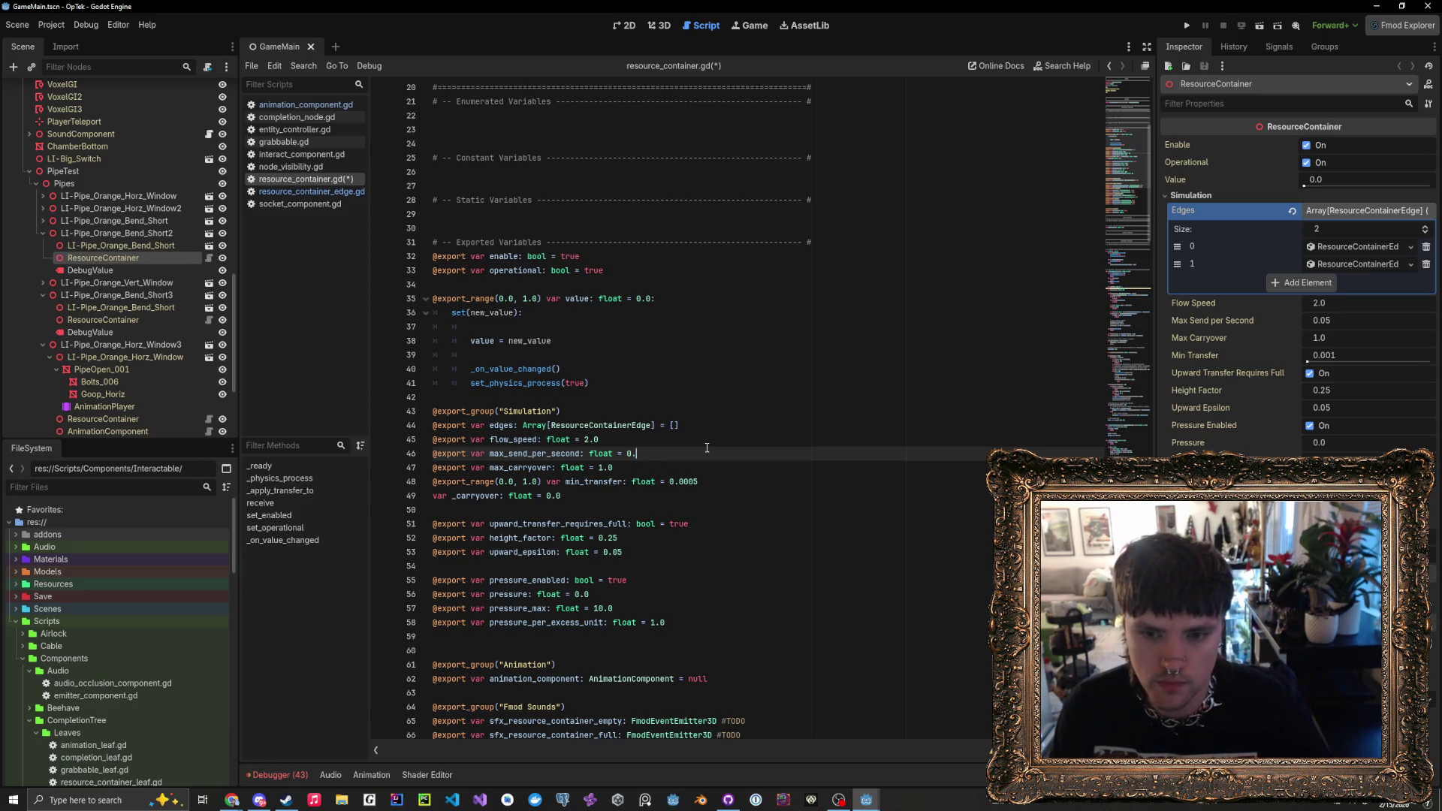
{"action": "key", "text": "ctrl+s"}
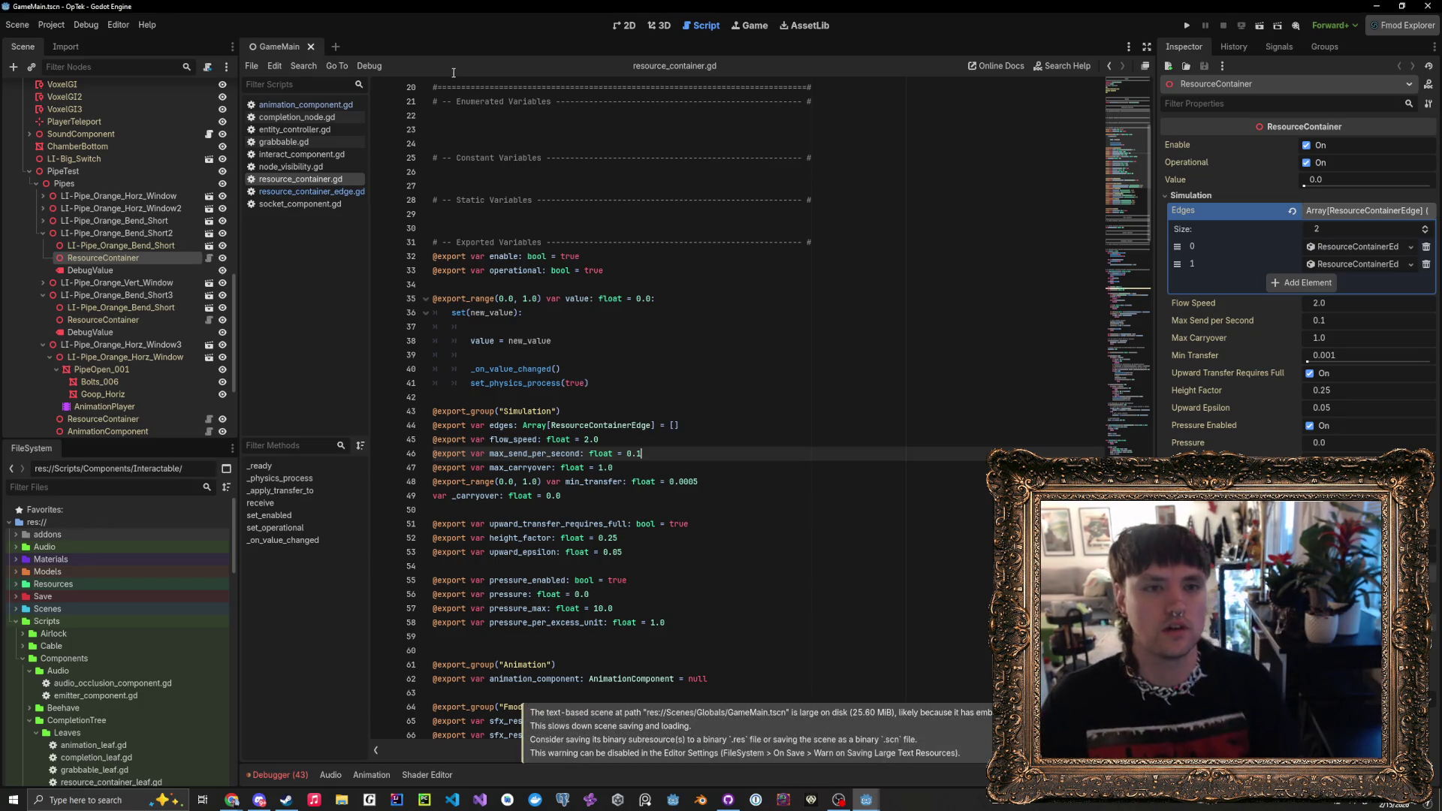
{"action": "left_click", "coordinate": [661, 30]}
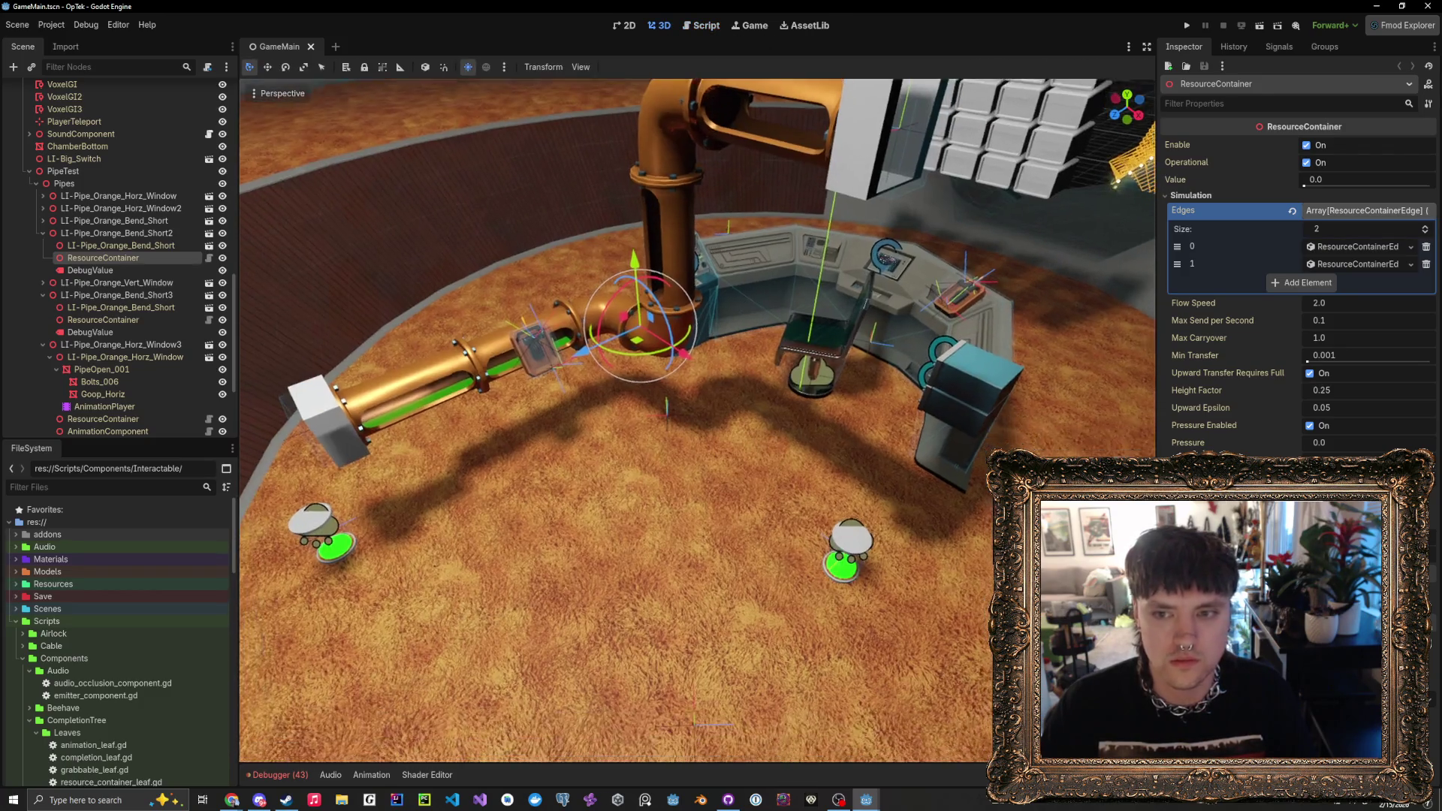
- Filter the FileSystem for 'lid' and drop switch_lid.tscn beside the orange pipe's end
{"action": "left_click", "coordinate": [131, 488]}
{"action": "type", "text": "flip"}
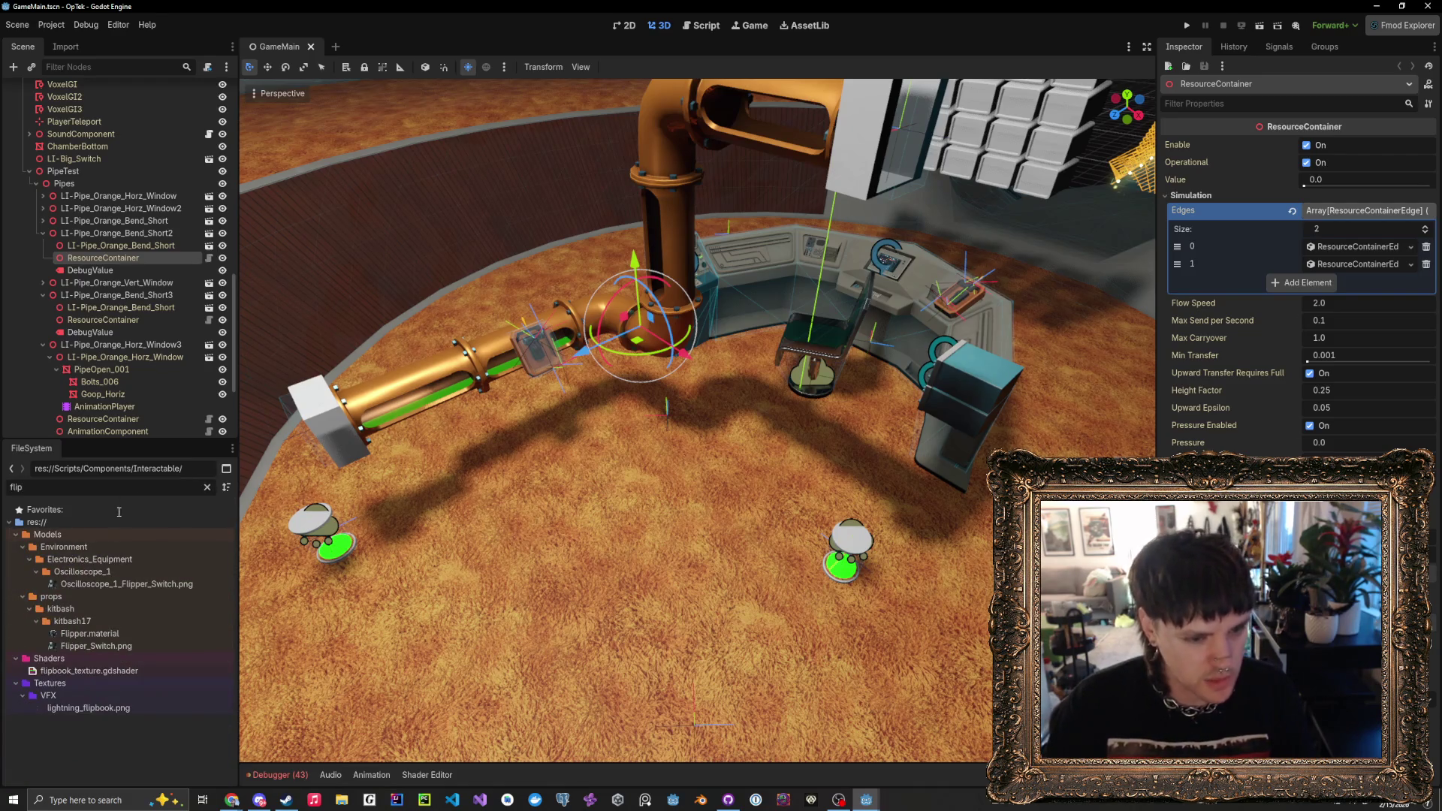
{"action": "key", "text": "ctrl+a"}
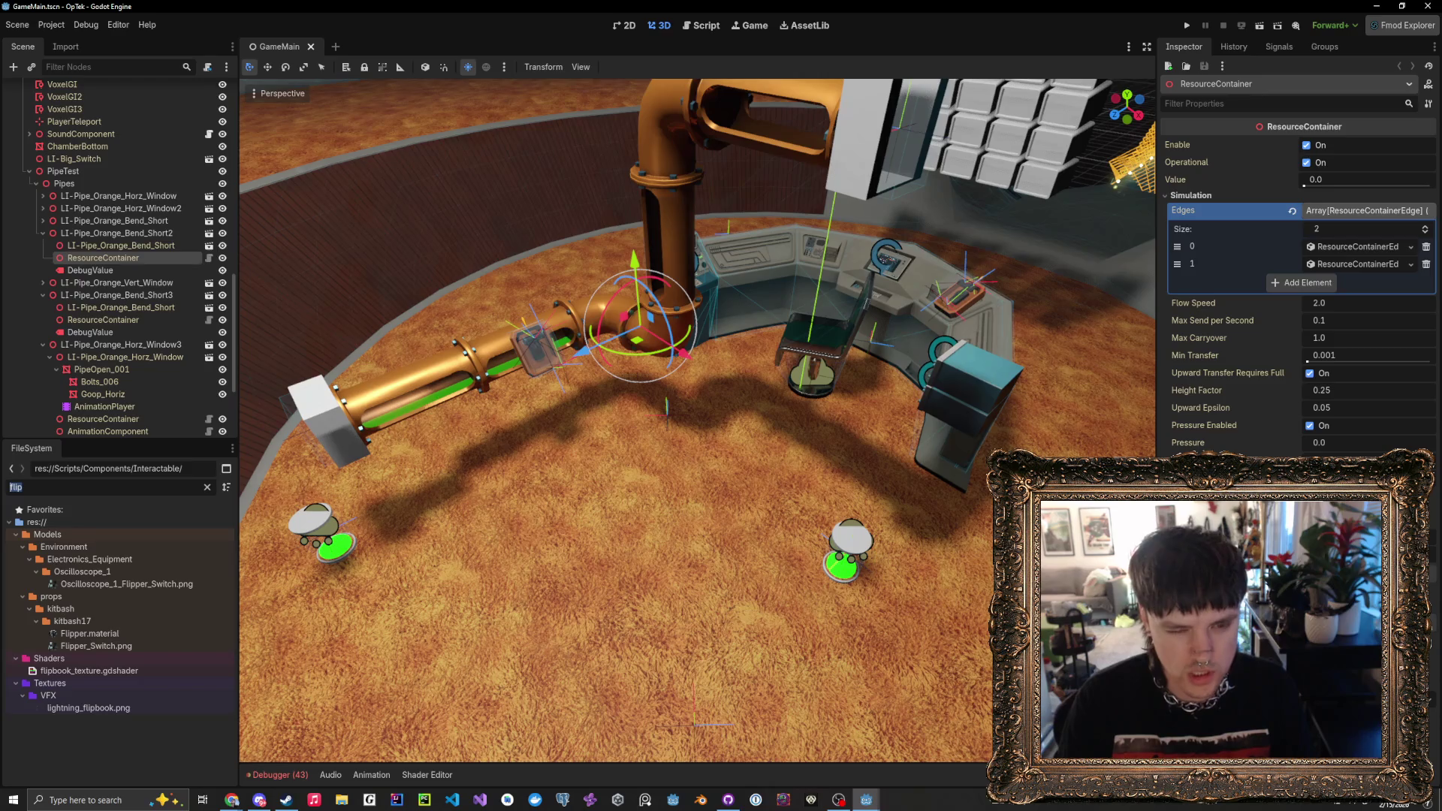
{"action": "type", "text": "lid"}
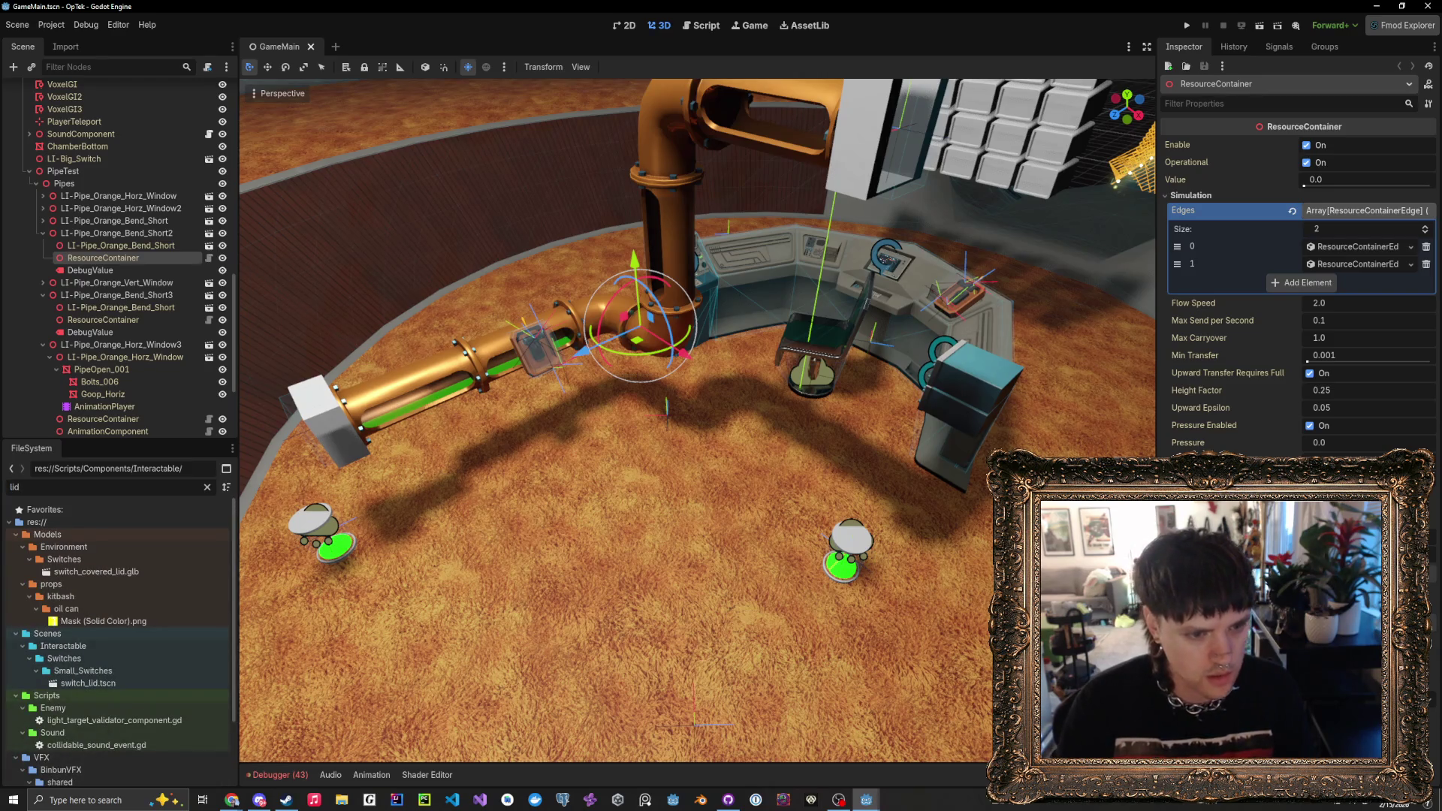
{"action": "scroll", "coordinate": [148, 588], "scroll_direction": "down", "scroll_amount": 1}
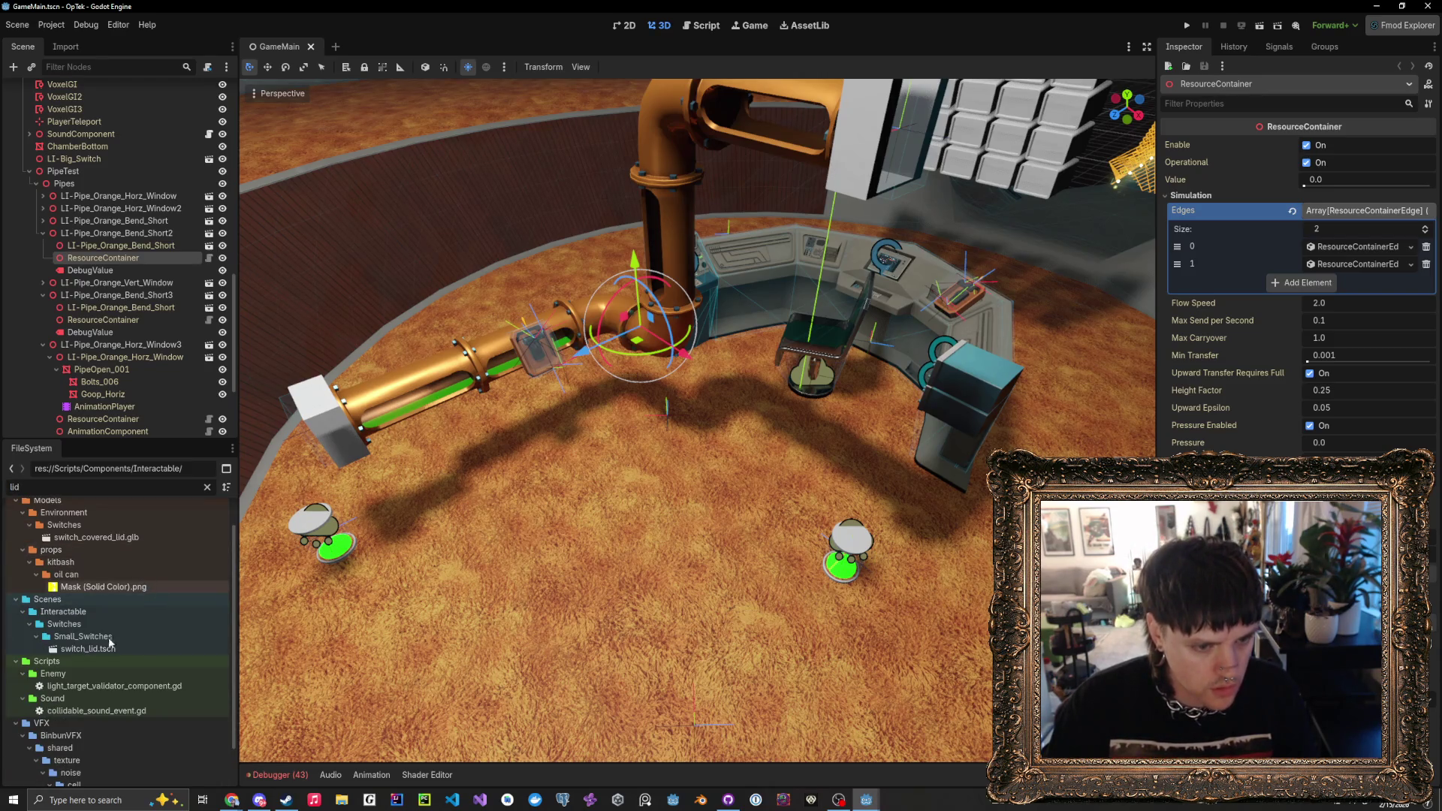
{"action": "left_click_drag", "start_coordinate": [101, 650], "coordinate": [466, 616]}
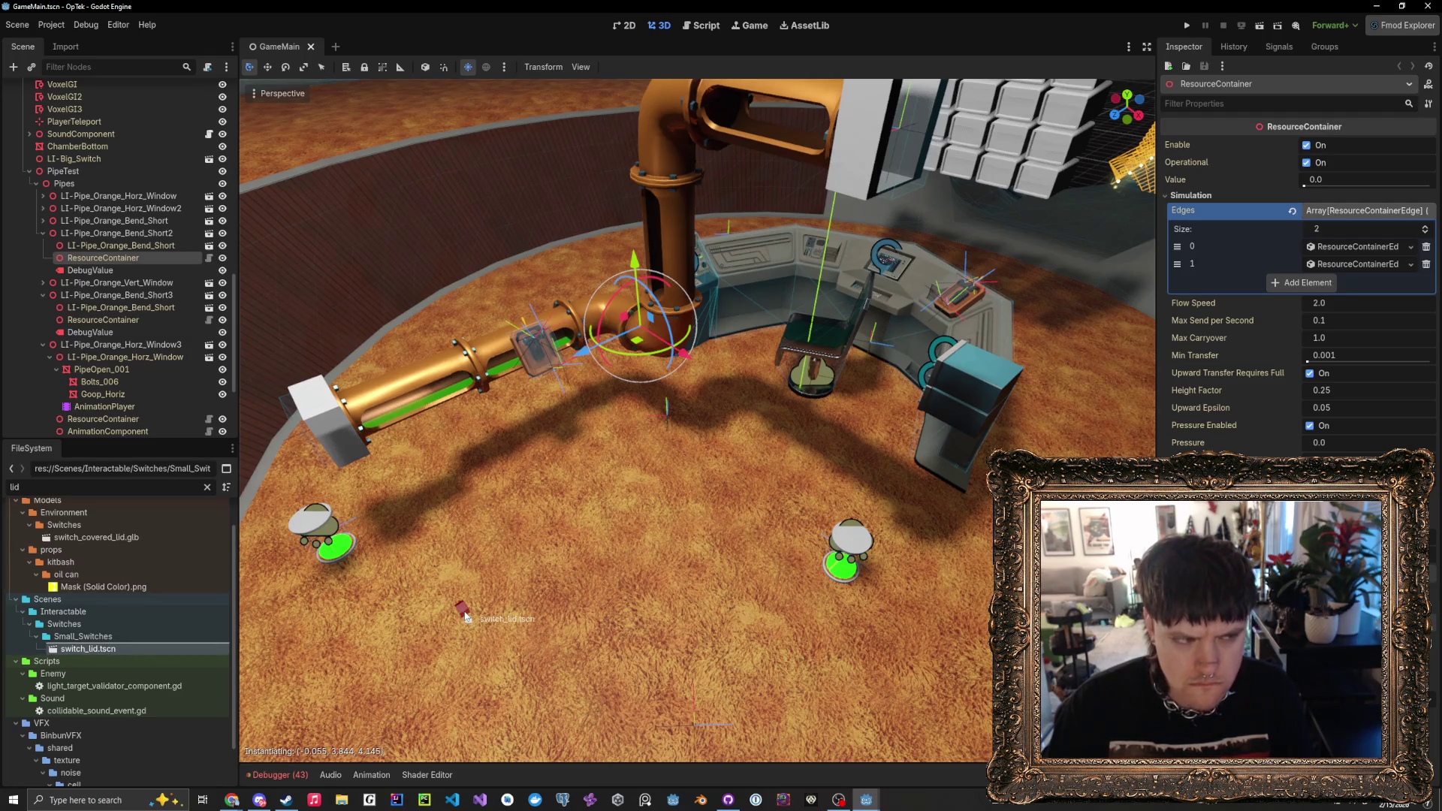
{"action": "mouse_move", "coordinate": [465, 616]}
{"action": "left_mouse_down"}
{"action": "mouse_move", "coordinate": [354, 498]}
{"action": "mouse_move", "coordinate": [372, 502]}
{"action": "left_mouse_up"}
{"action": "key", "text": "f"}
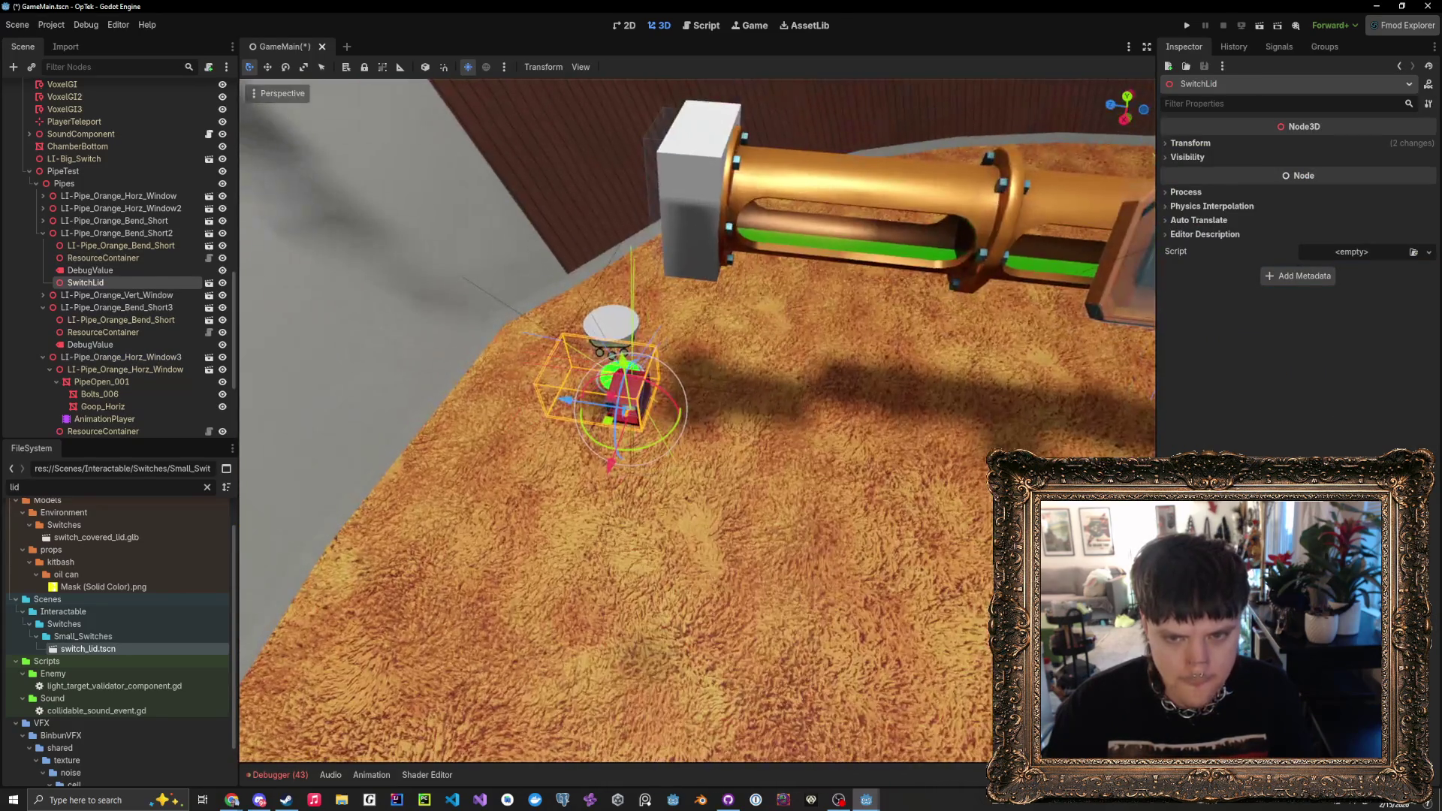
- Move the SwitchLid toward the wall, cancelling an accidental downward move
{"action": "mouse_move", "coordinate": [579, 437]}
{"action": "left_mouse_down"}
{"action": "mouse_move", "coordinate": [615, 316]}
{"action": "mouse_move", "coordinate": [917, 389]}
{"action": "left_mouse_up"}
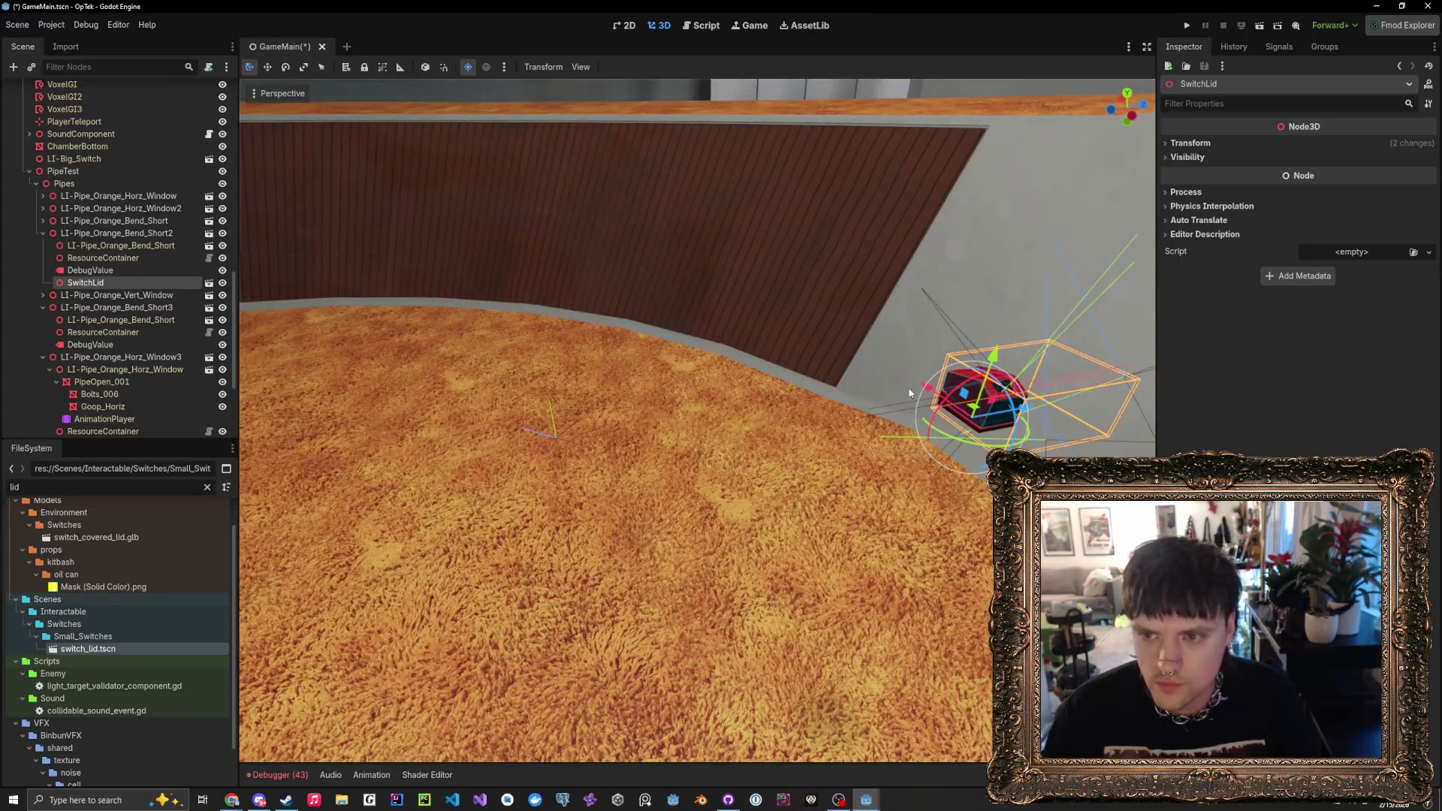
{"action": "left_click", "coordinate": [918, 389]}
{"action": "left_click", "coordinate": [990, 398]}
{"action": "mouse_move", "coordinate": [933, 386]}
{"action": "left_mouse_down"}
{"action": "mouse_move", "coordinate": [880, 330]}
{"action": "mouse_move", "coordinate": [826, 306]}
{"action": "mouse_move", "coordinate": [796, 333]}
{"action": "left_mouse_up"}
{"action": "left_click_drag", "start_coordinate": [768, 449], "coordinate": [727, 573]}
{"action": "right_click", "coordinate": [728, 574]}
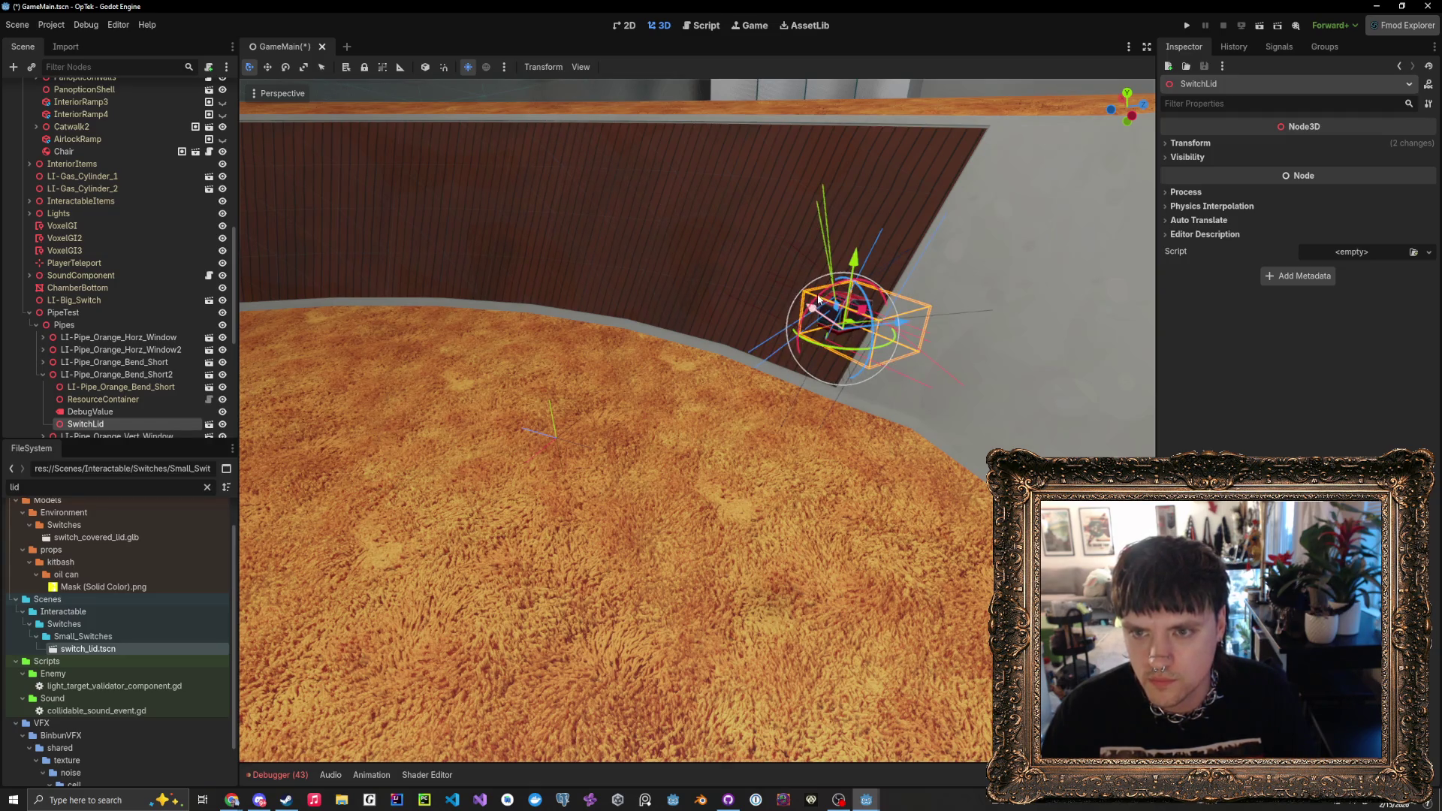
- Rotate and raise the SwitchLid into place, then run the game to playtest it
{"action": "mouse_move", "coordinate": [819, 298]}
{"action": "left_mouse_down"}
{"action": "mouse_move", "coordinate": [800, 385]}
{"action": "mouse_move", "coordinate": [851, 353]}
{"action": "mouse_move", "coordinate": [793, 361]}
{"action": "left_mouse_up"}
{"action": "left_click_drag", "start_coordinate": [854, 259], "coordinate": [871, 166]}
{"action": "left_click", "coordinate": [1186, 26]}
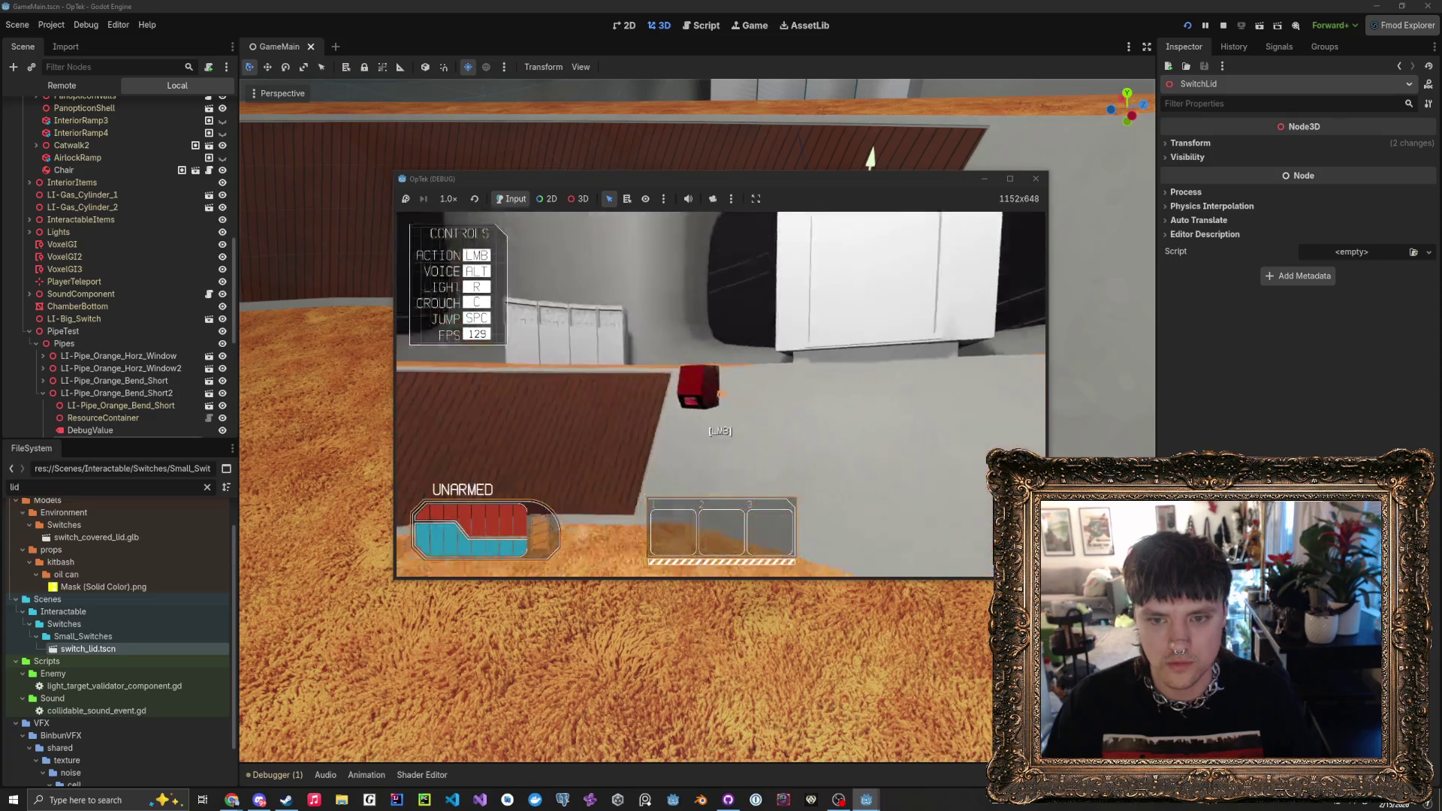
- Walk to the red switch, press it twice, then stop the game with F8
{"action": "key", "text": "w"}
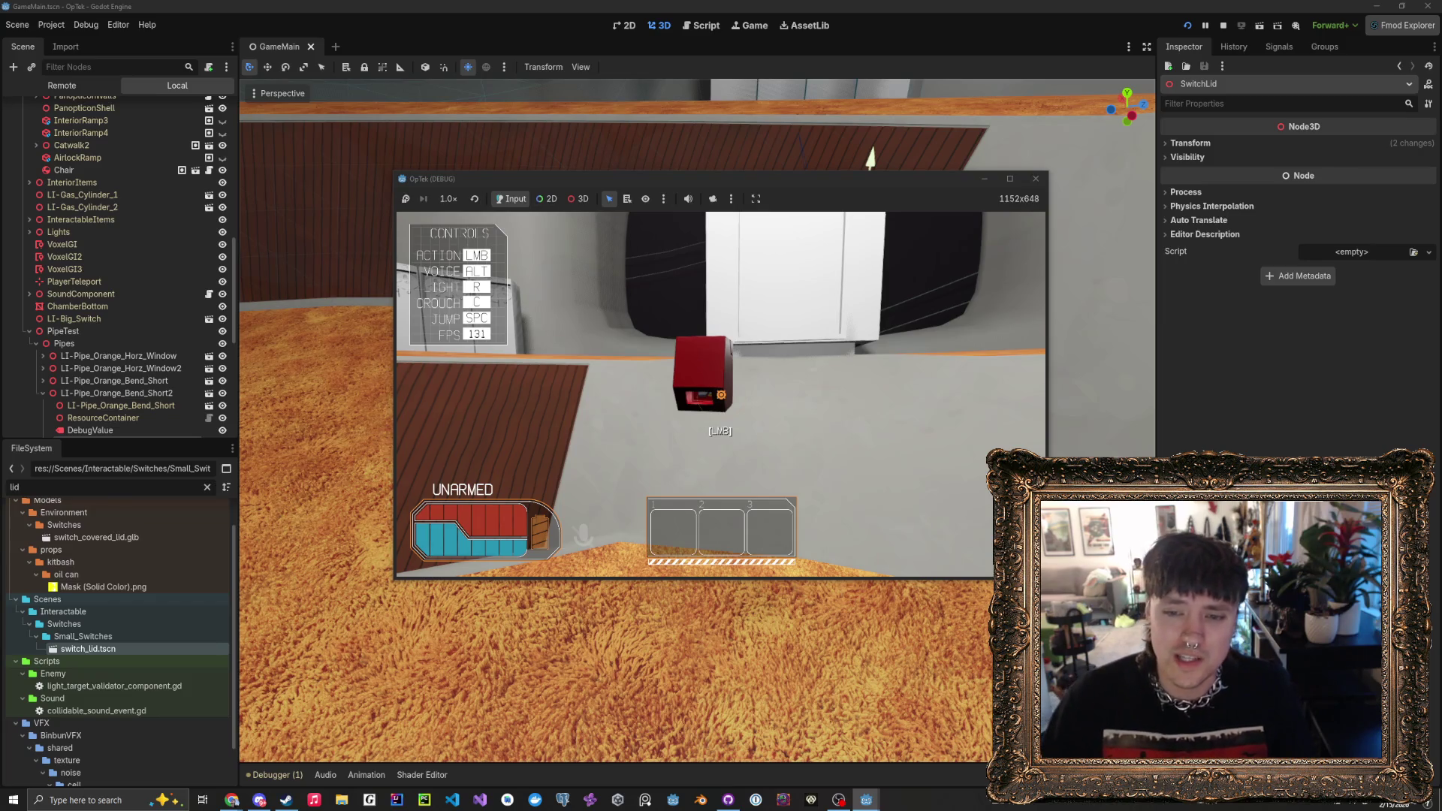
{"action": "left_click", "coordinate": [721, 394]}
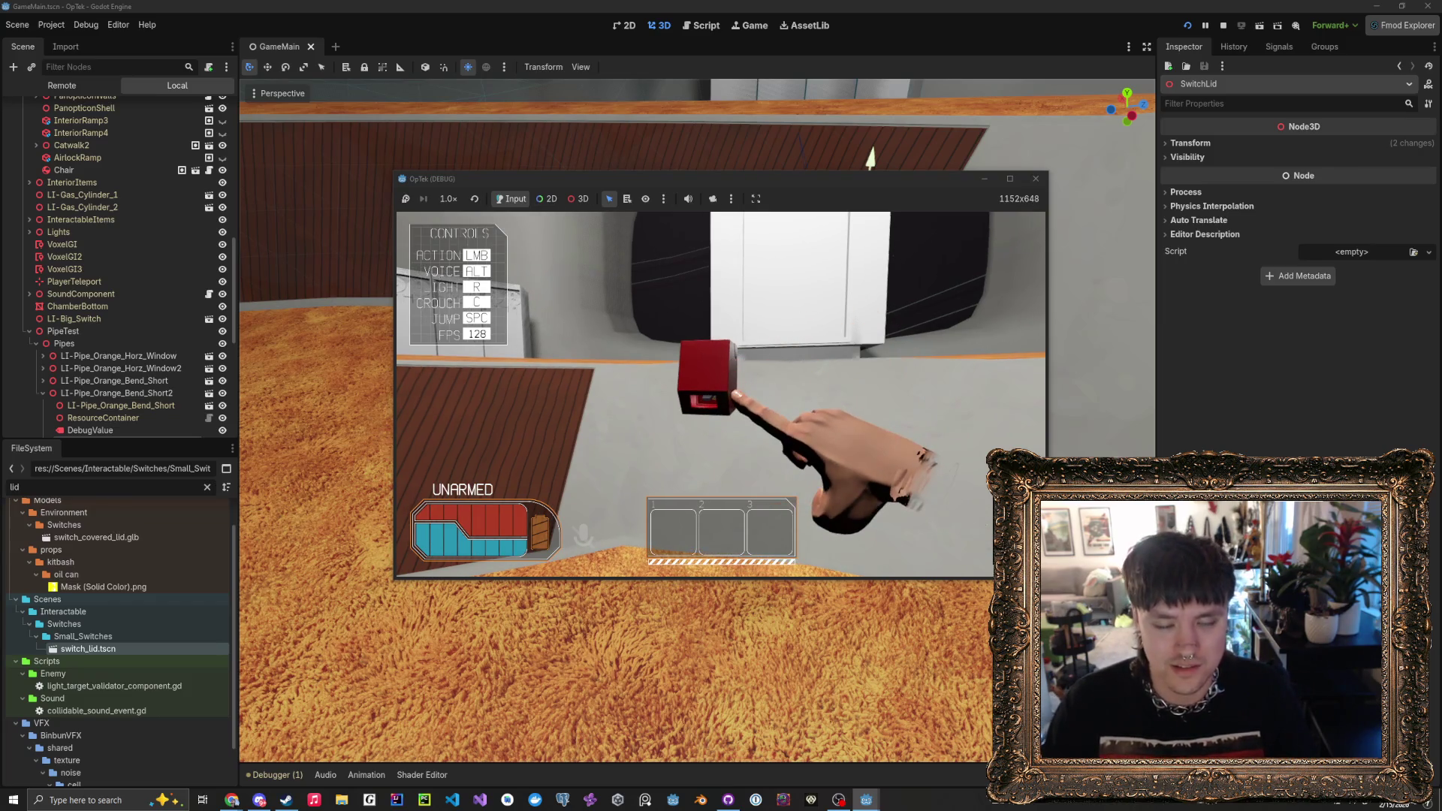
{"action": "left_click", "coordinate": [720, 394]}
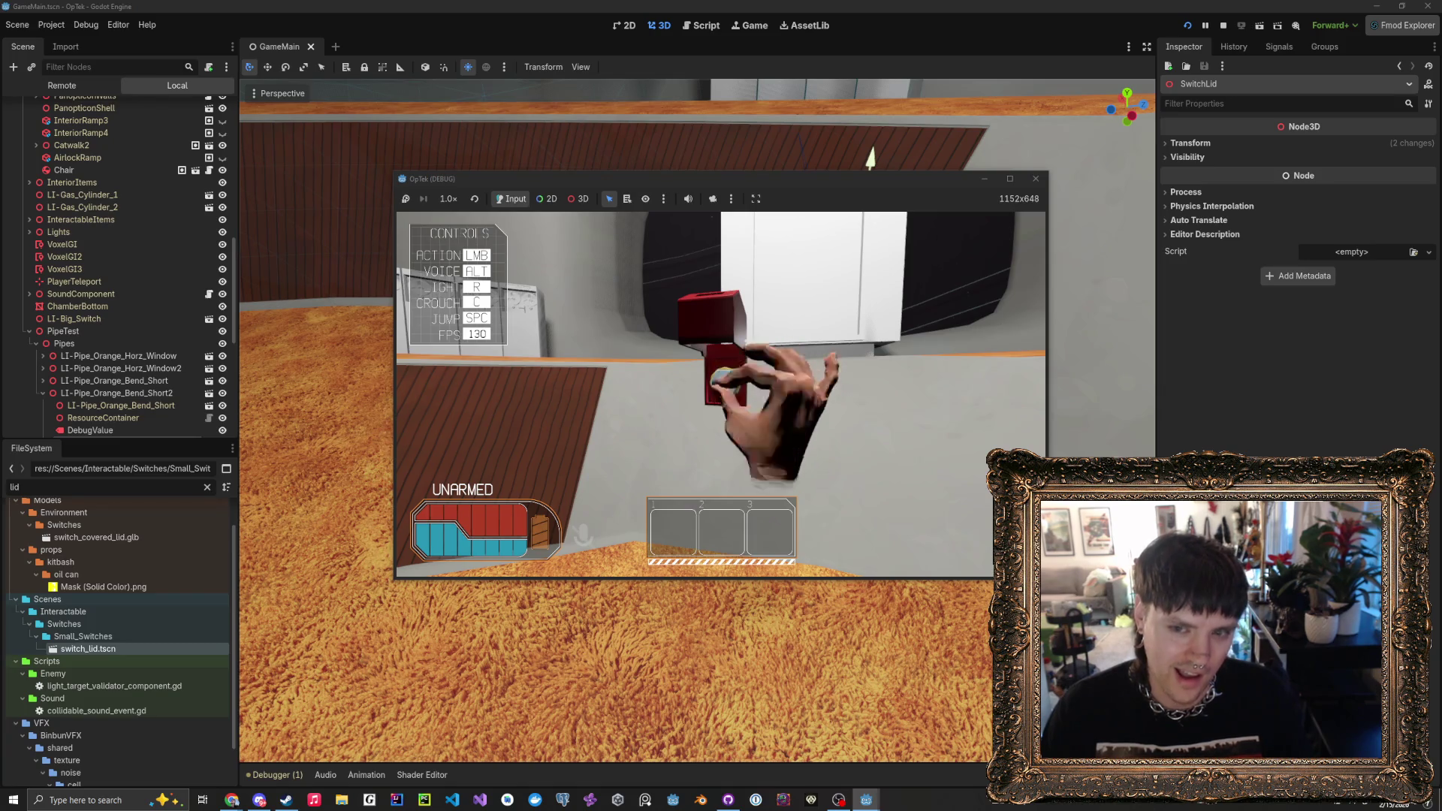
{"action": "key", "text": "F8"}
- Frame the SwitchLid node, delete it, and confirm the 'Delete node' dialog
{"action": "key", "text": "f"}
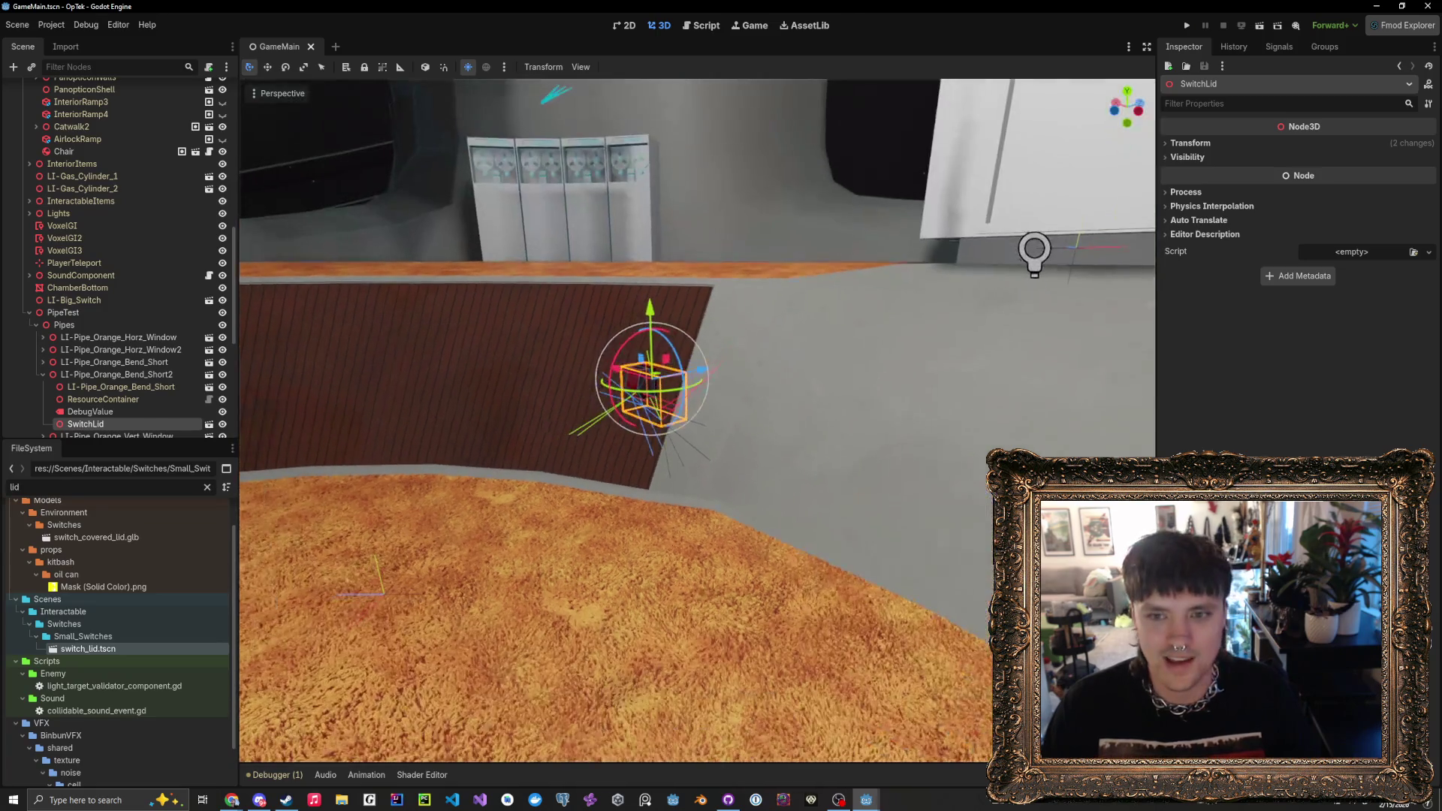
{"action": "key", "text": "Delete"}
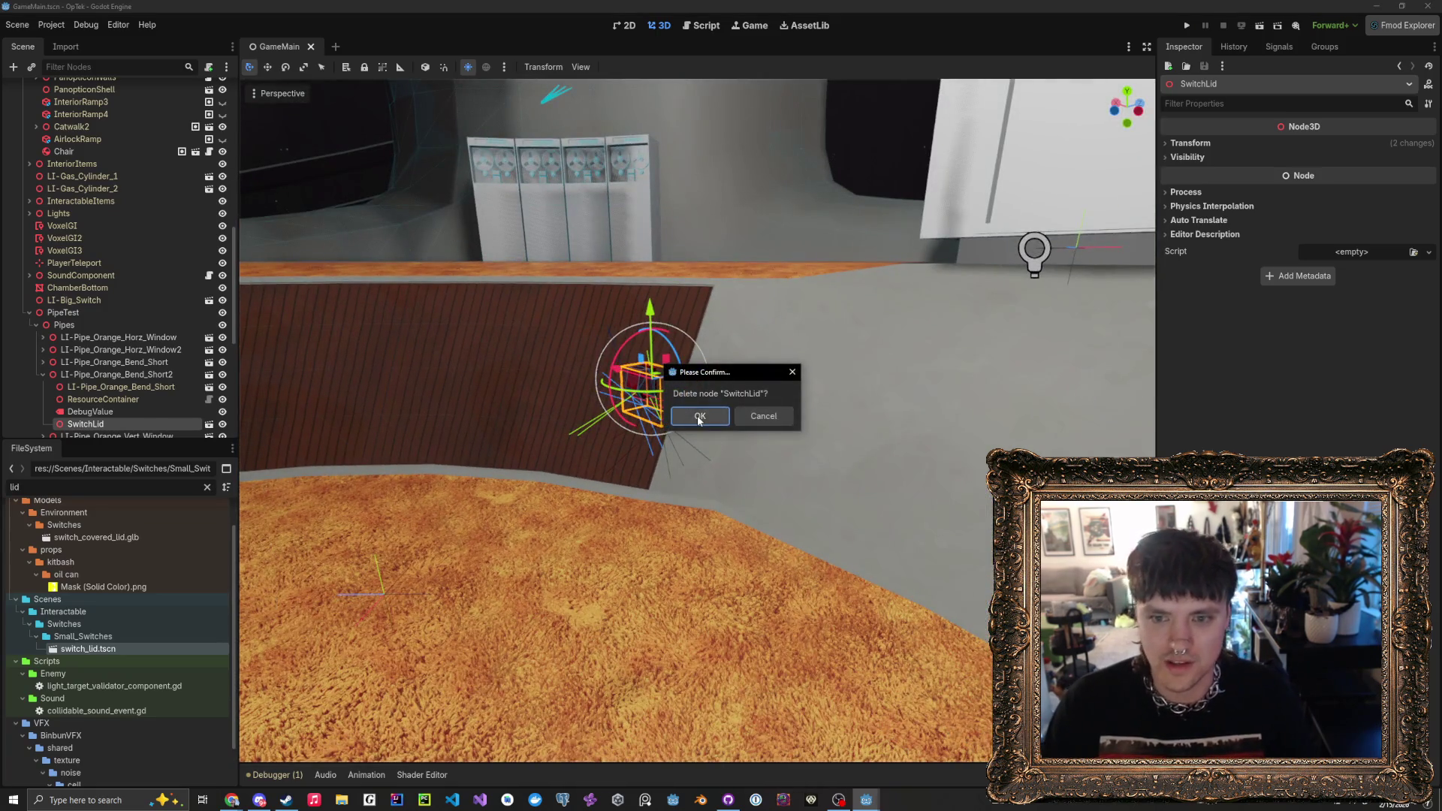
{"action": "left_click", "coordinate": [699, 416]}
{"action": "left_click_drag", "start_coordinate": [705, 367], "coordinate": [706, 367]}
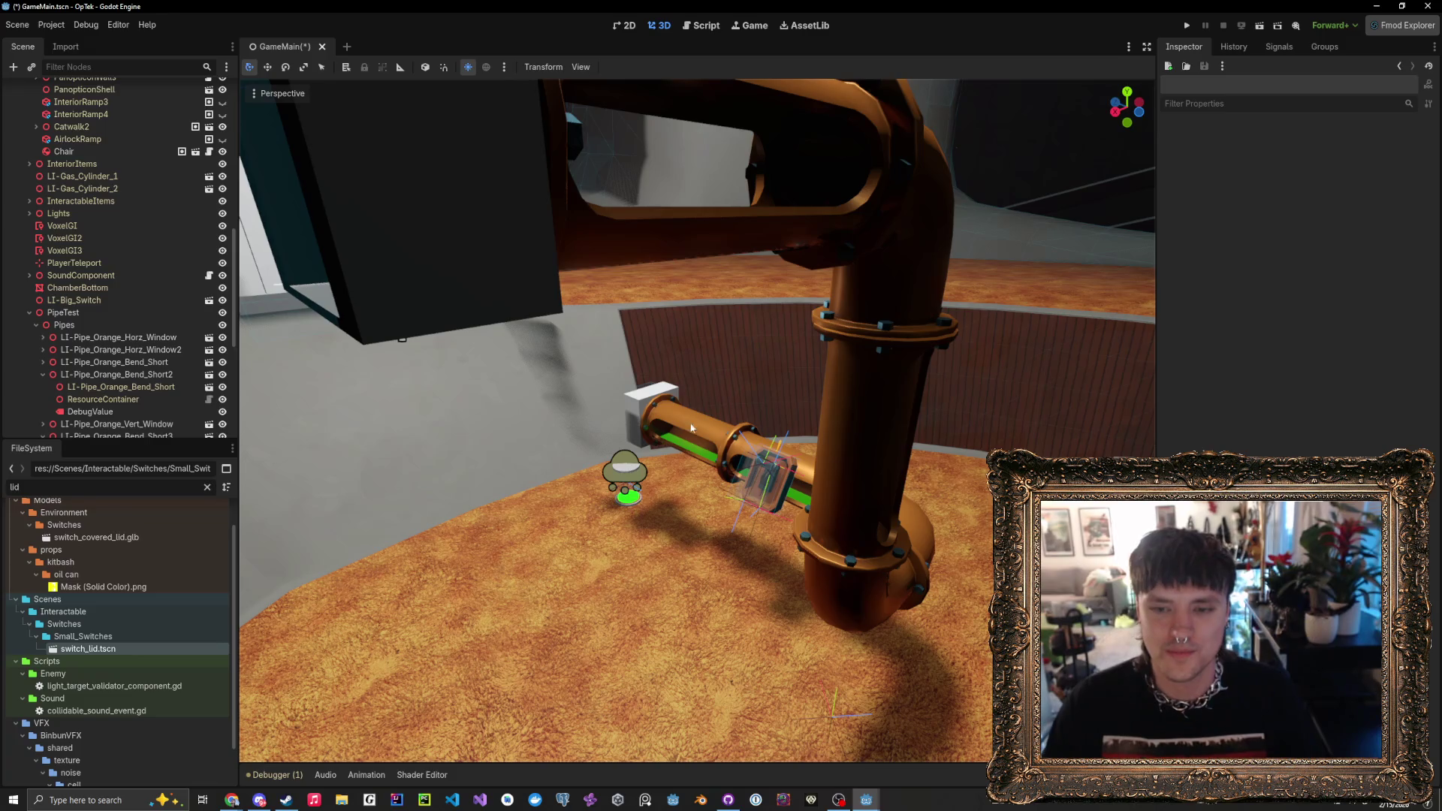
{"action": "left_click_drag", "start_coordinate": [448, 483], "coordinate": [458, 484]}
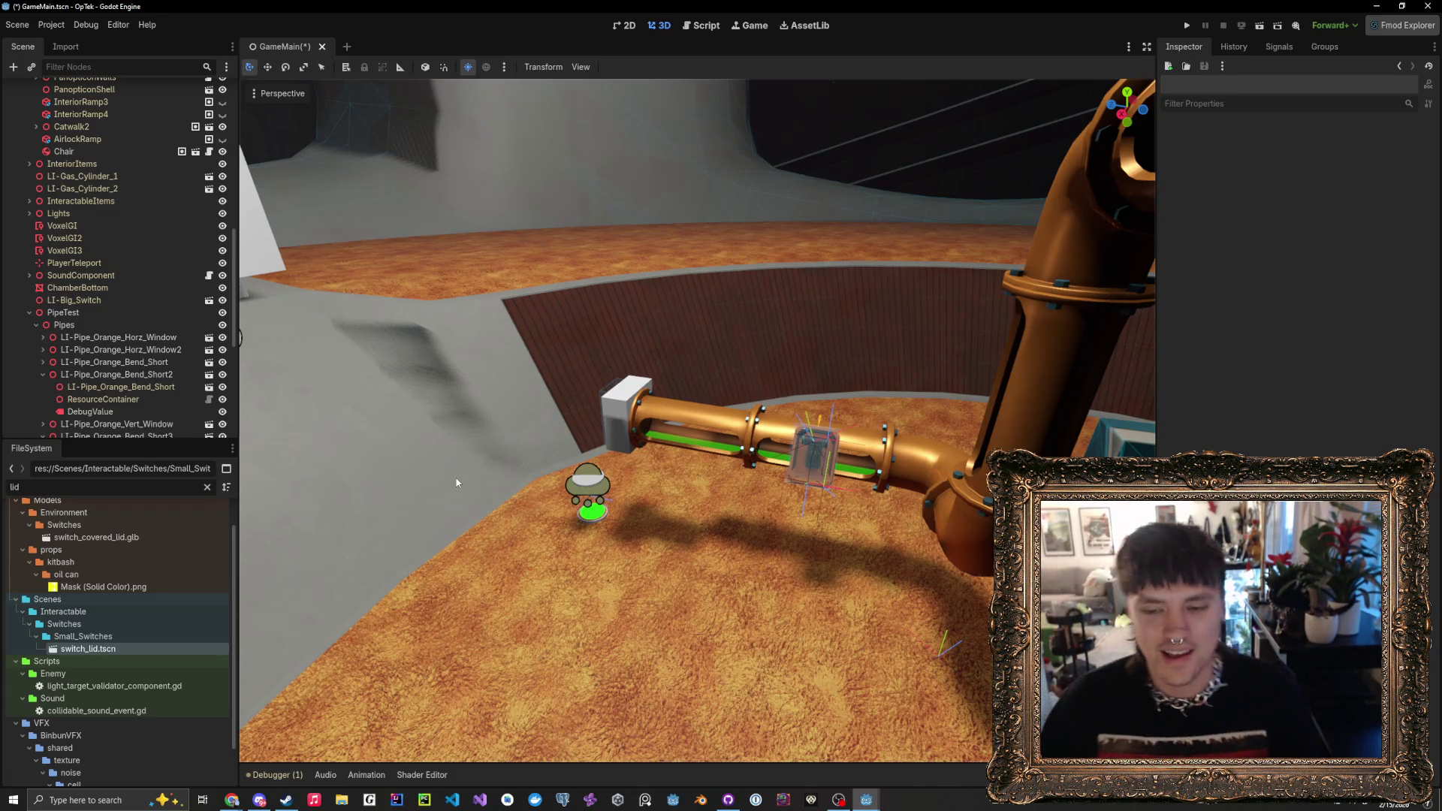
{"action": "left_click_drag", "start_coordinate": [455, 482], "coordinate": [455, 482]}
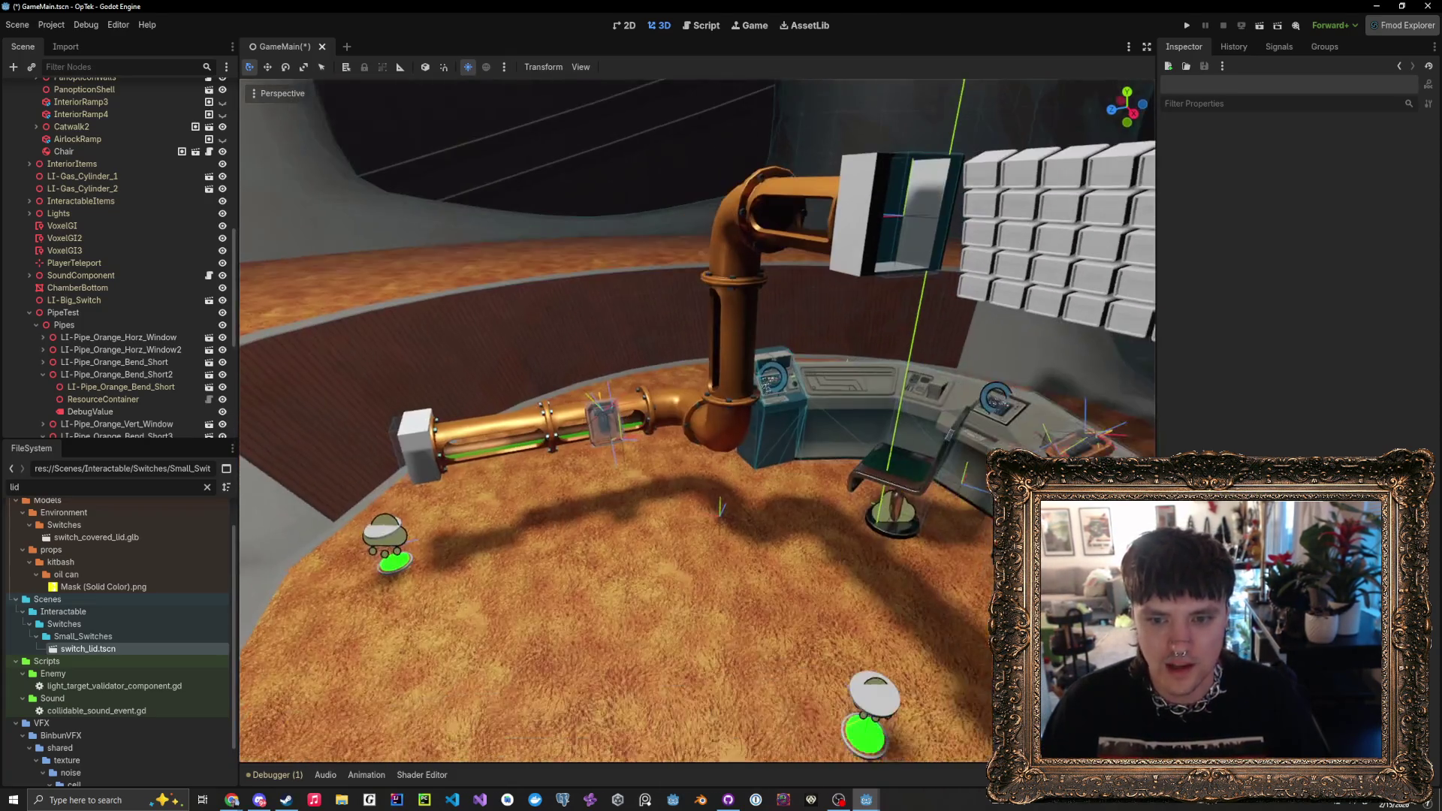
{"action": "left_click_drag", "start_coordinate": [614, 508], "coordinate": [614, 507]}
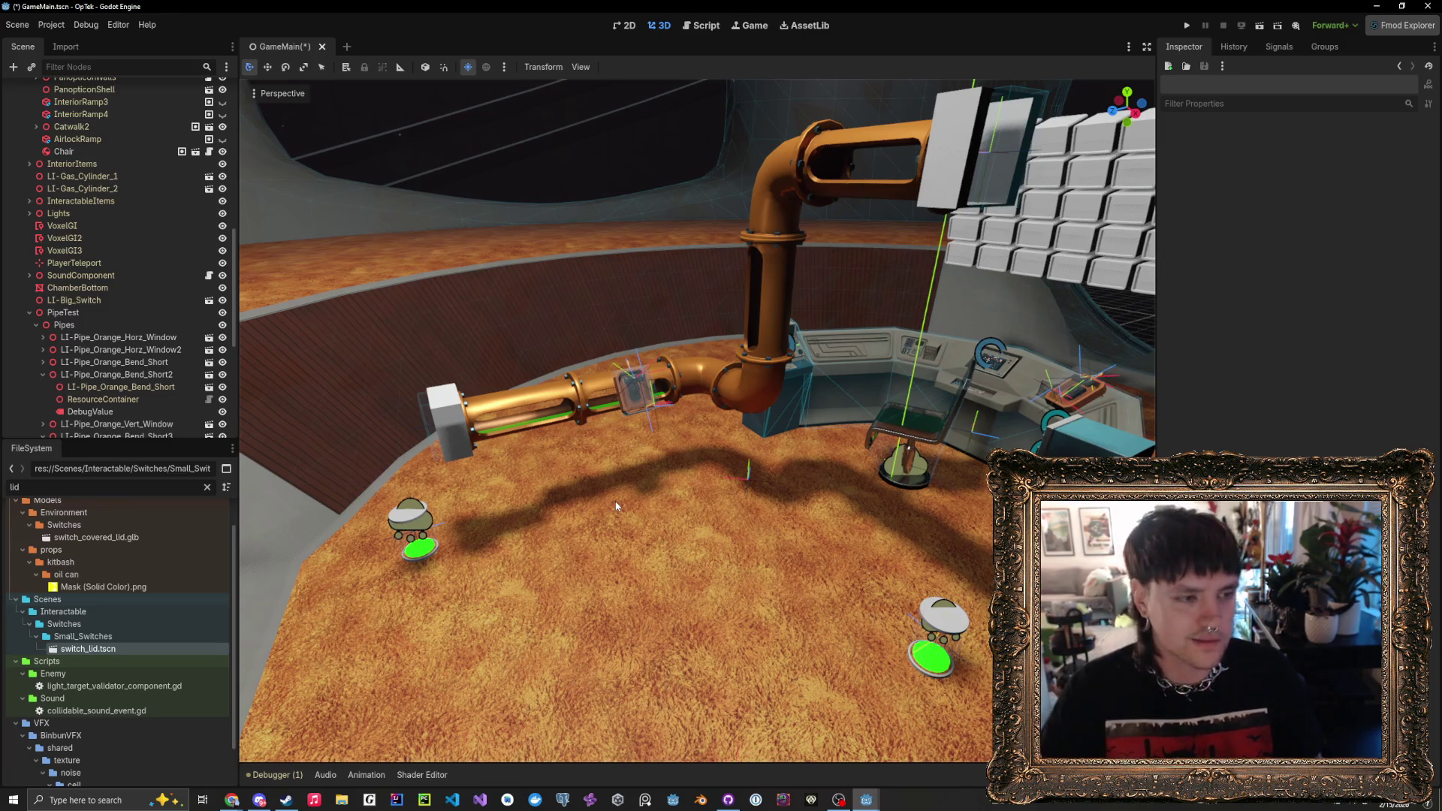
{"action": "left_click_drag", "start_coordinate": [615, 506], "coordinate": [617, 522]}
{"action": "left_click", "coordinate": [73, 488]}
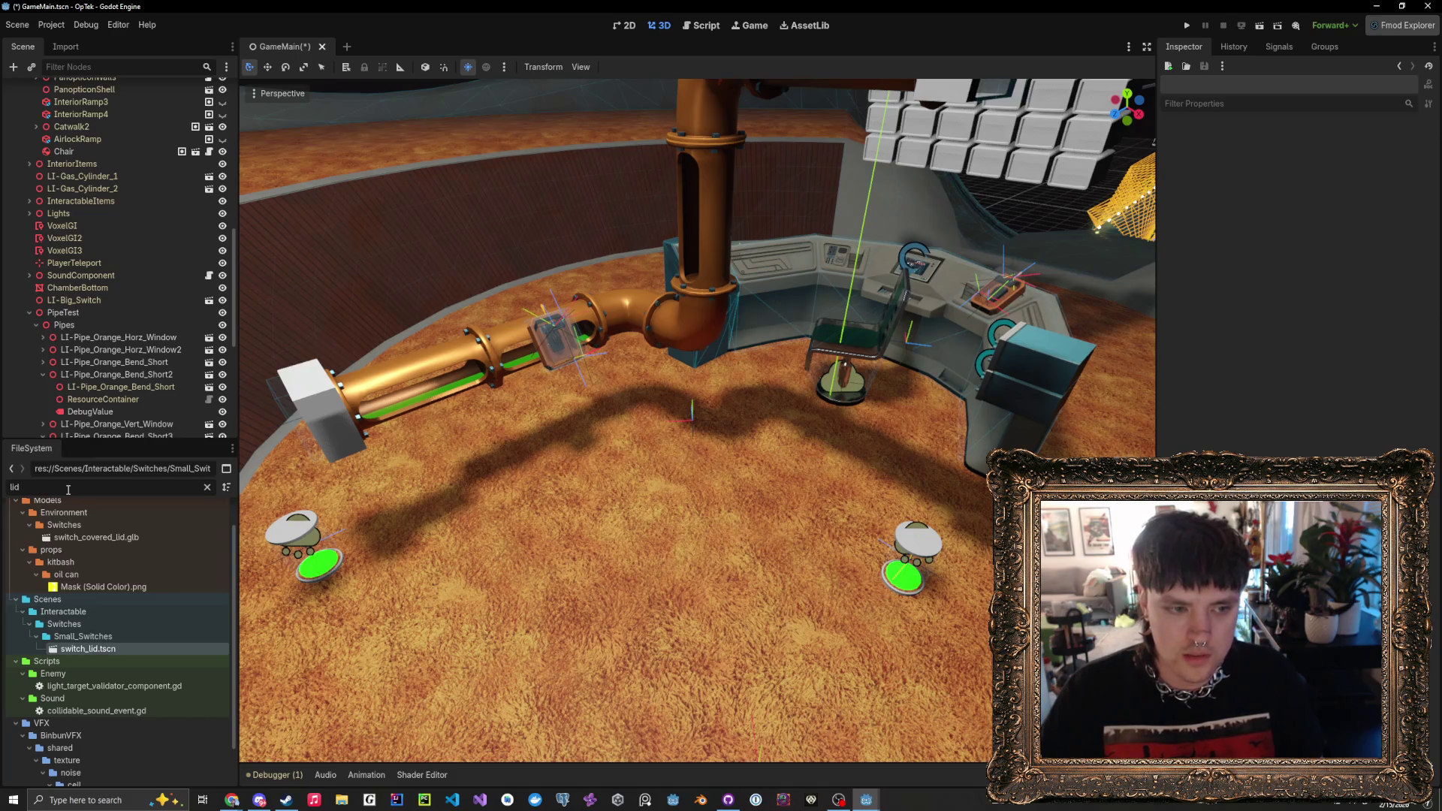
{"action": "double_click", "coordinate": [68, 490]}
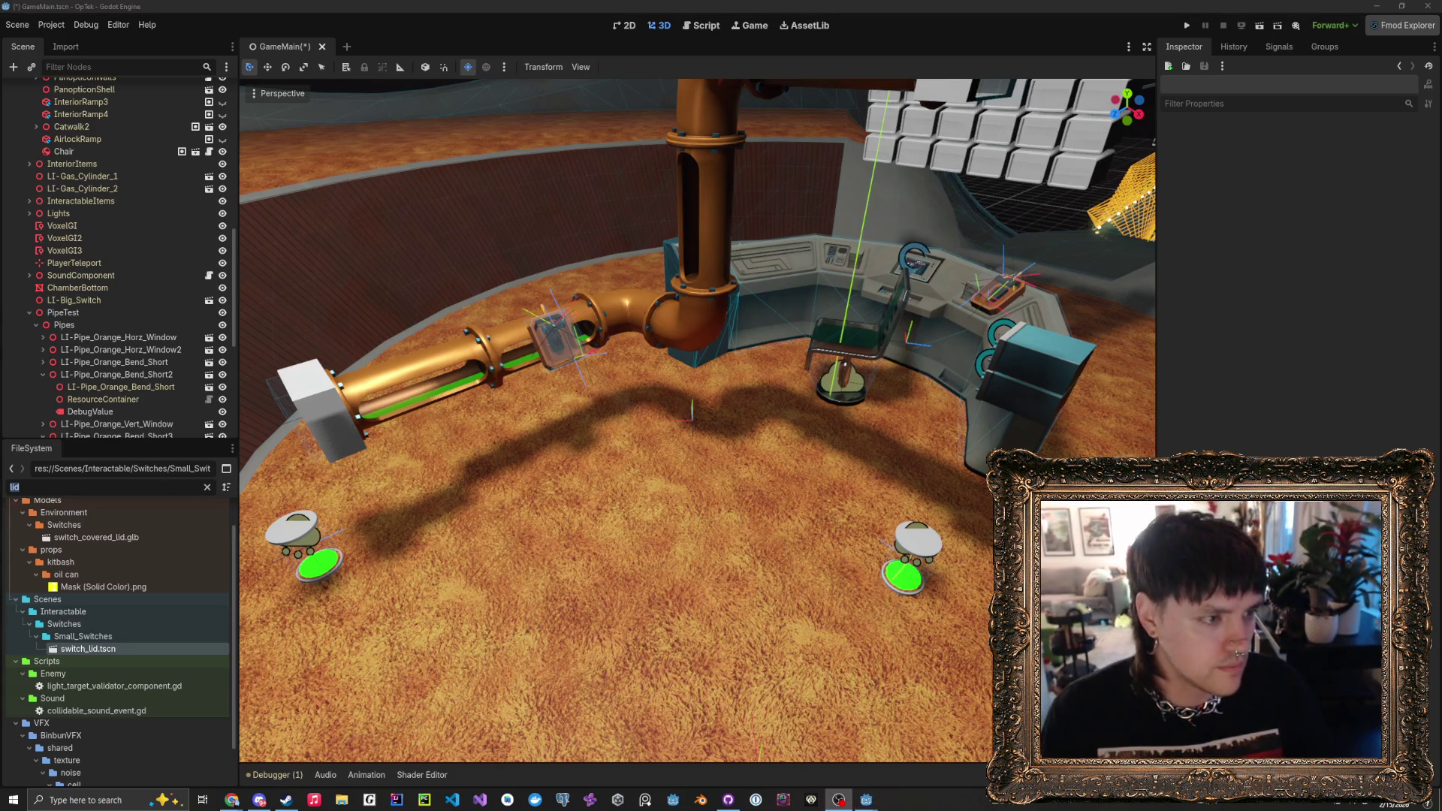
{"action": "left_click_drag", "start_coordinate": [673, 486], "coordinate": [601, 462]}
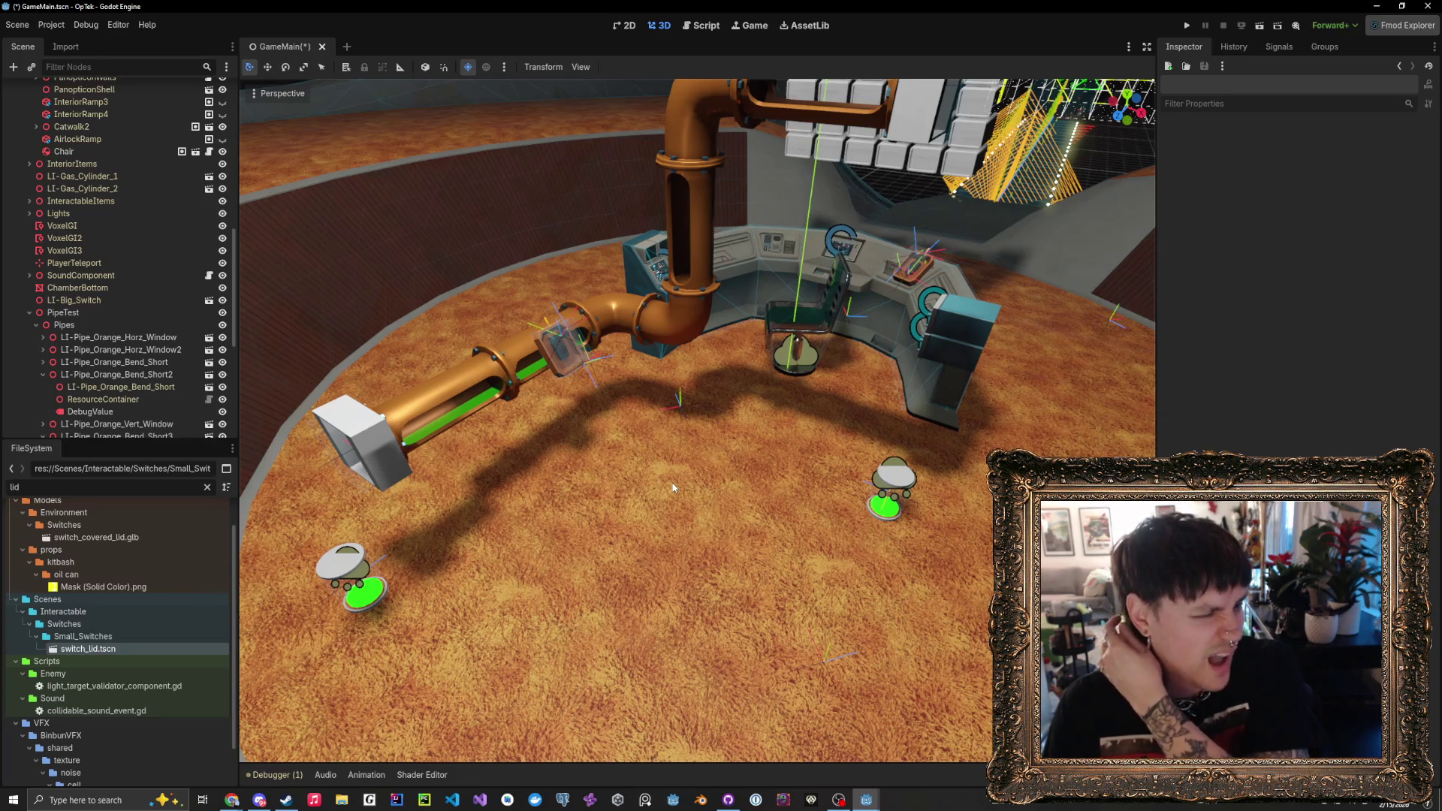
{"action": "scroll", "coordinate": [677, 476], "scroll_direction": "up", "scroll_amount": 3}
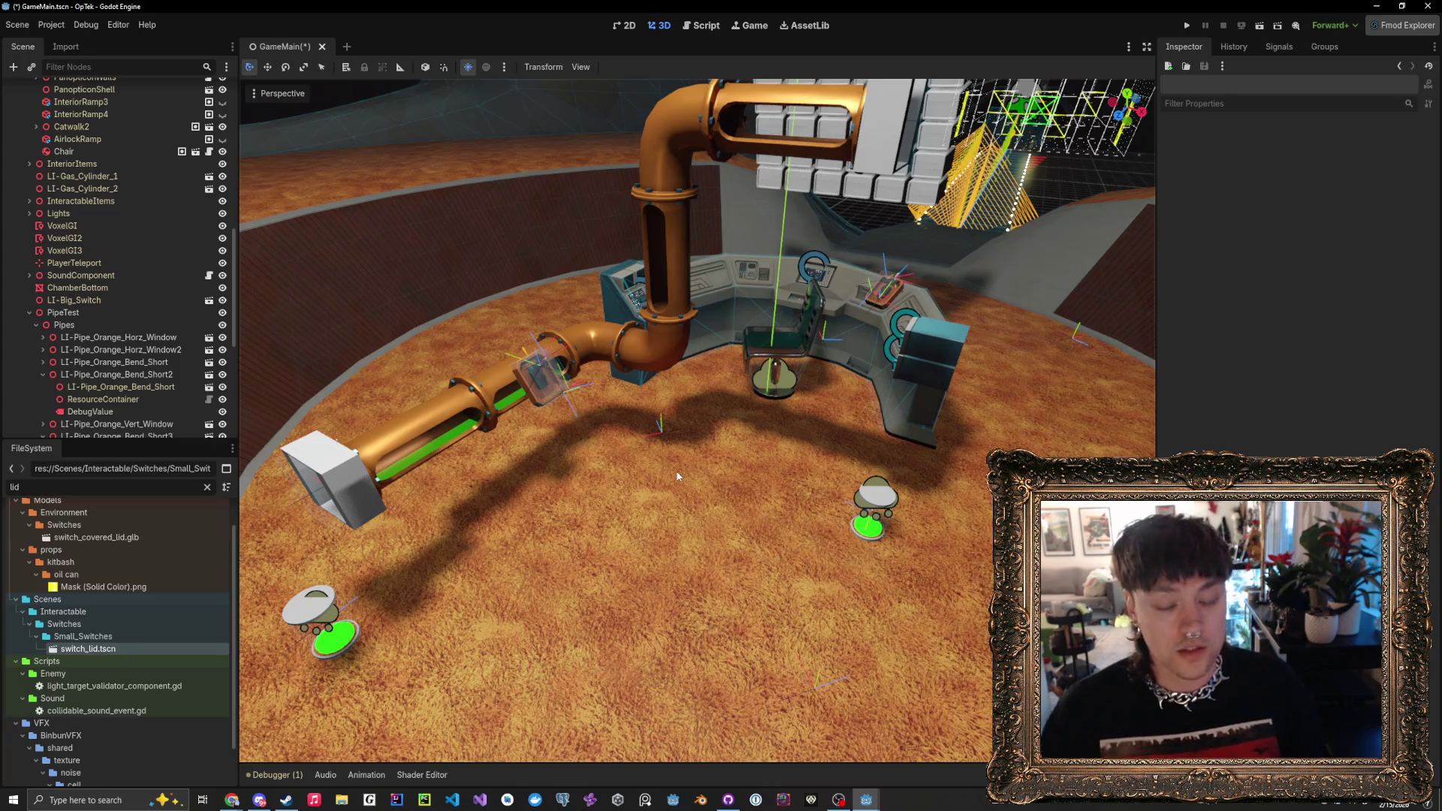
{"action": "scroll", "coordinate": [676, 476], "scroll_direction": "down", "scroll_amount": 3}
{"action": "scroll", "coordinate": [671, 503], "scroll_direction": "up", "scroll_amount": 3}
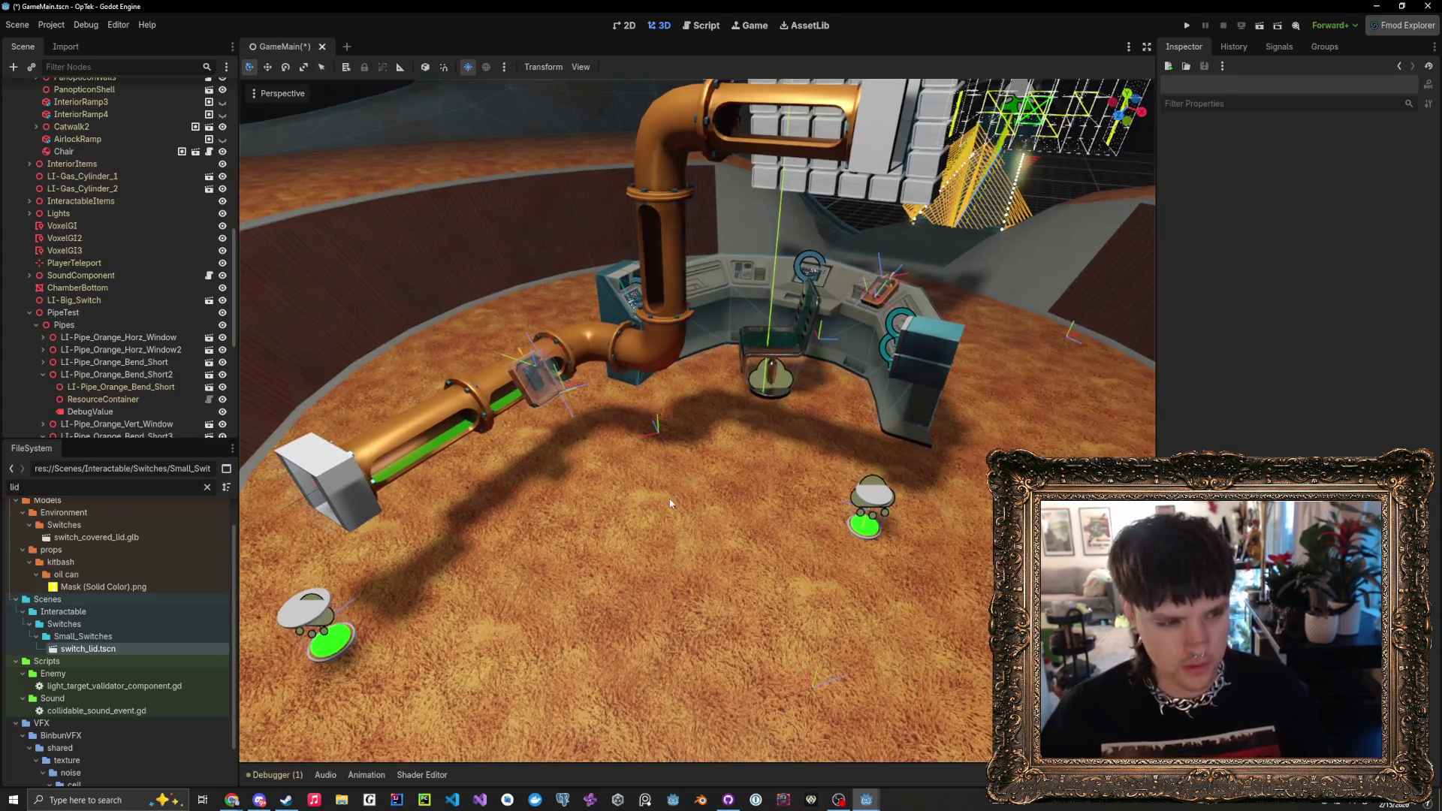
{"action": "scroll", "coordinate": [669, 501], "scroll_direction": "down", "scroll_amount": 3}
{"action": "scroll", "coordinate": [668, 501], "scroll_direction": "up", "scroll_amount": 3}
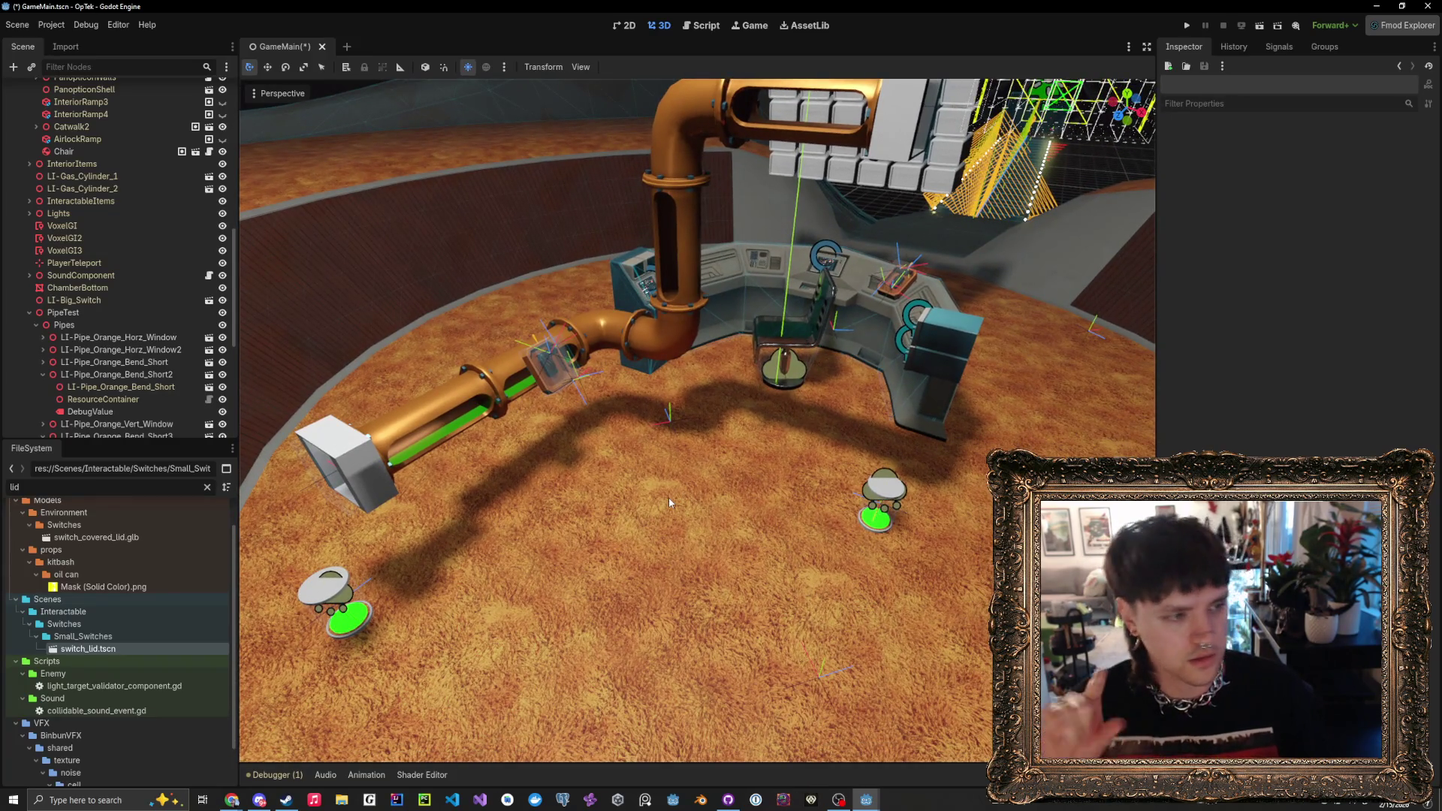
{"action": "left_click", "coordinate": [1187, 28]}
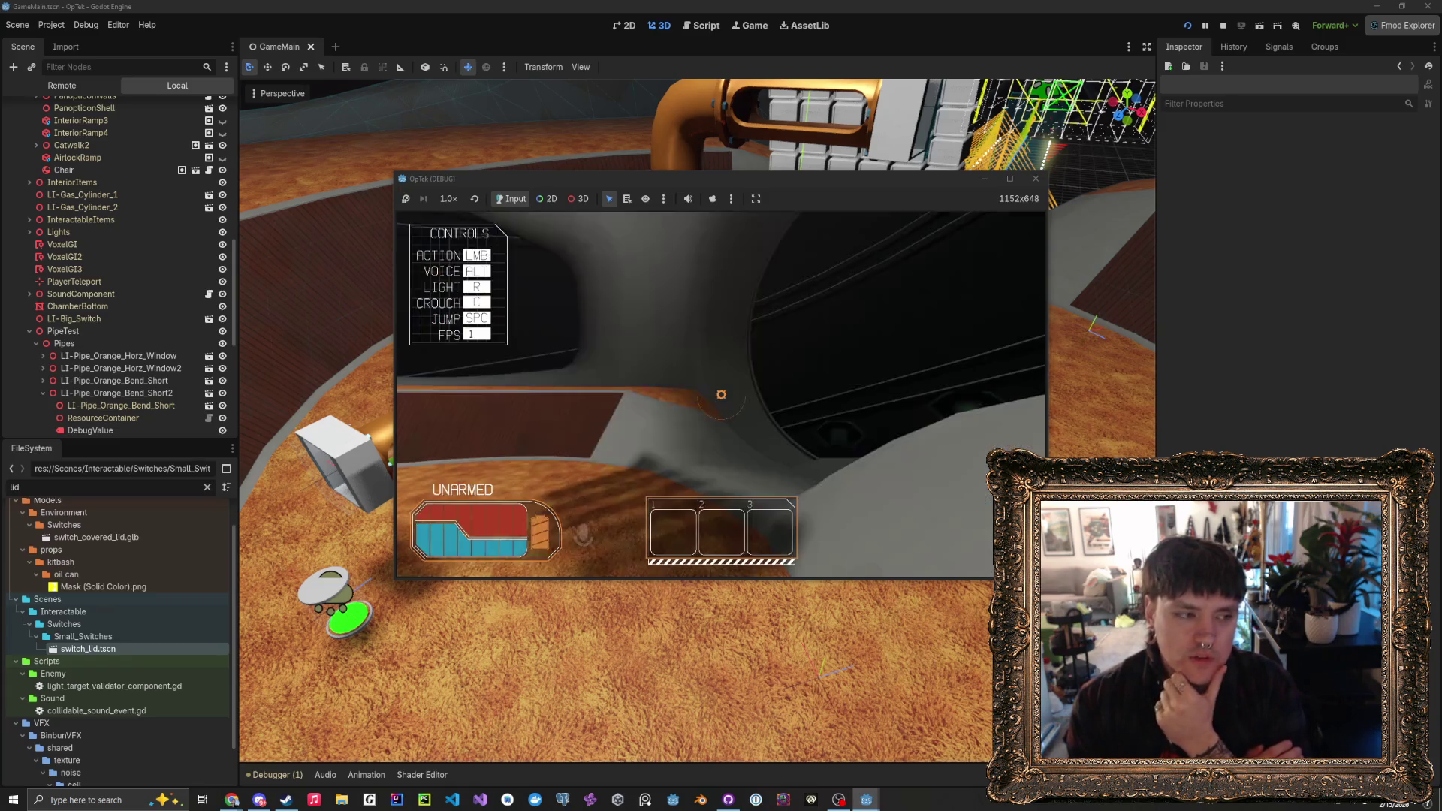
- Pause the game, move its window up-left and enlarge it, then resume play
{"action": "mouse_move", "coordinate": [721, 395]}
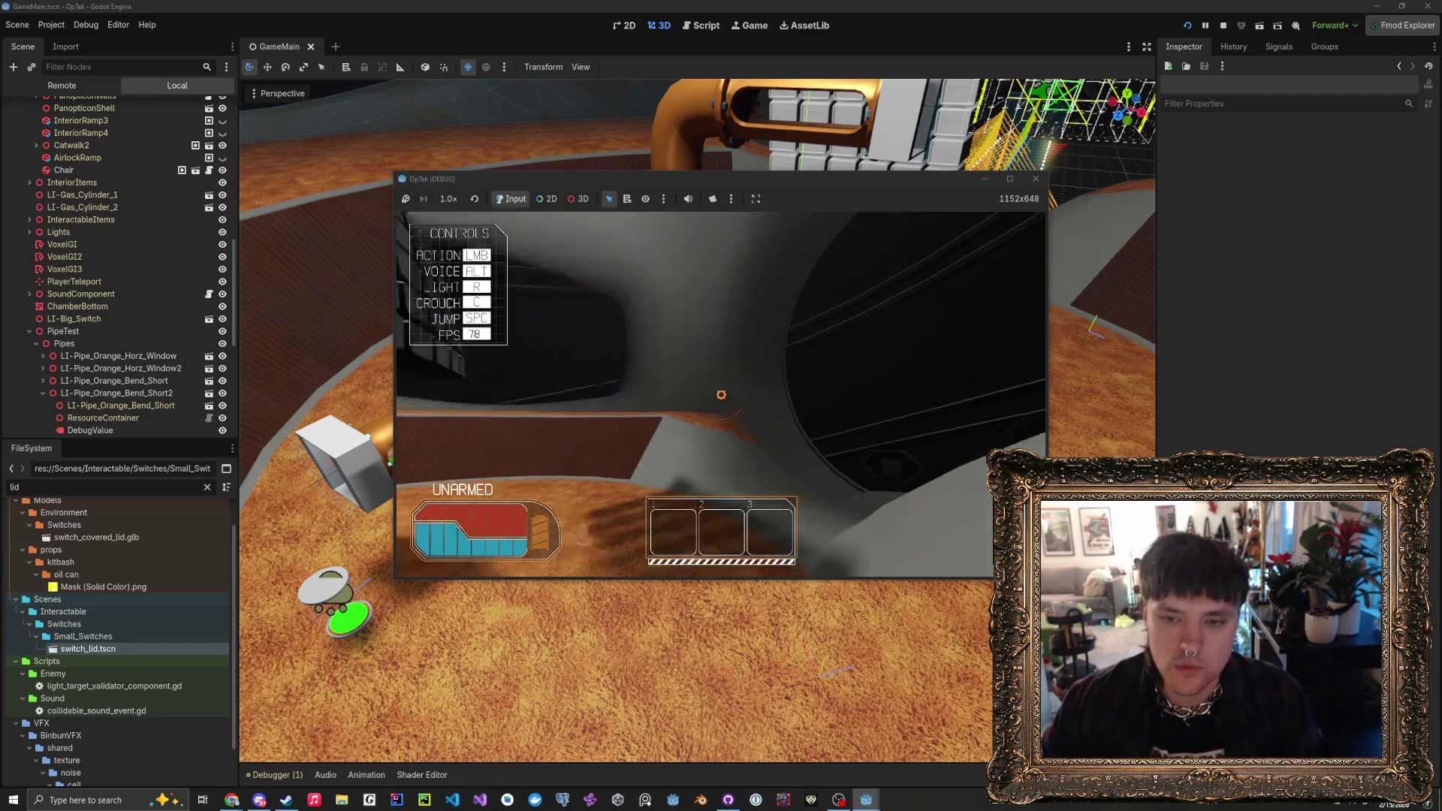
{"action": "key", "text": "w"}
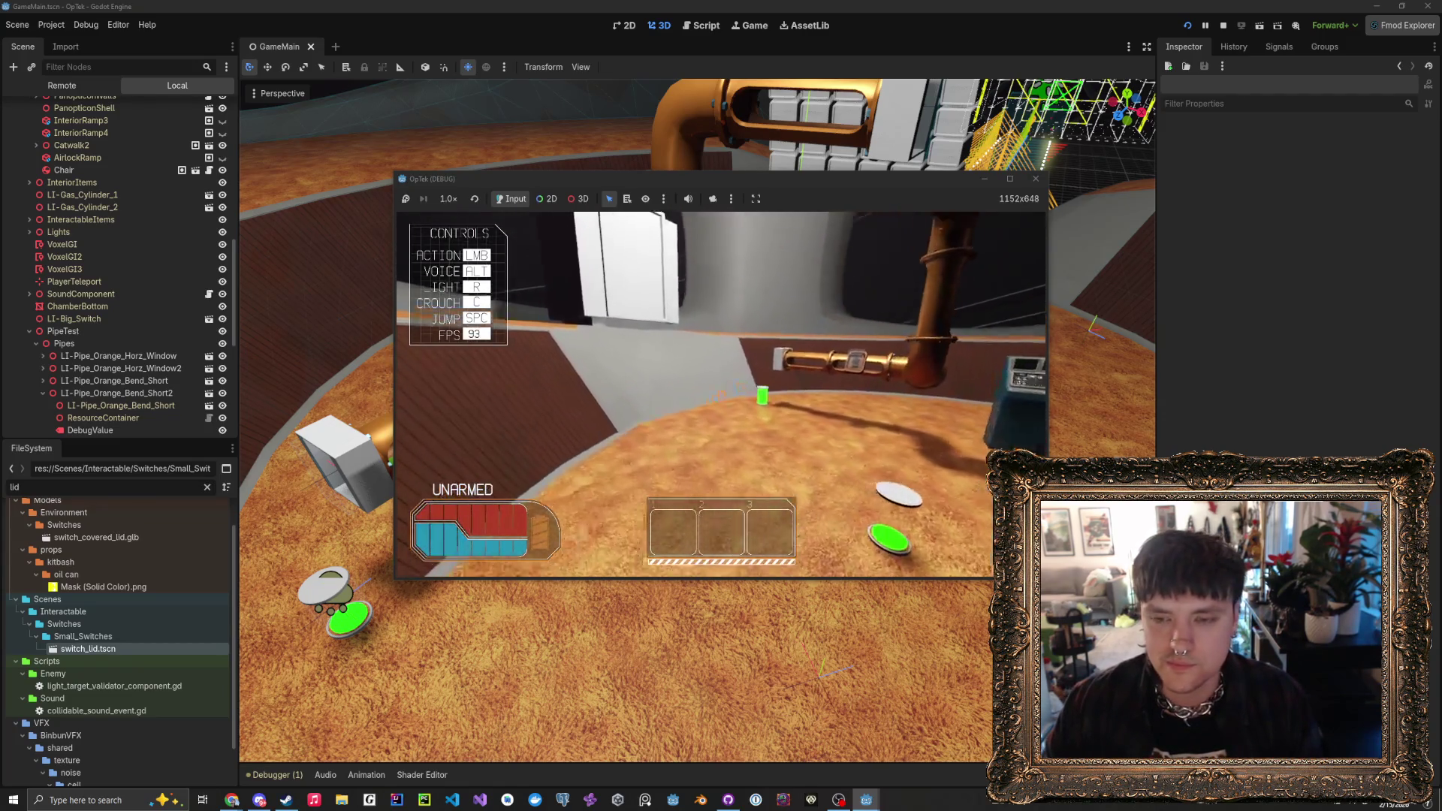
{"action": "key", "text": "Escape"}
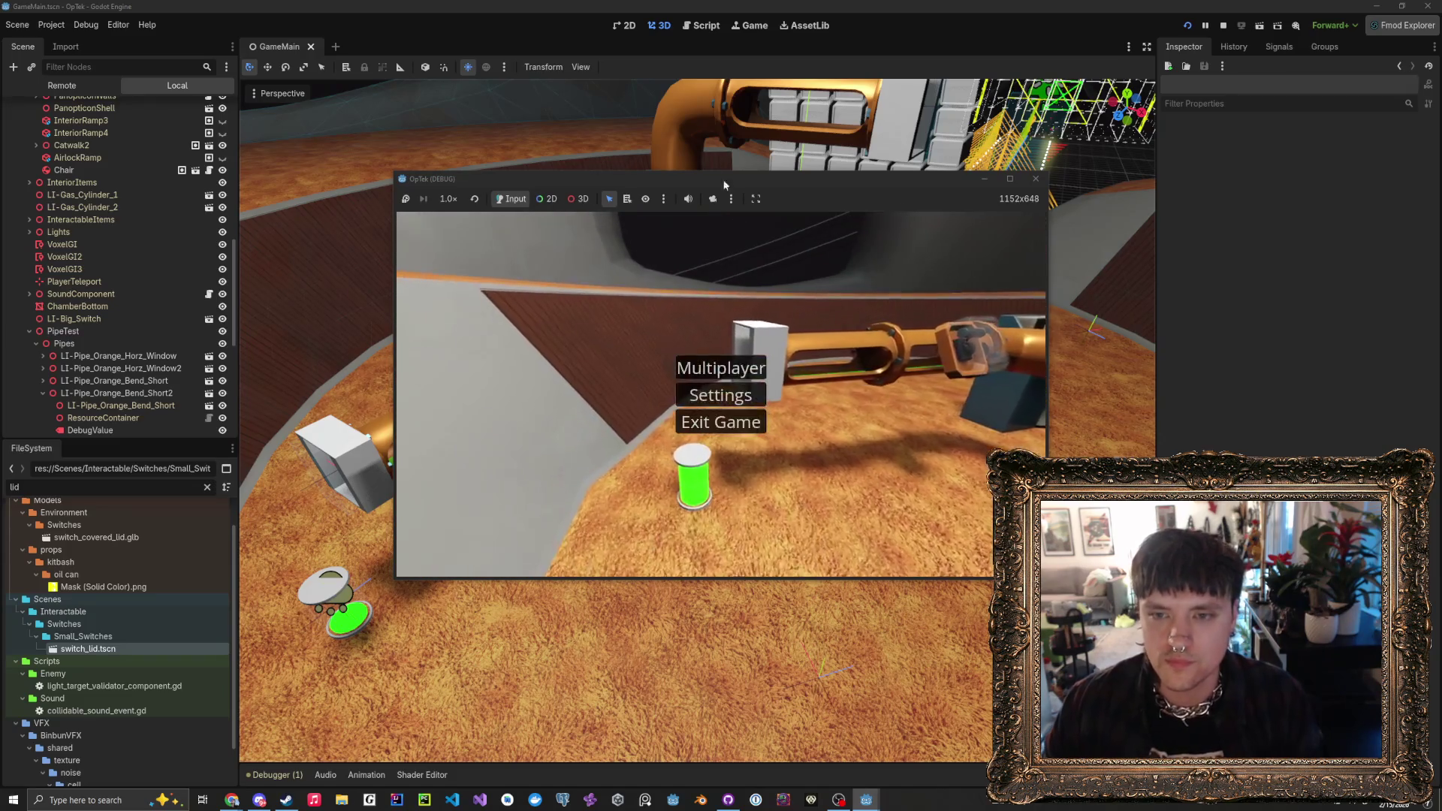
{"action": "left_click_drag", "start_coordinate": [714, 177], "coordinate": [425, 35]}
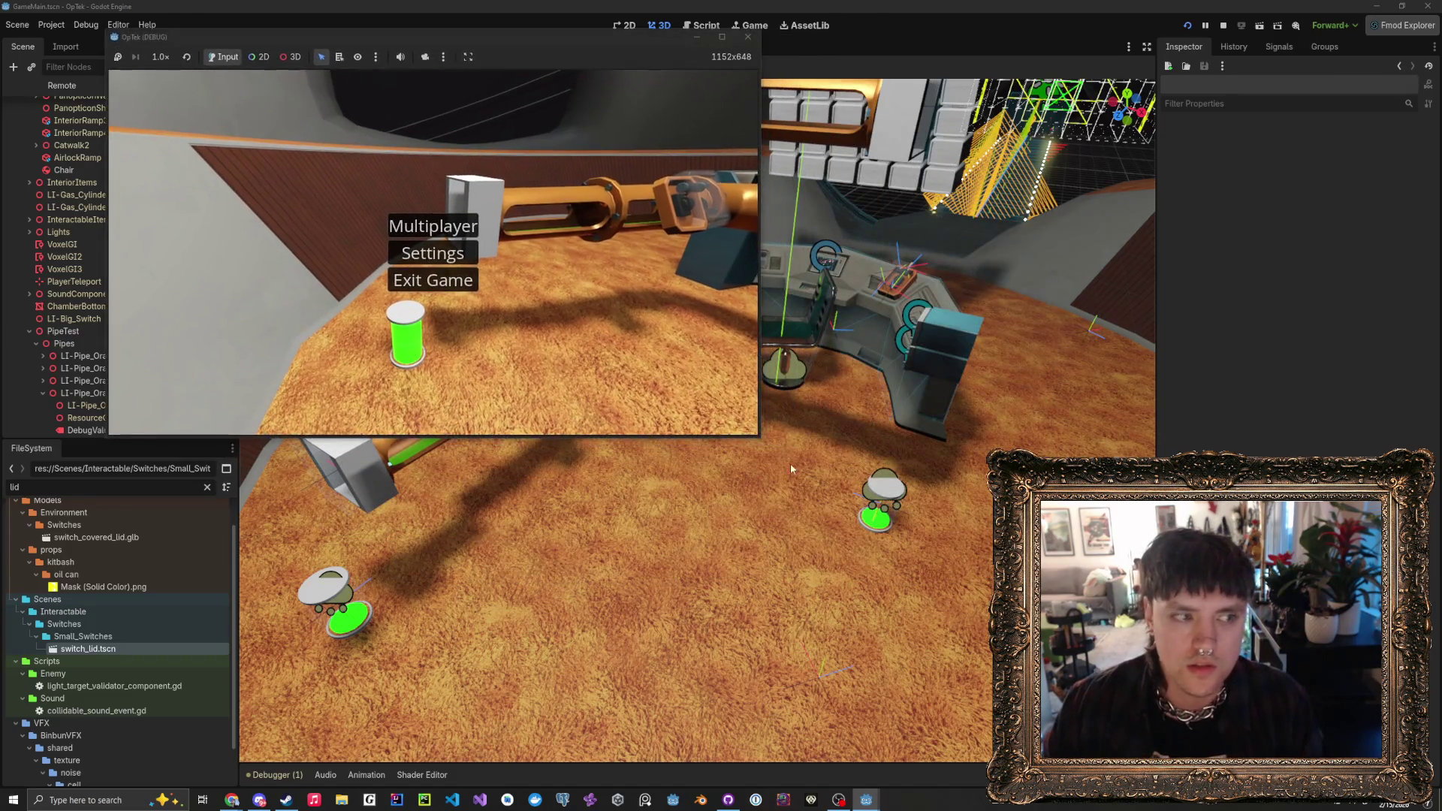
{"action": "mouse_move", "coordinate": [763, 439]}
{"action": "left_mouse_down"}
{"action": "mouse_move", "coordinate": [867, 569]}
{"action": "mouse_move", "coordinate": [937, 578]}
{"action": "left_mouse_up"}
{"action": "key", "text": "Escape"}
- Walk up to the green canister beside the pipe and pick it up
{"action": "mouse_move", "coordinate": [523, 323]}
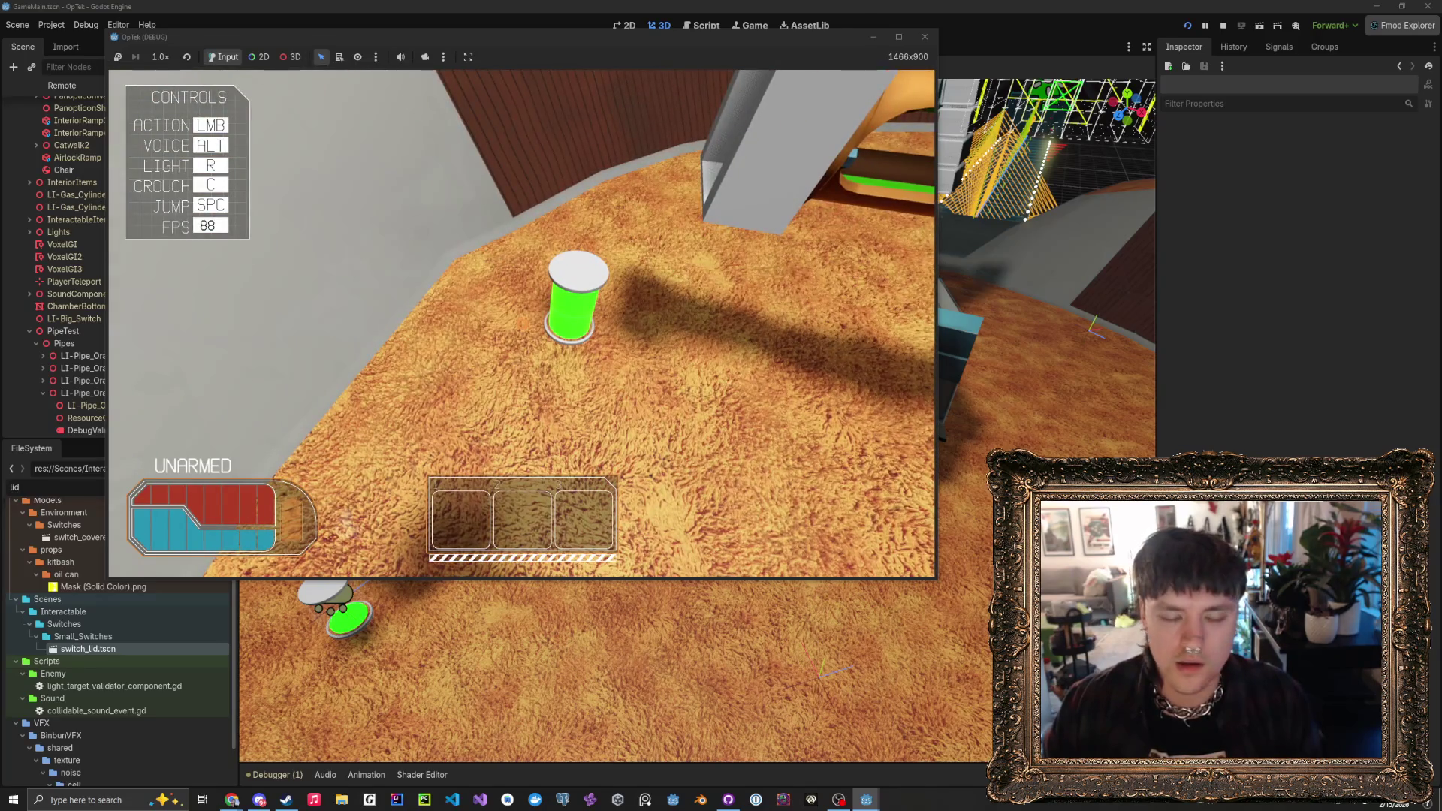
{"action": "key", "text": "w"}
{"action": "left_click", "coordinate": [522, 324]}
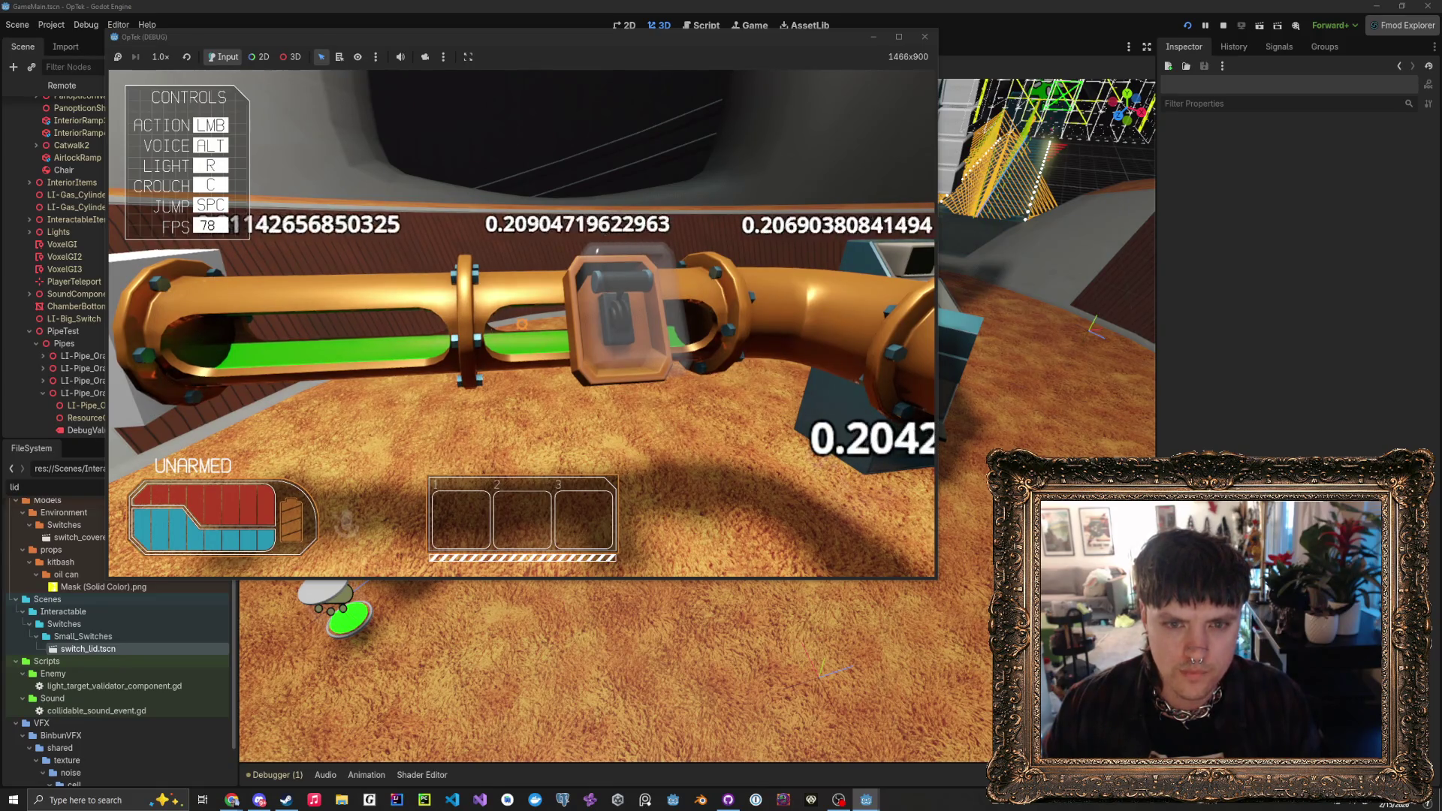
- Walk along the horizontal pipe past the valve toward the elbow, checking its green fill
{"action": "key", "text": "w"}
{"action": "key", "text": "s"}
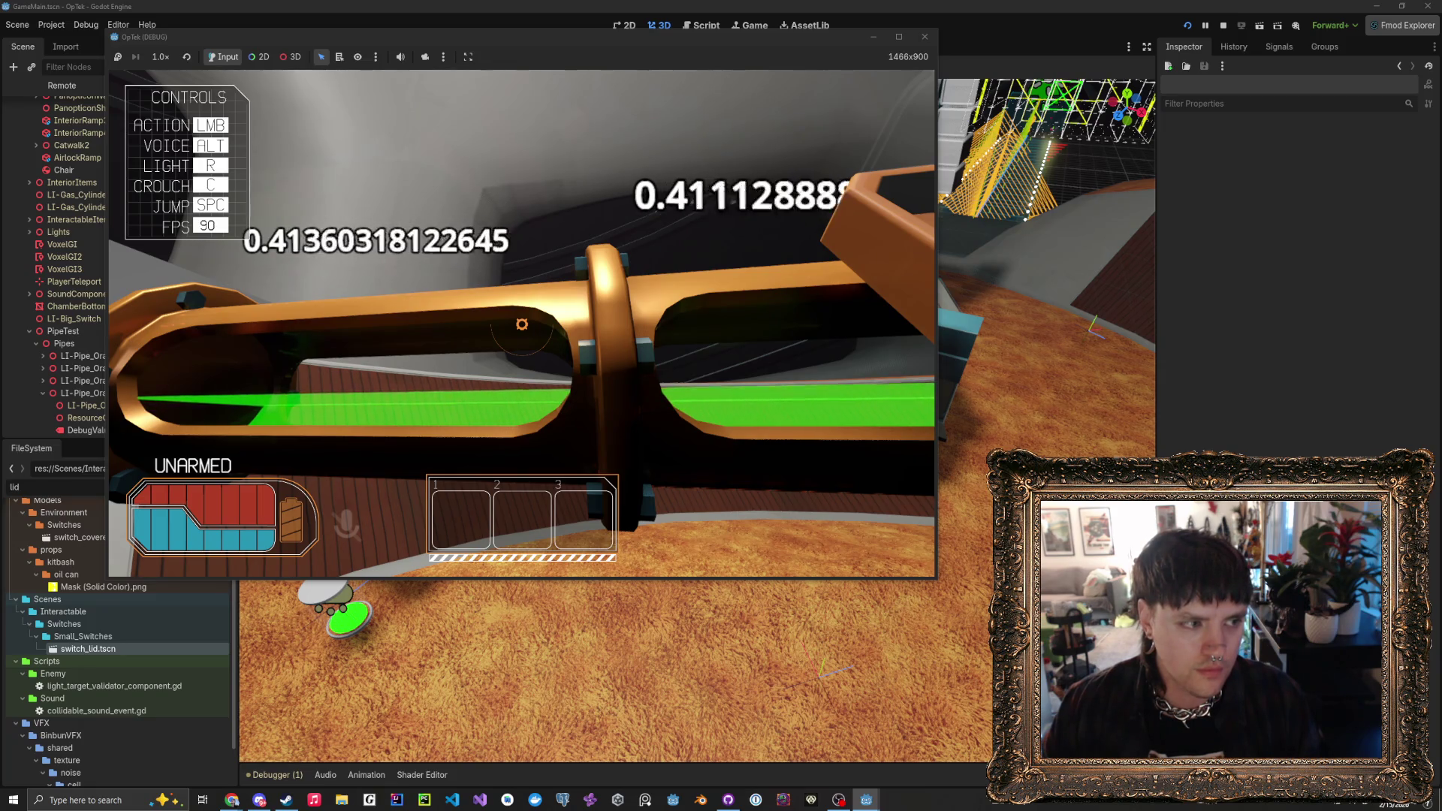
{"action": "key", "text": "s"}
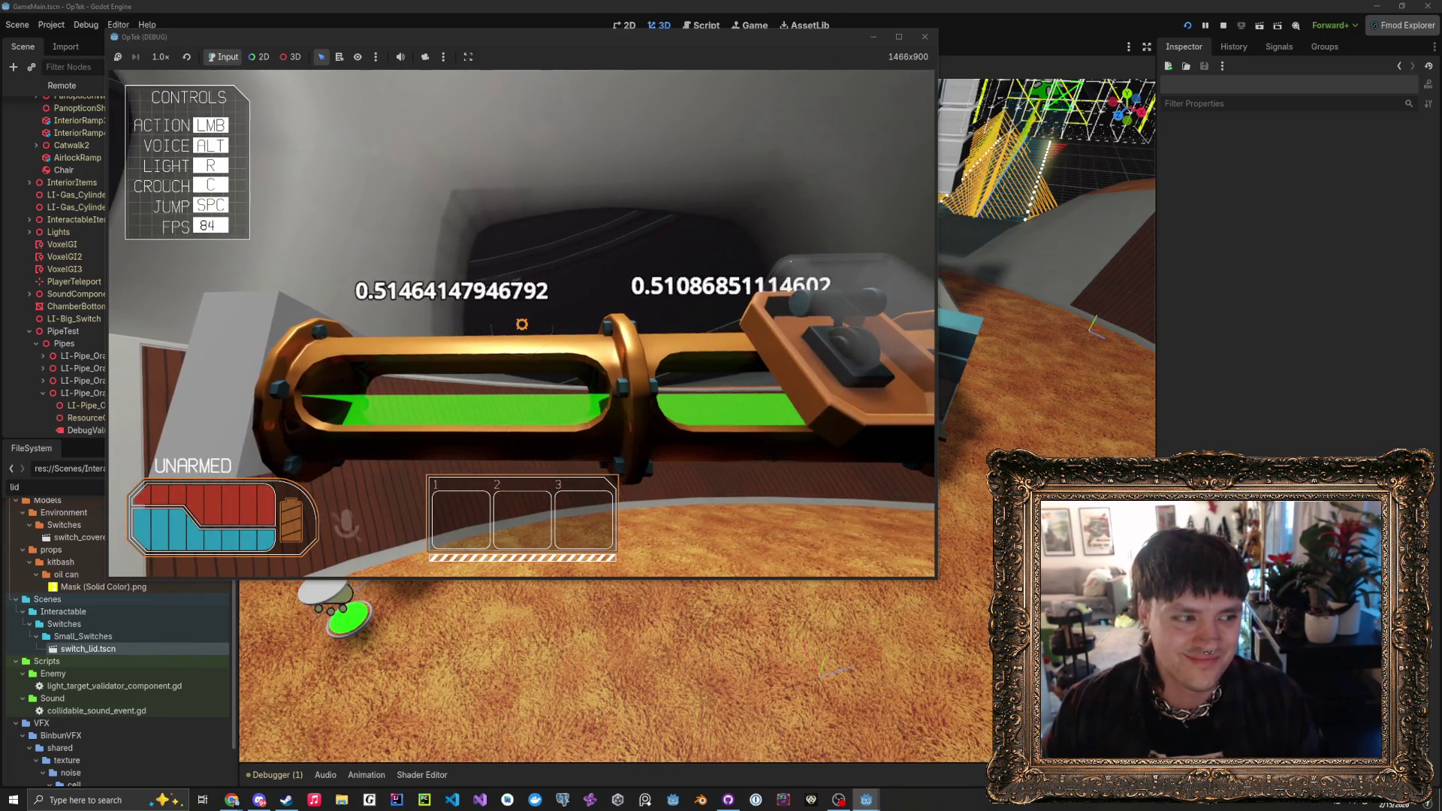
{"action": "key", "text": "w"}
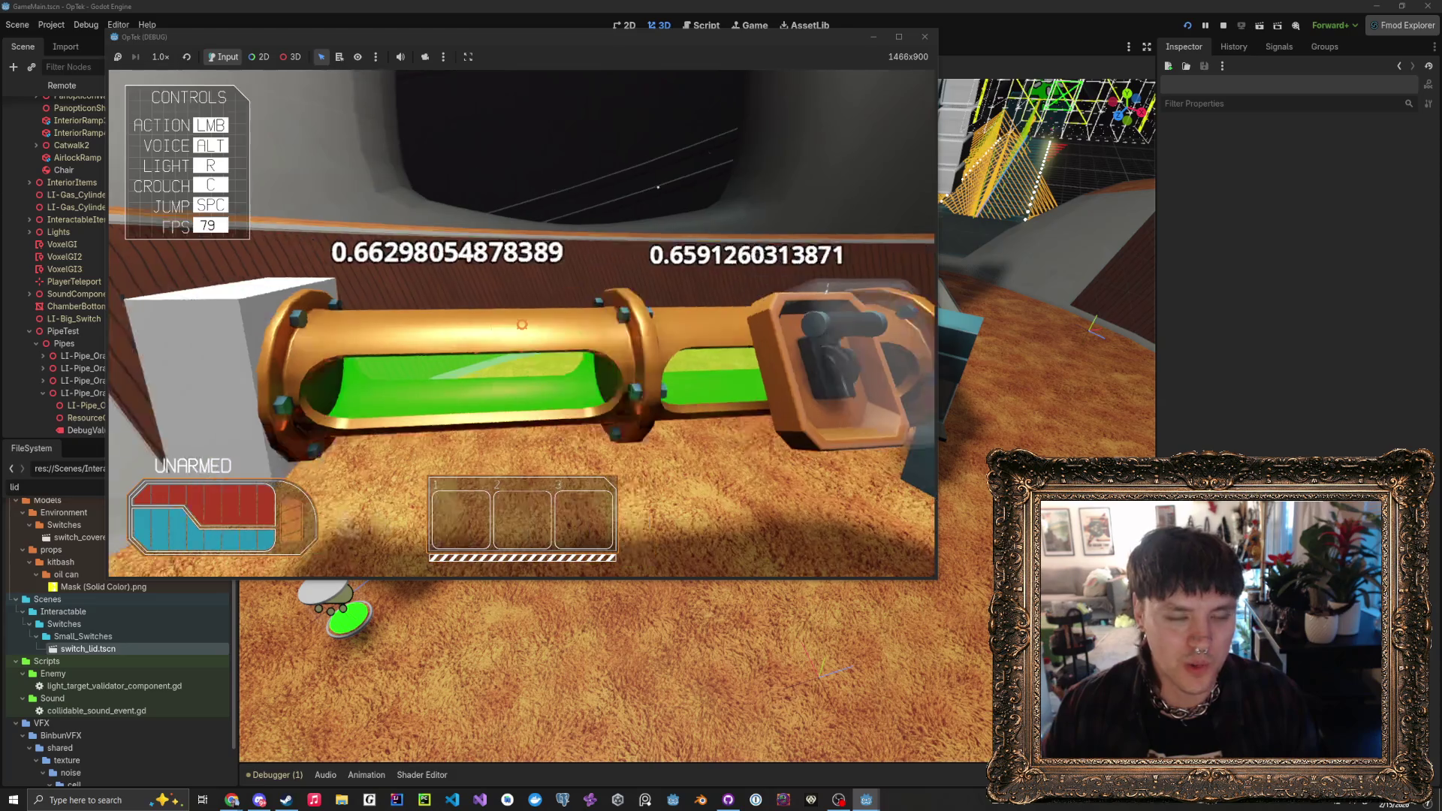
{"action": "key", "text": "d"}
{"action": "key", "text": "a"}
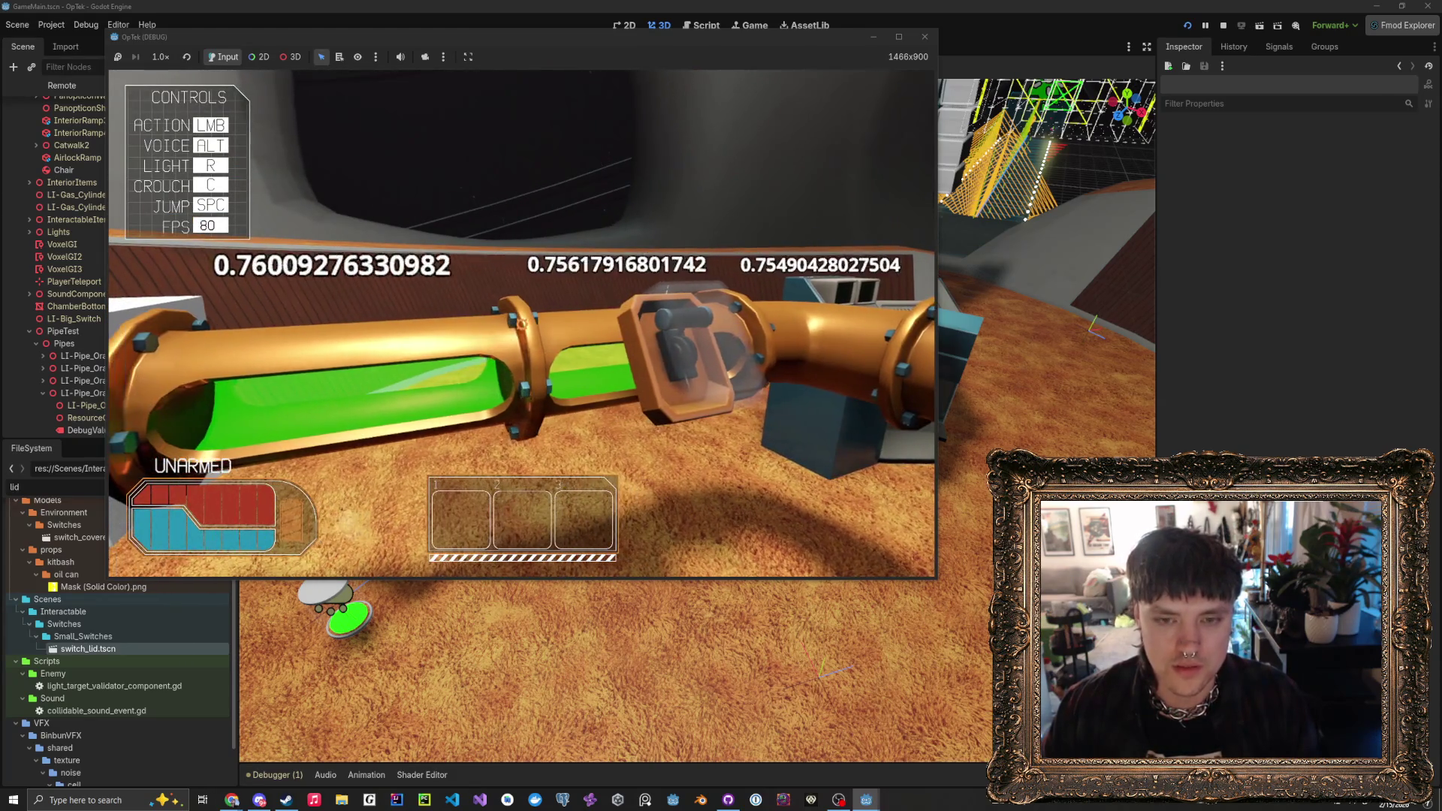
{"action": "key", "text": "d"}
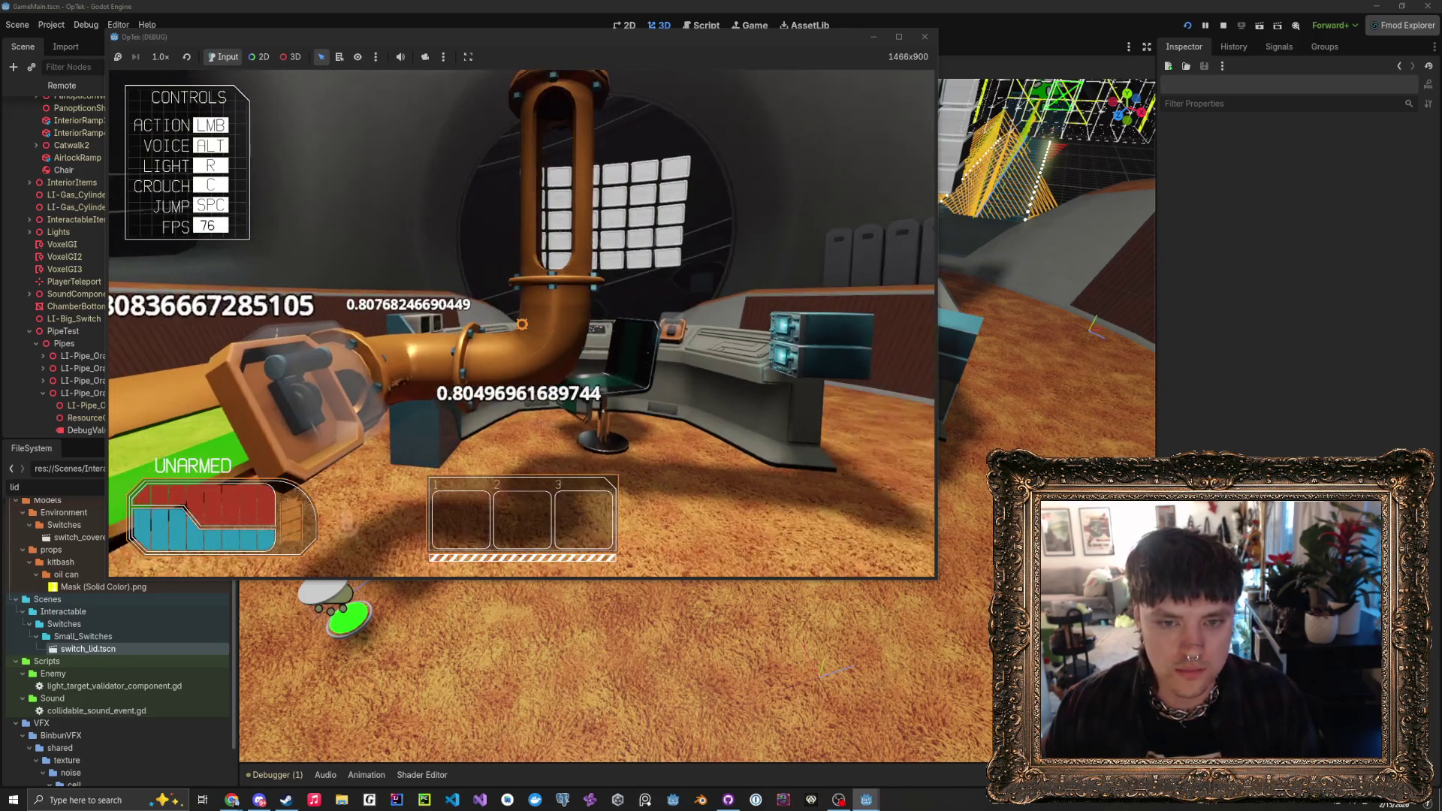
{"action": "key", "text": "a"}
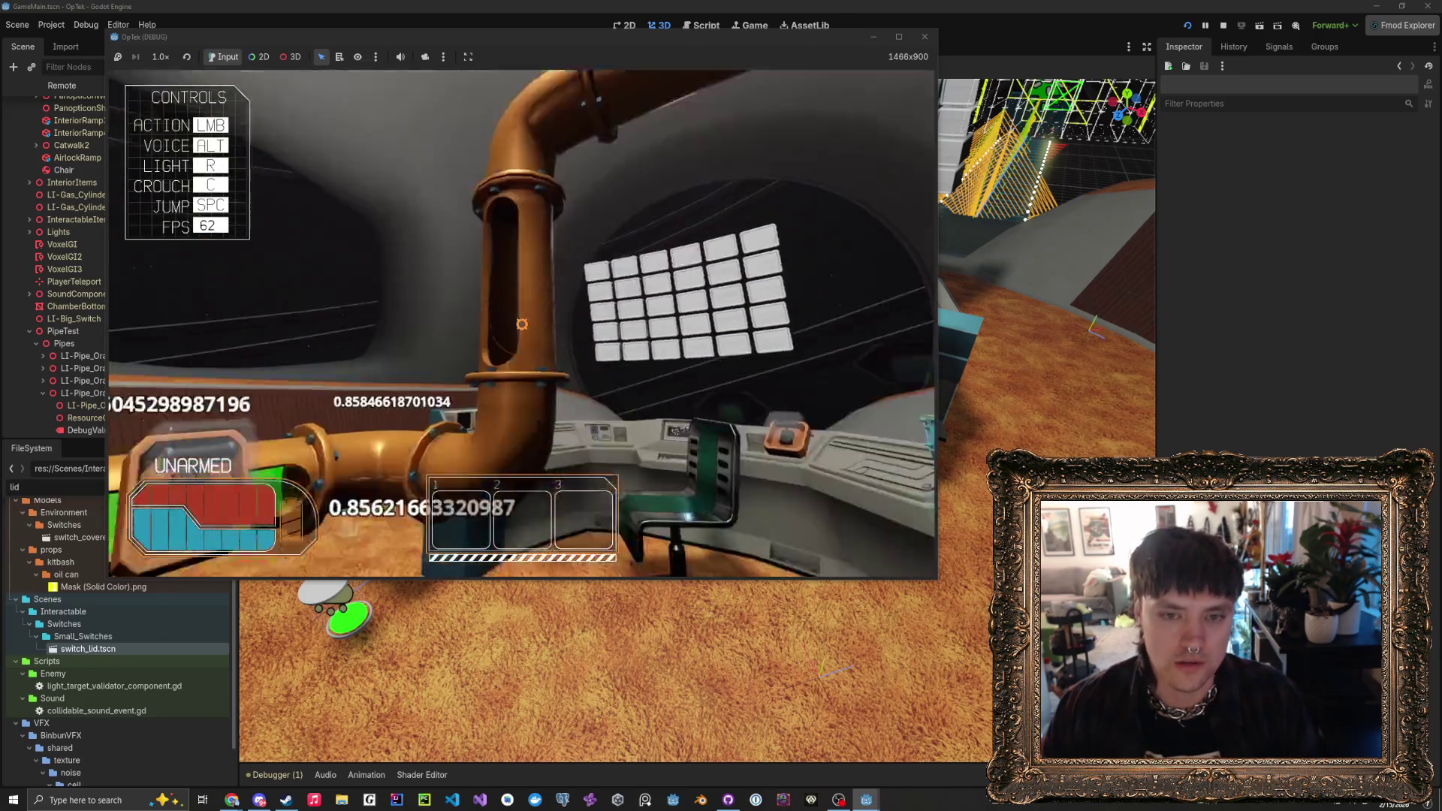
{"action": "key", "text": "d"}
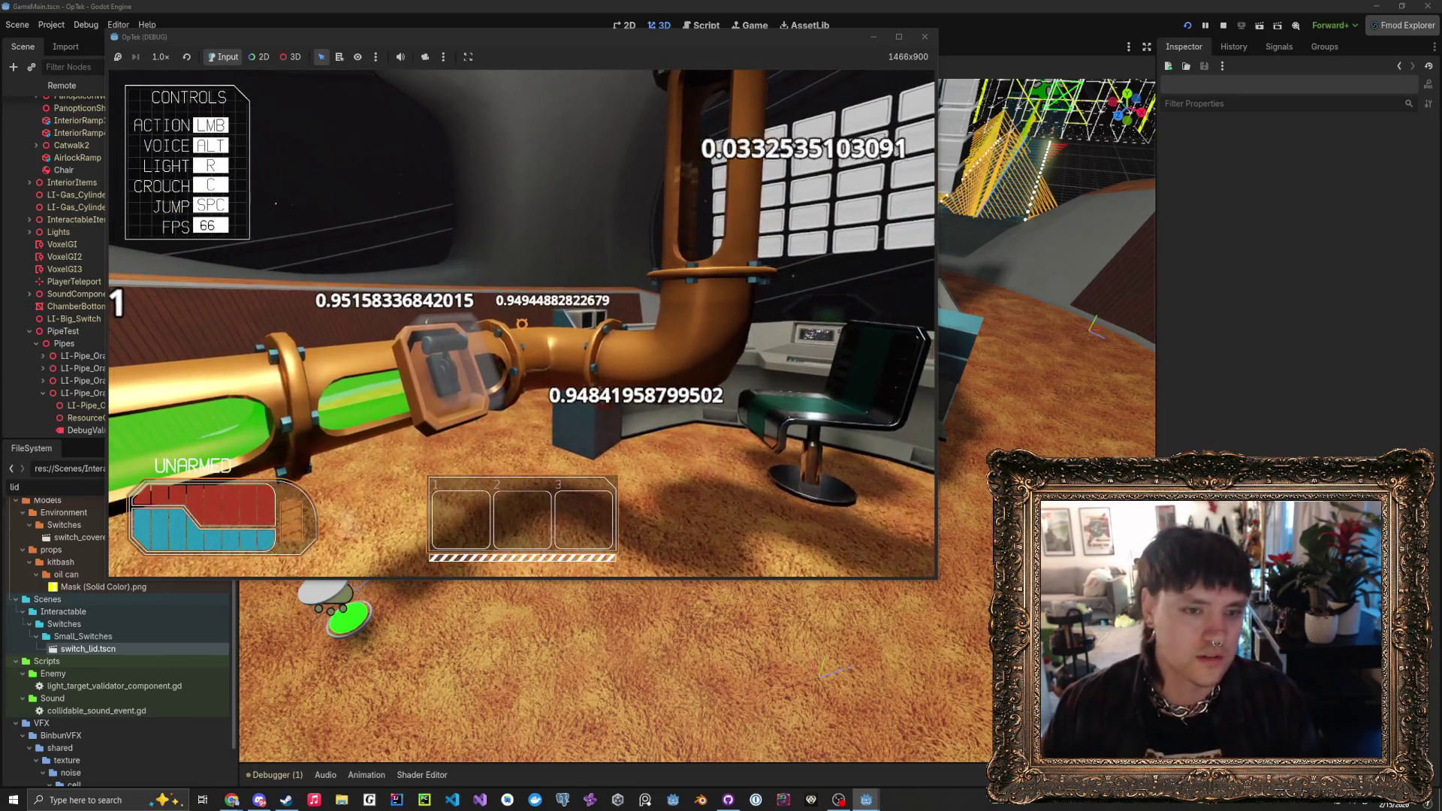
- Inspect the vertical pipe and junction, then return to the valve as readouts near 1.0
{"action": "key", "text": "w"}
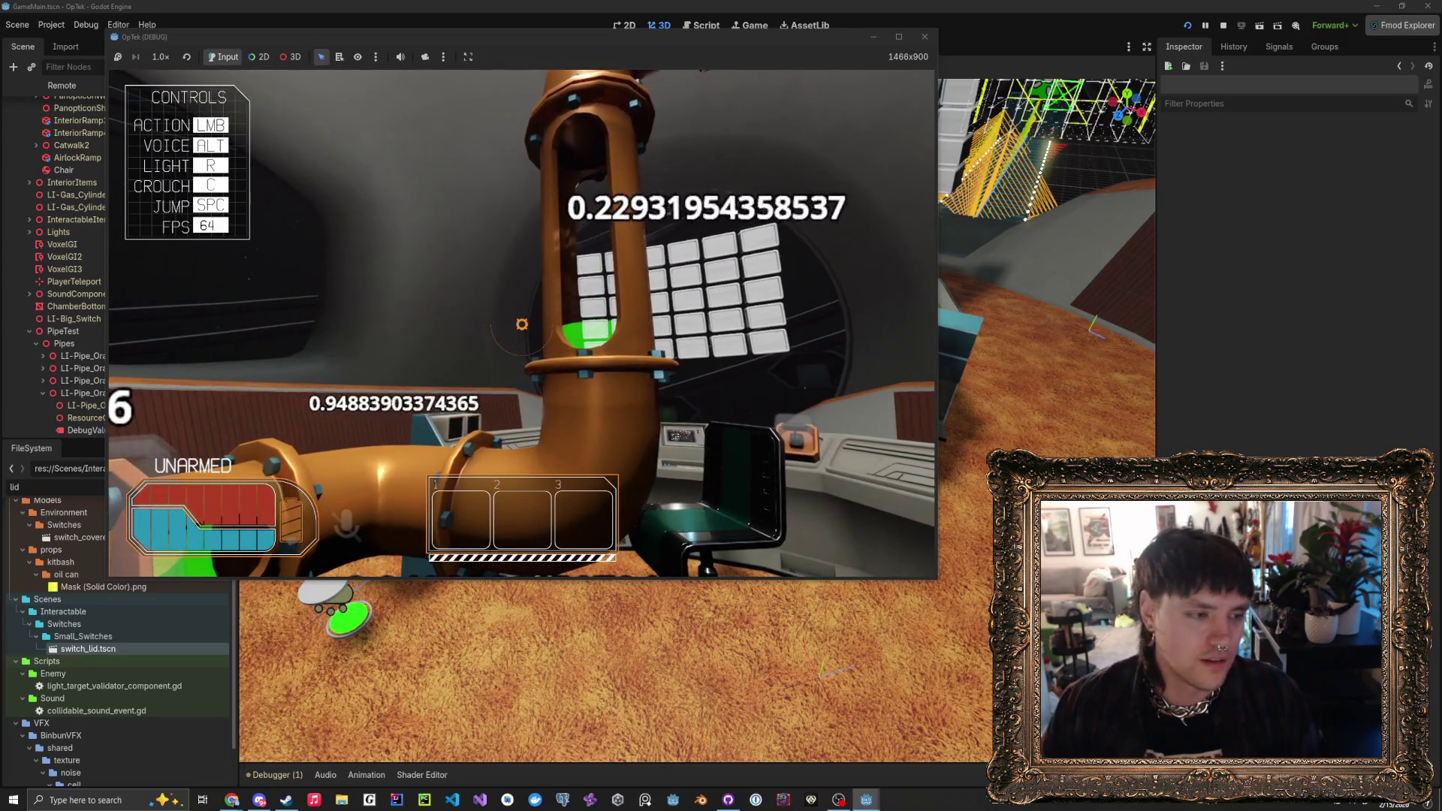
{"action": "key", "text": "w"}
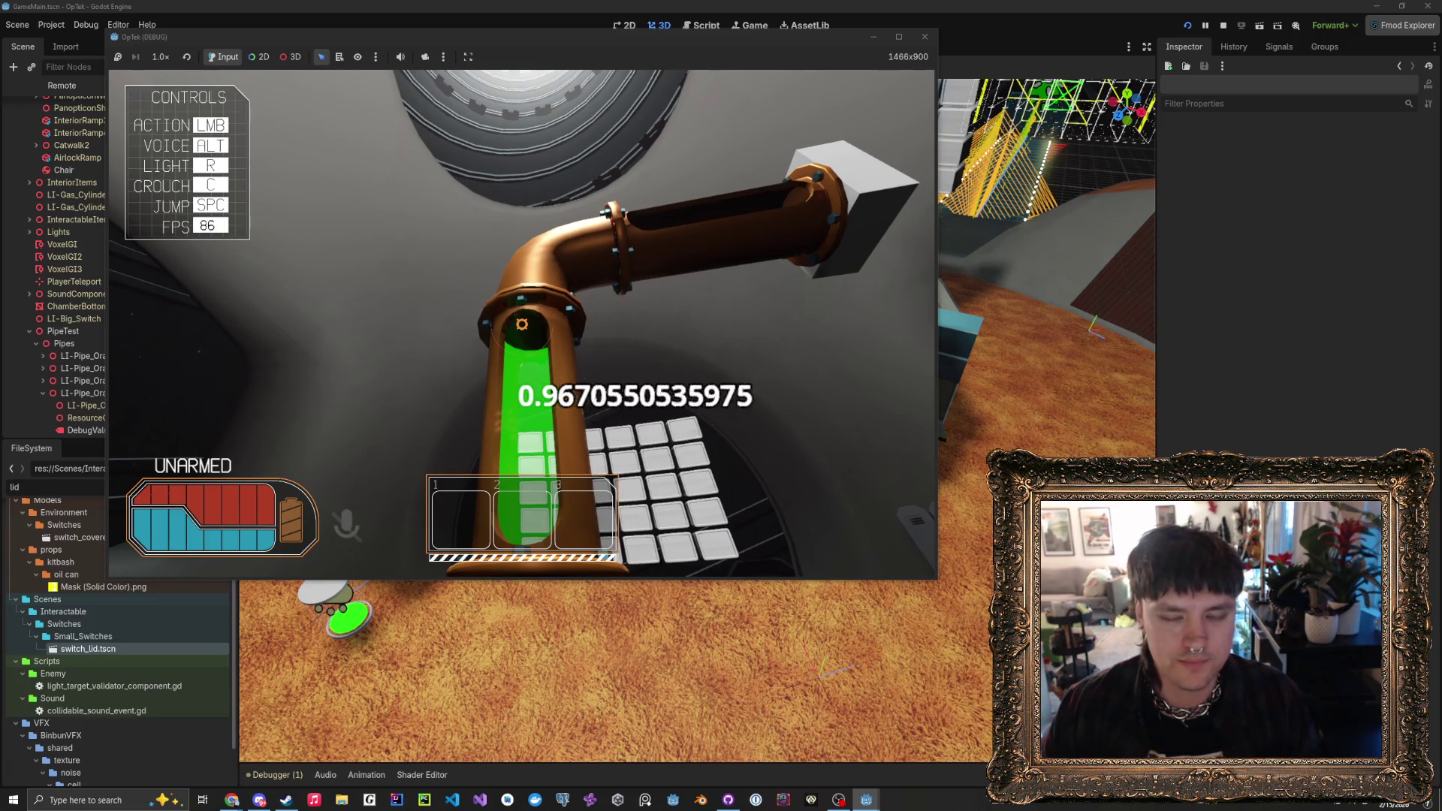
{"action": "key", "text": "s"}
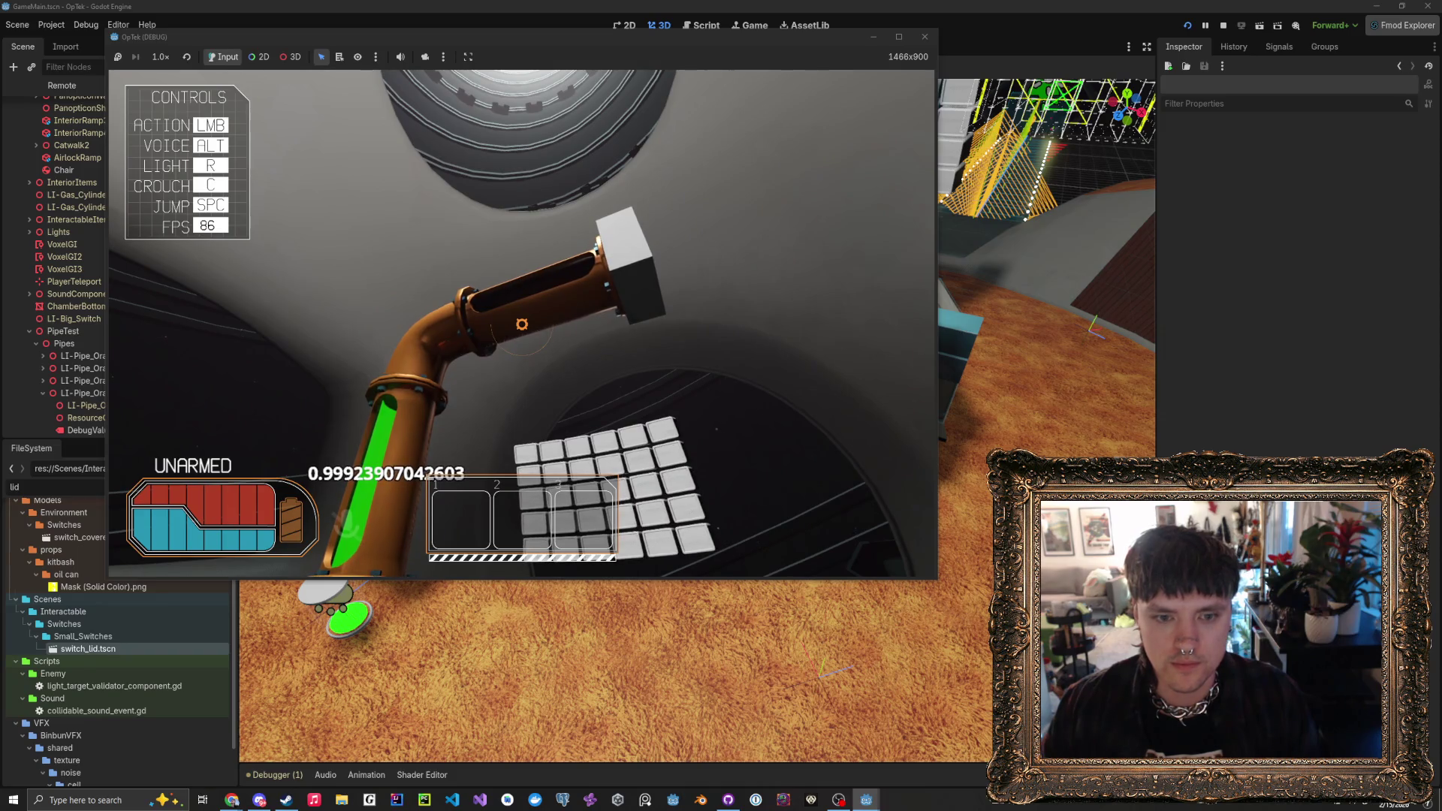
{"action": "key", "text": "w"}
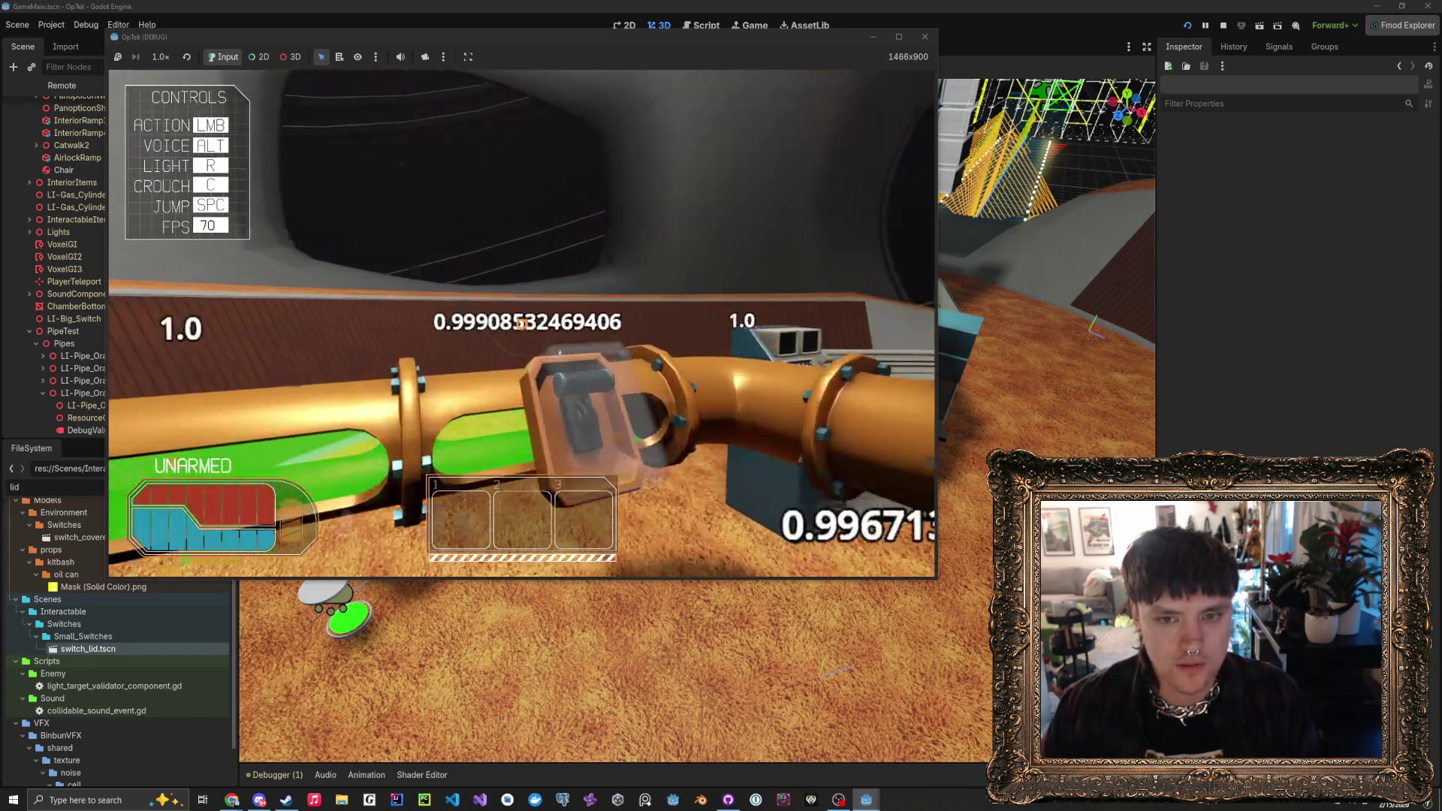
{"action": "key", "text": "s"}
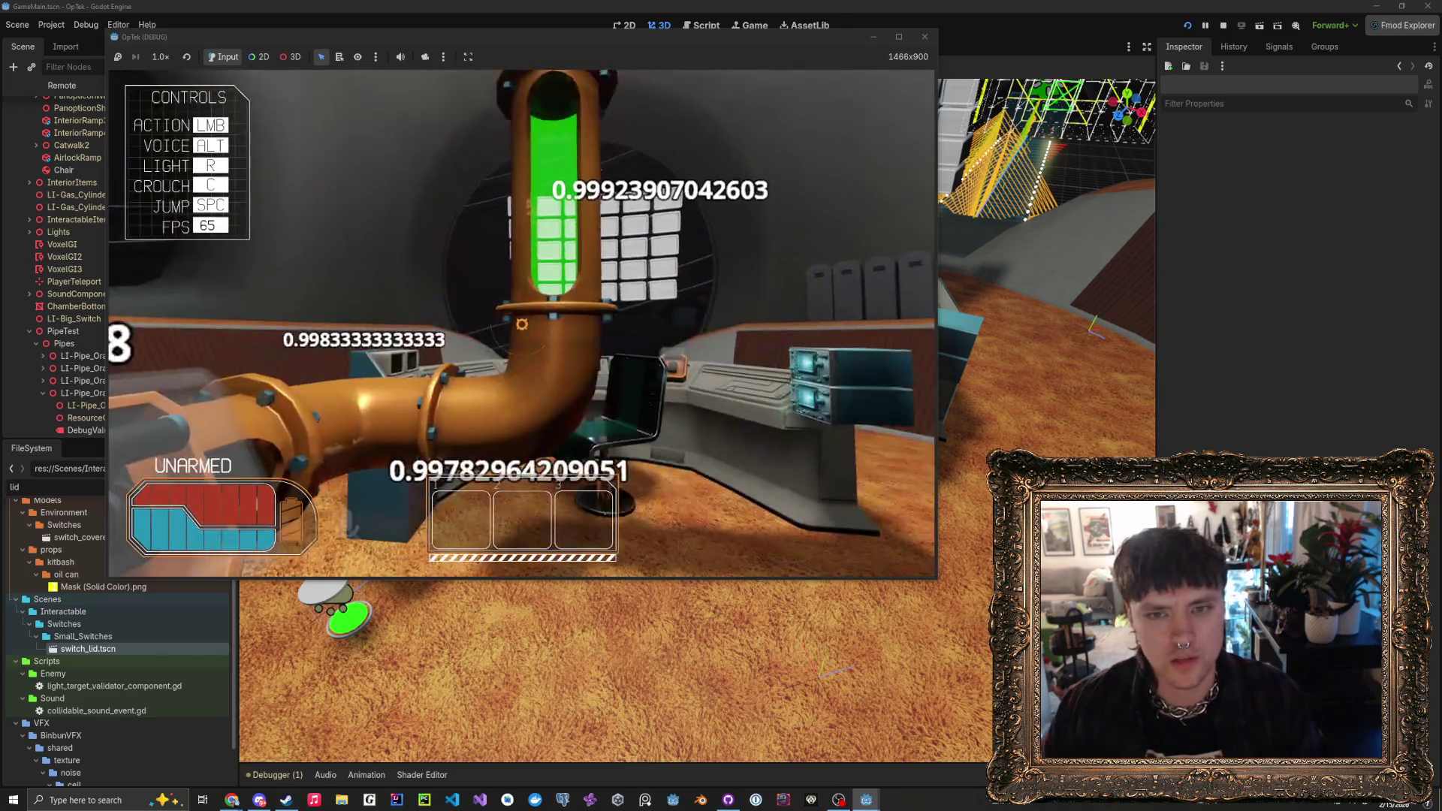
{"action": "key", "text": "w"}
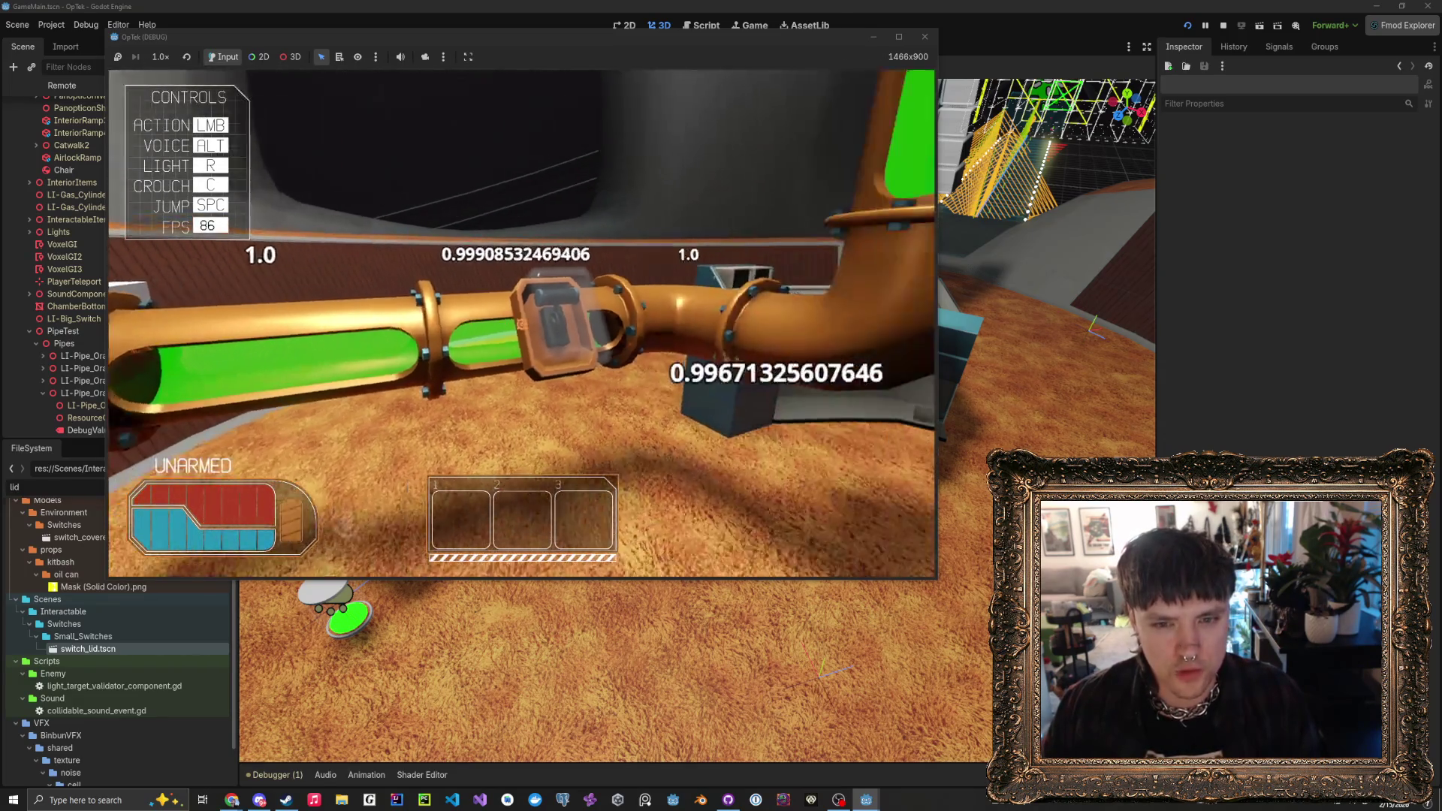
{"action": "key", "text": "d"}
{"action": "key", "text": "a"}
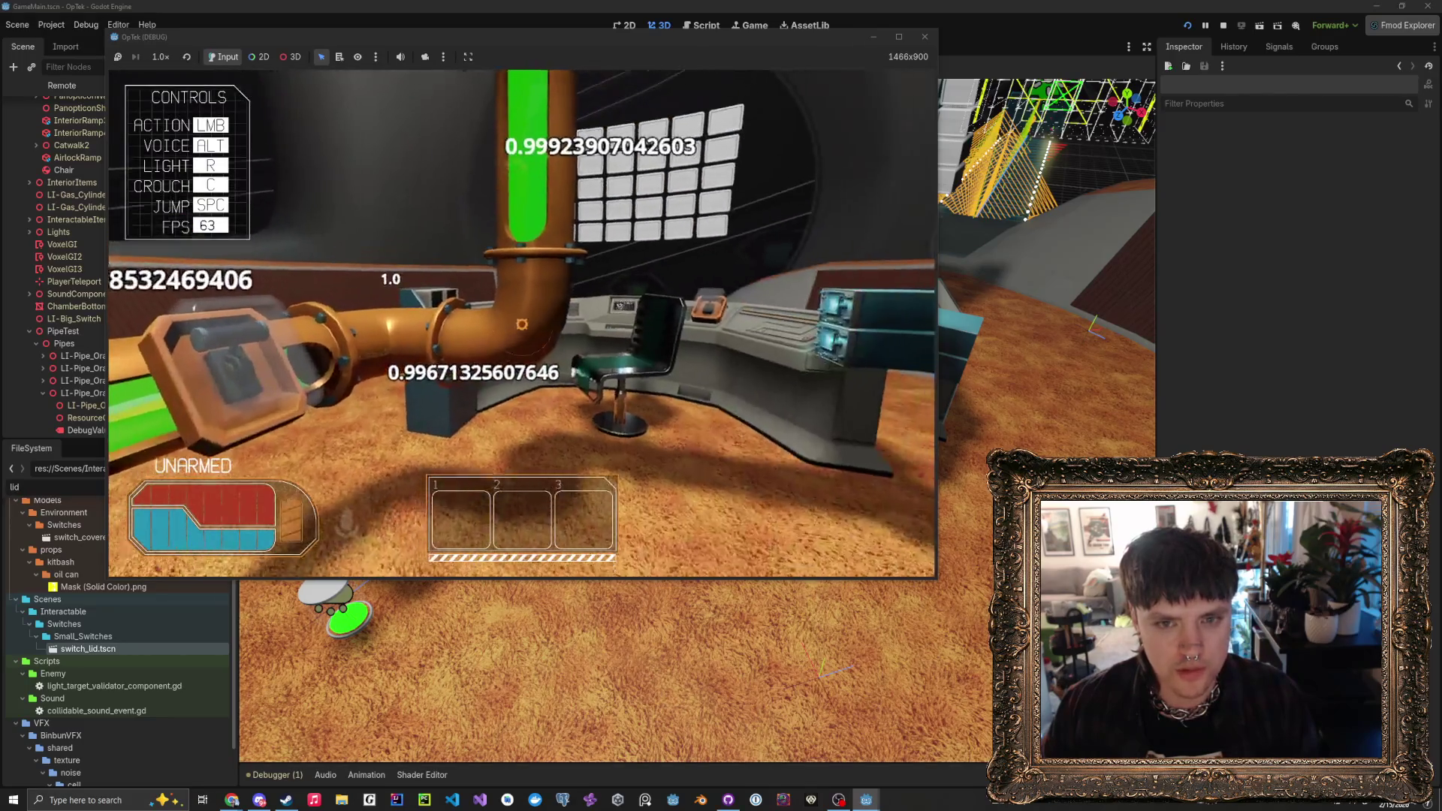
{"action": "mouse_move", "coordinate": [522, 324]}
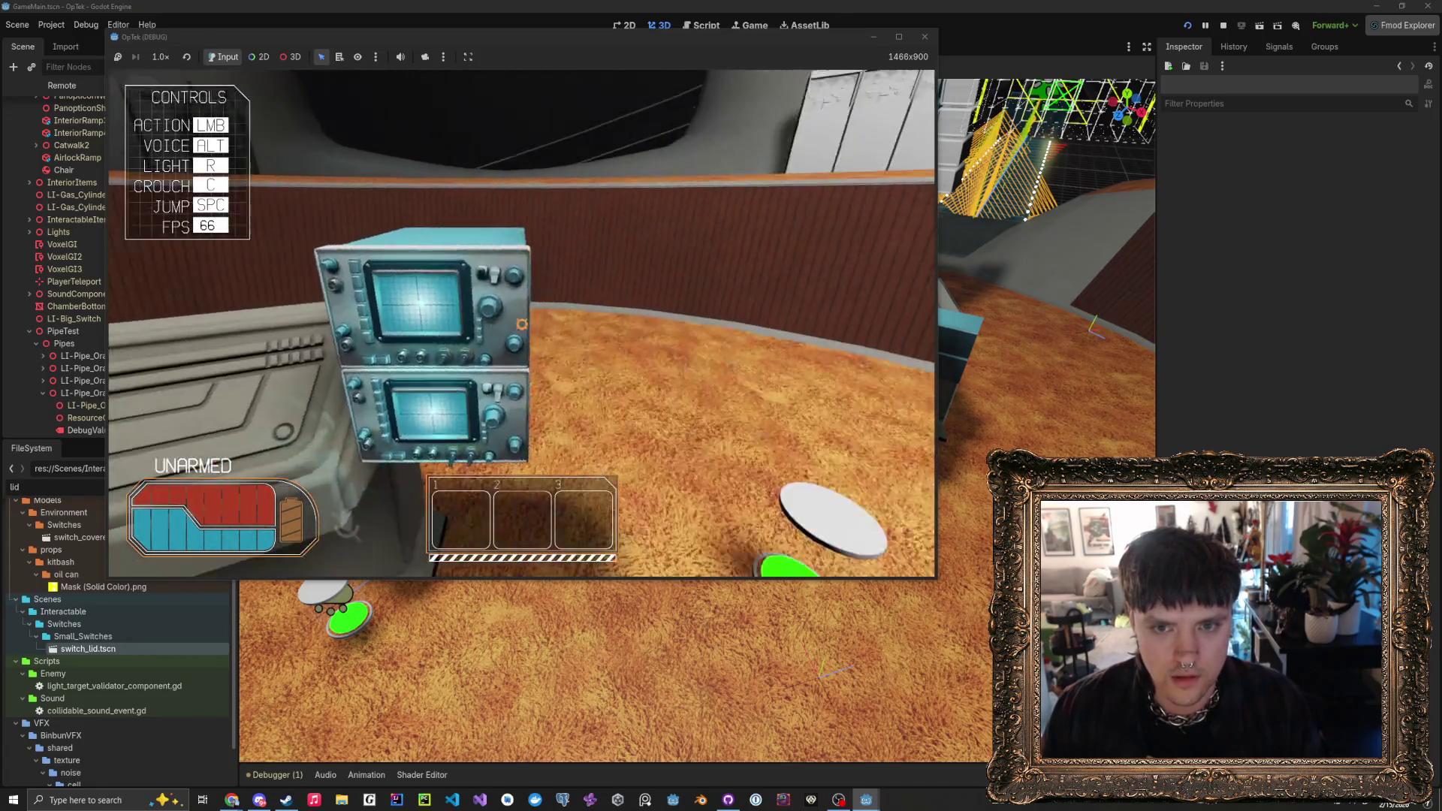
- Switch between overhead and first-person cameras to view the floor switches
{"action": "mouse_move", "coordinate": [522, 325]}
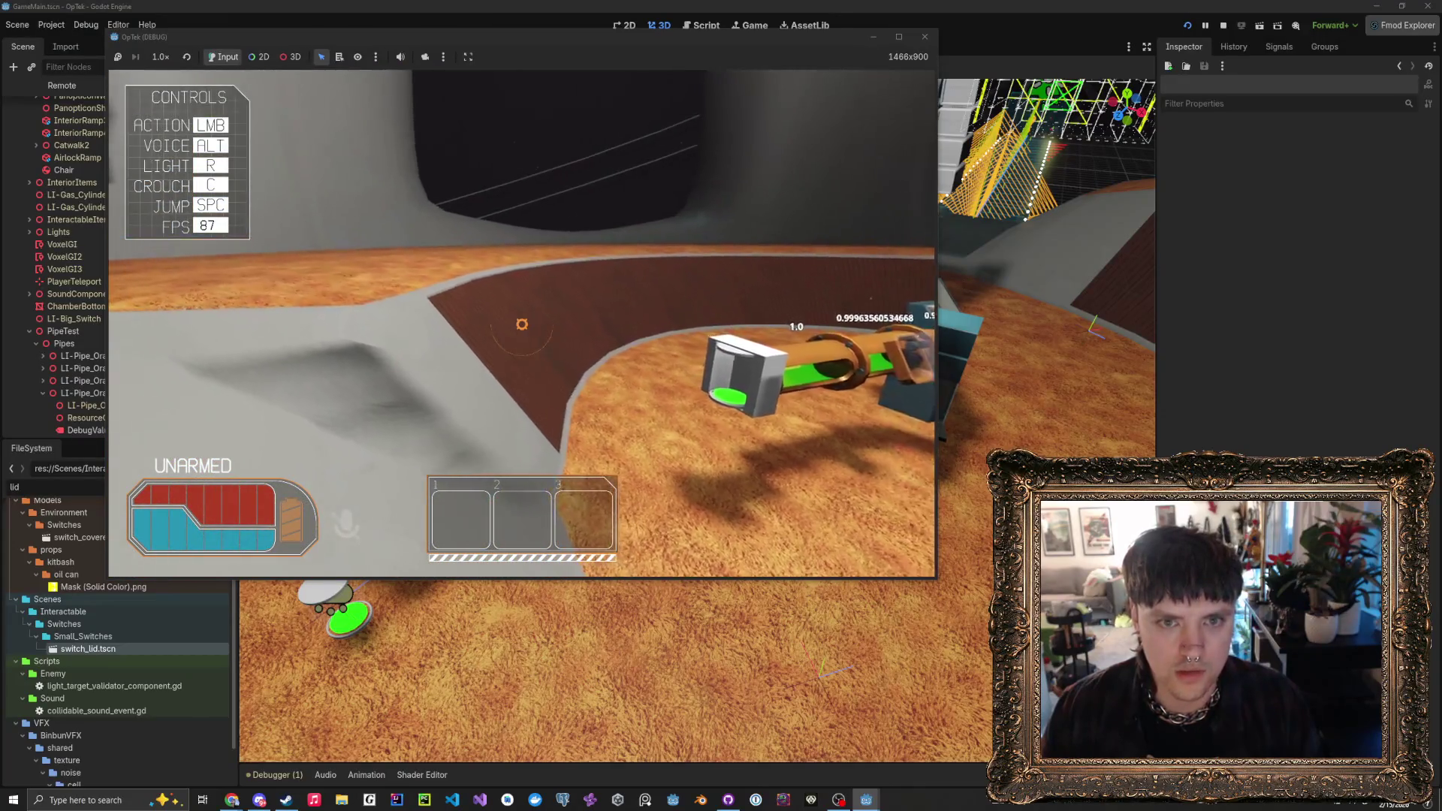
{"action": "key", "text": "v"}
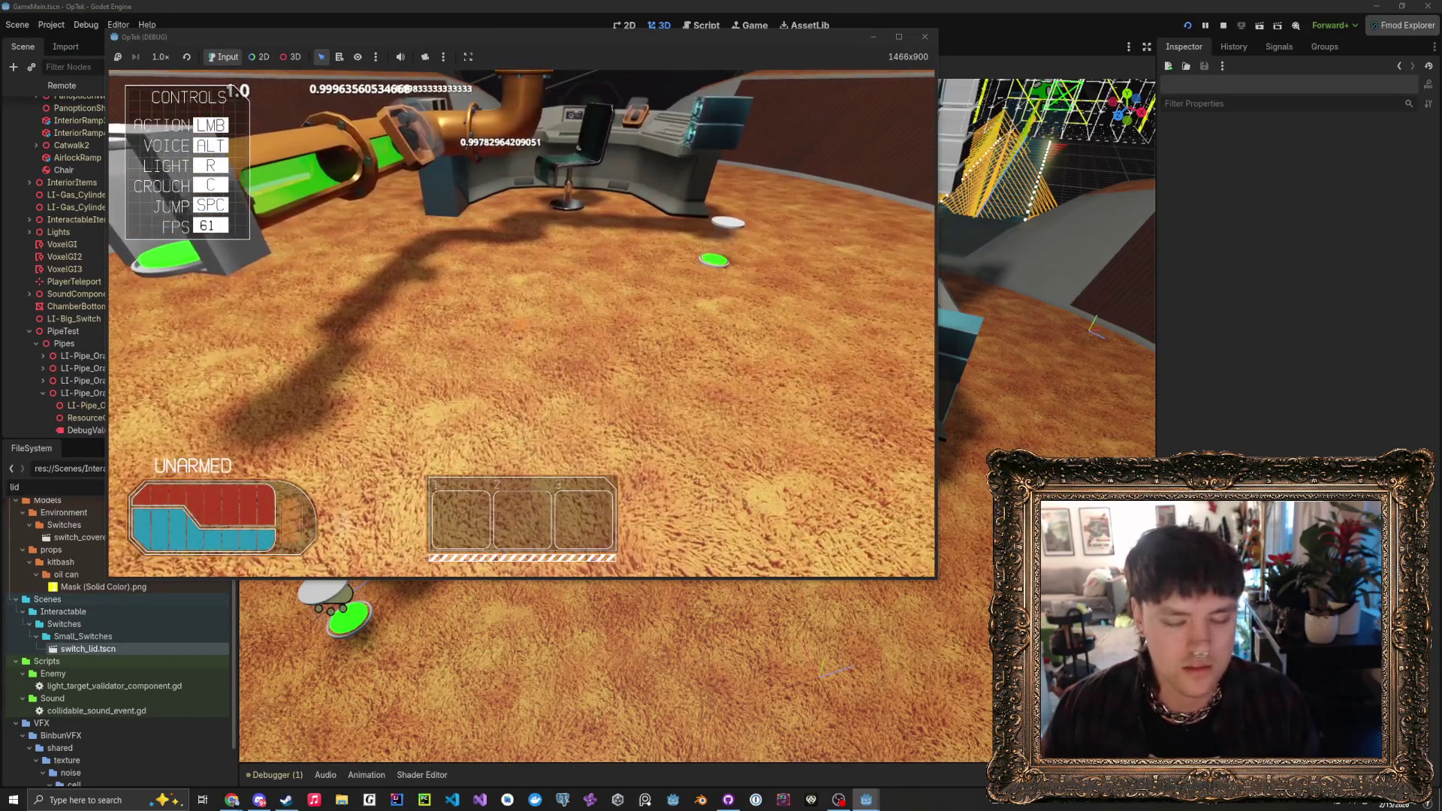
{"action": "key", "text": "v"}
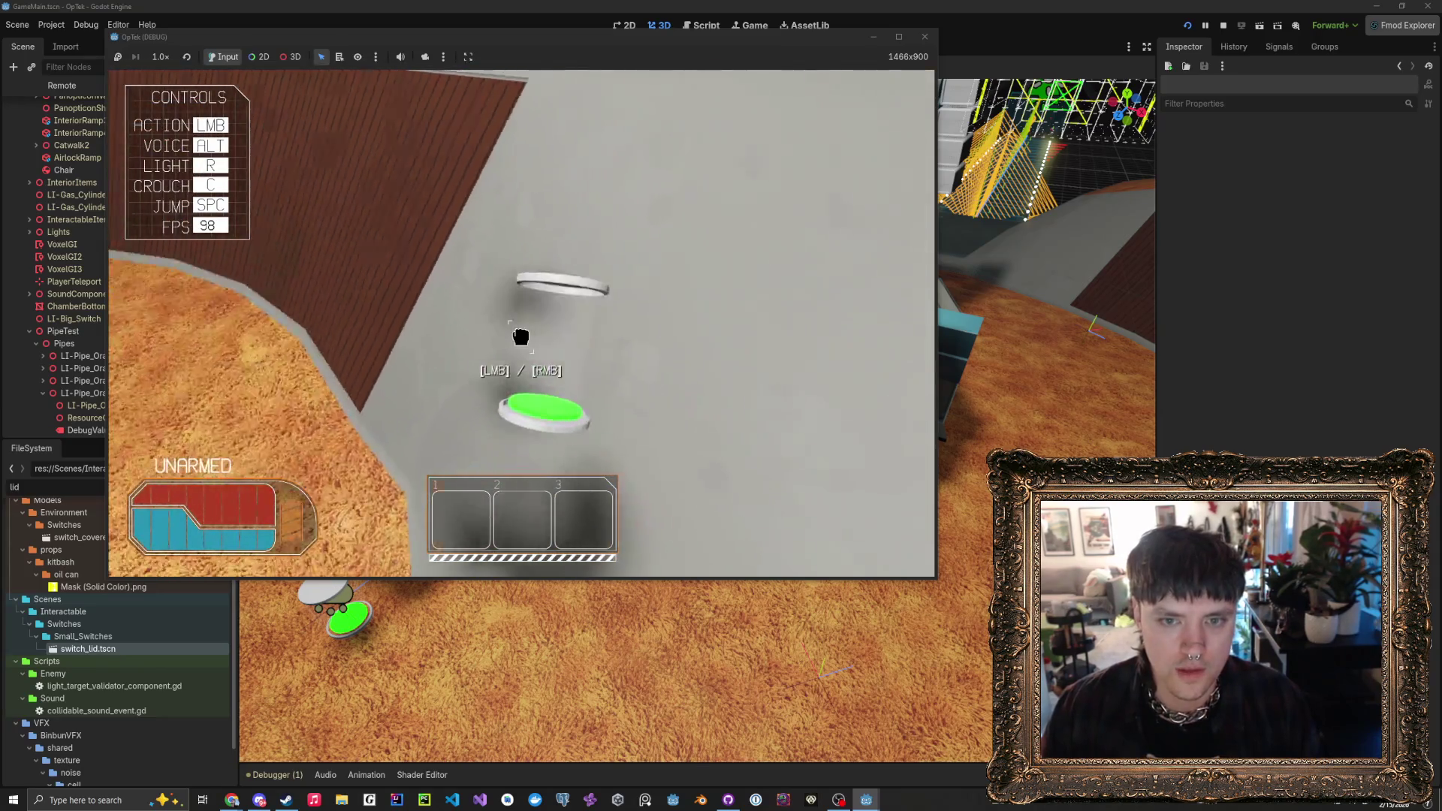
{"action": "key", "text": "v"}
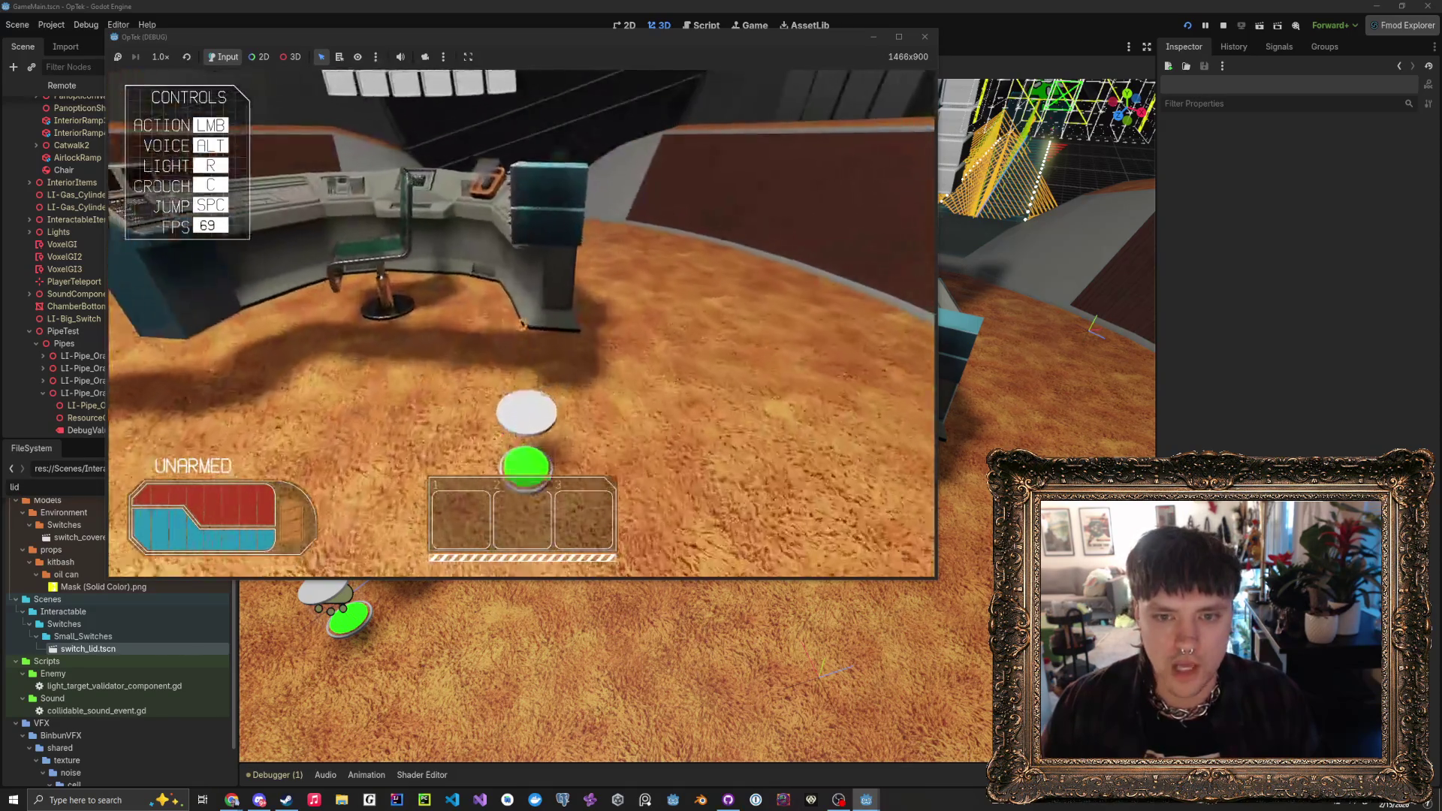
{"action": "key", "text": "v"}
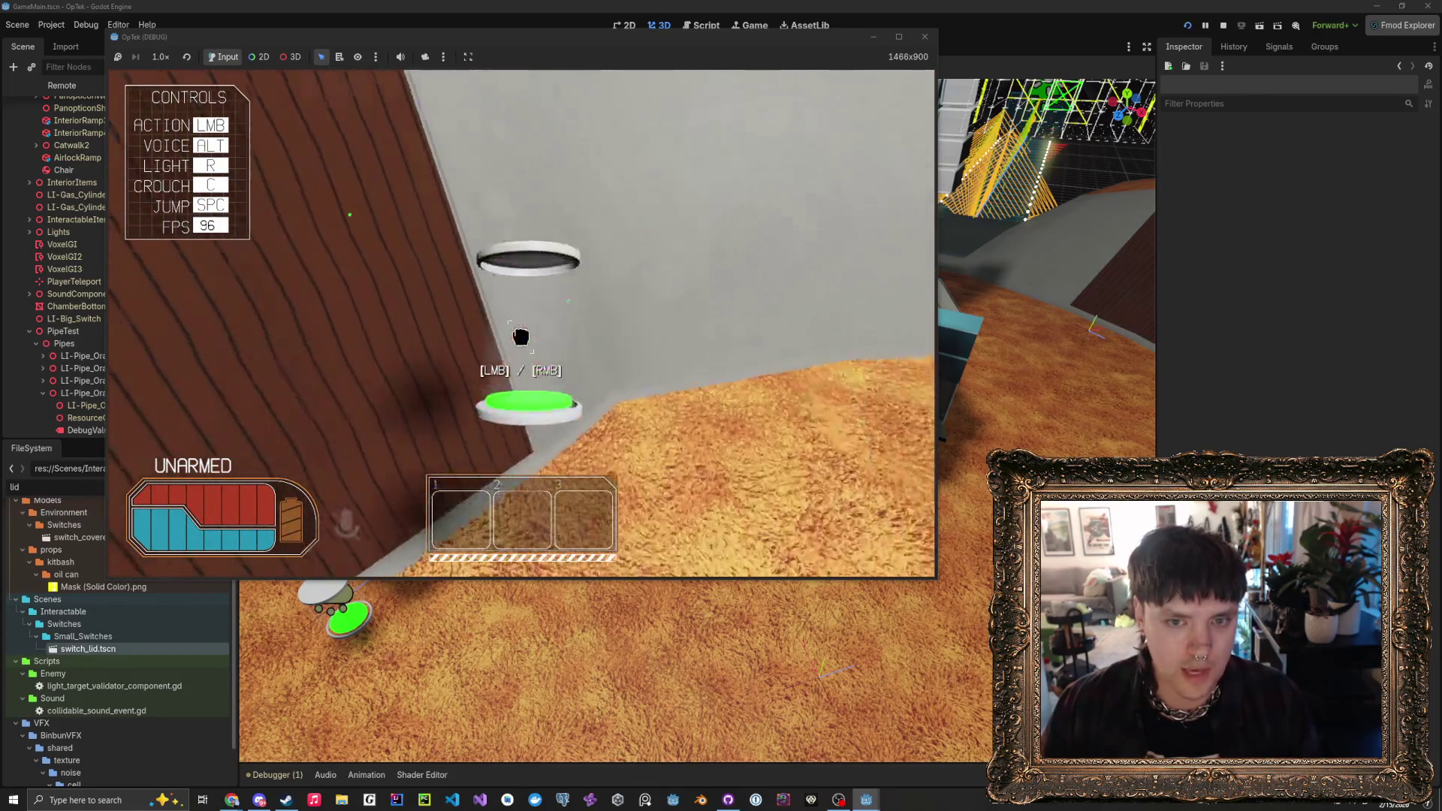
- Toggle the switch lid, then walk over and interact with the control desk
{"action": "left_click", "coordinate": [520, 335]}
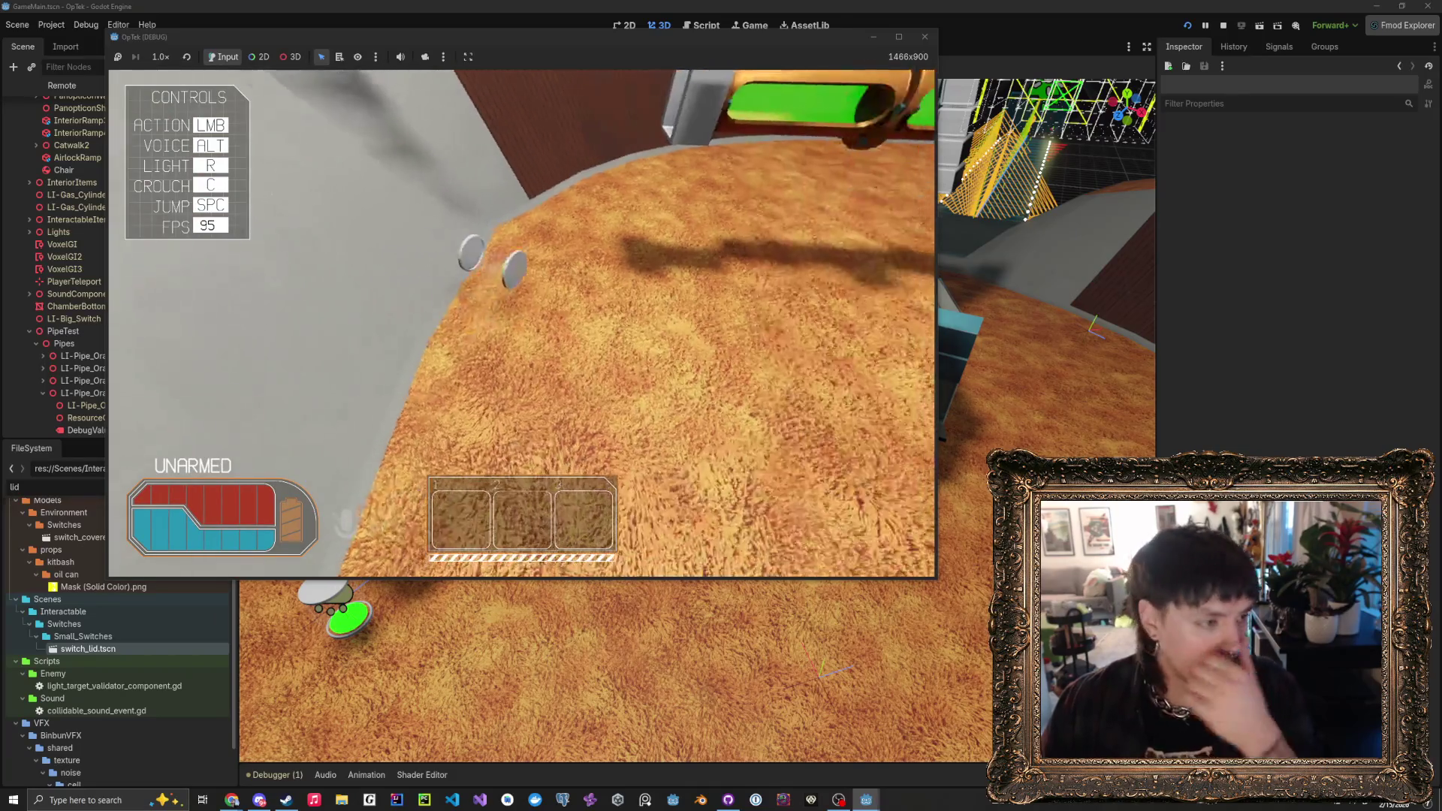
{"action": "key", "text": "w"}
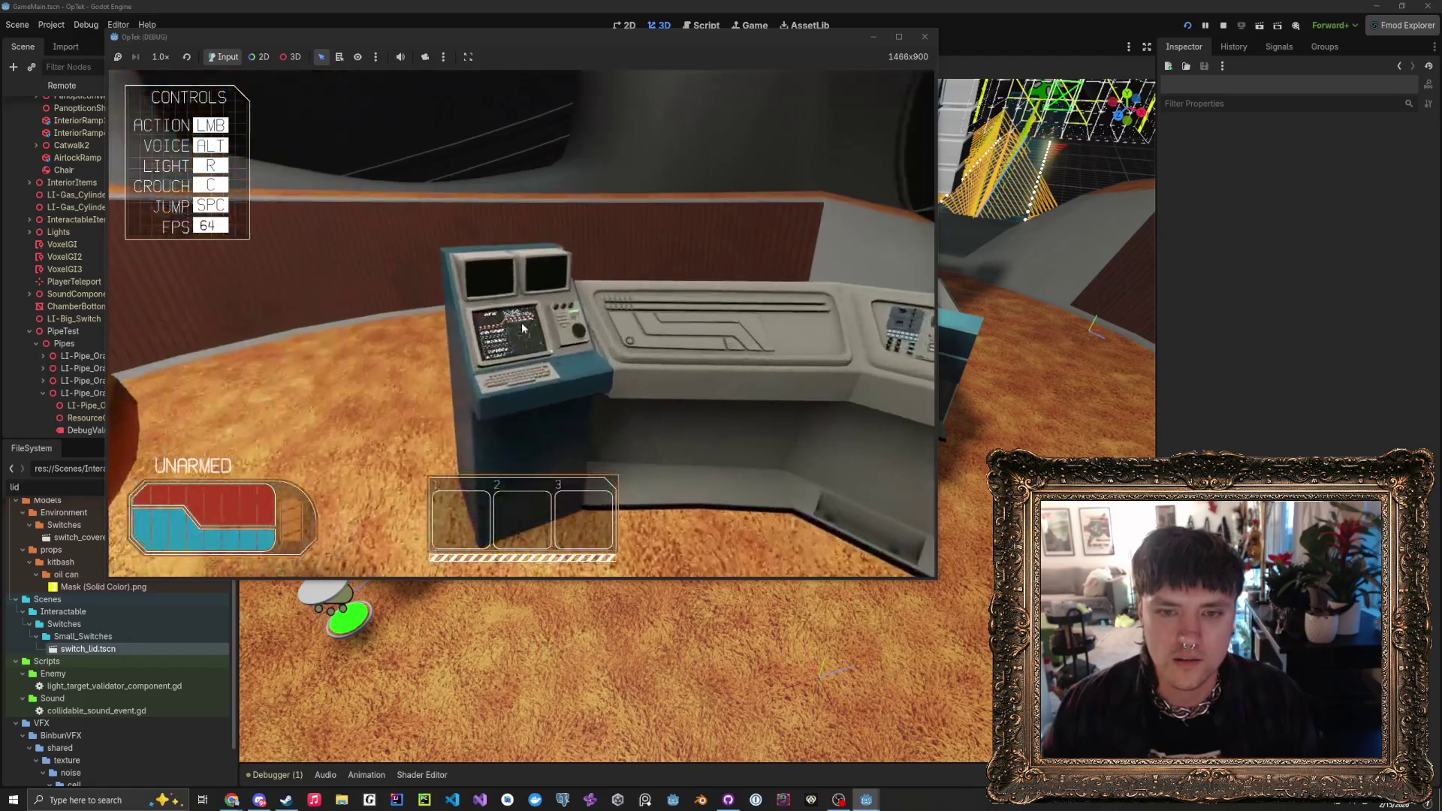
{"action": "left_click", "coordinate": [455, 284]}
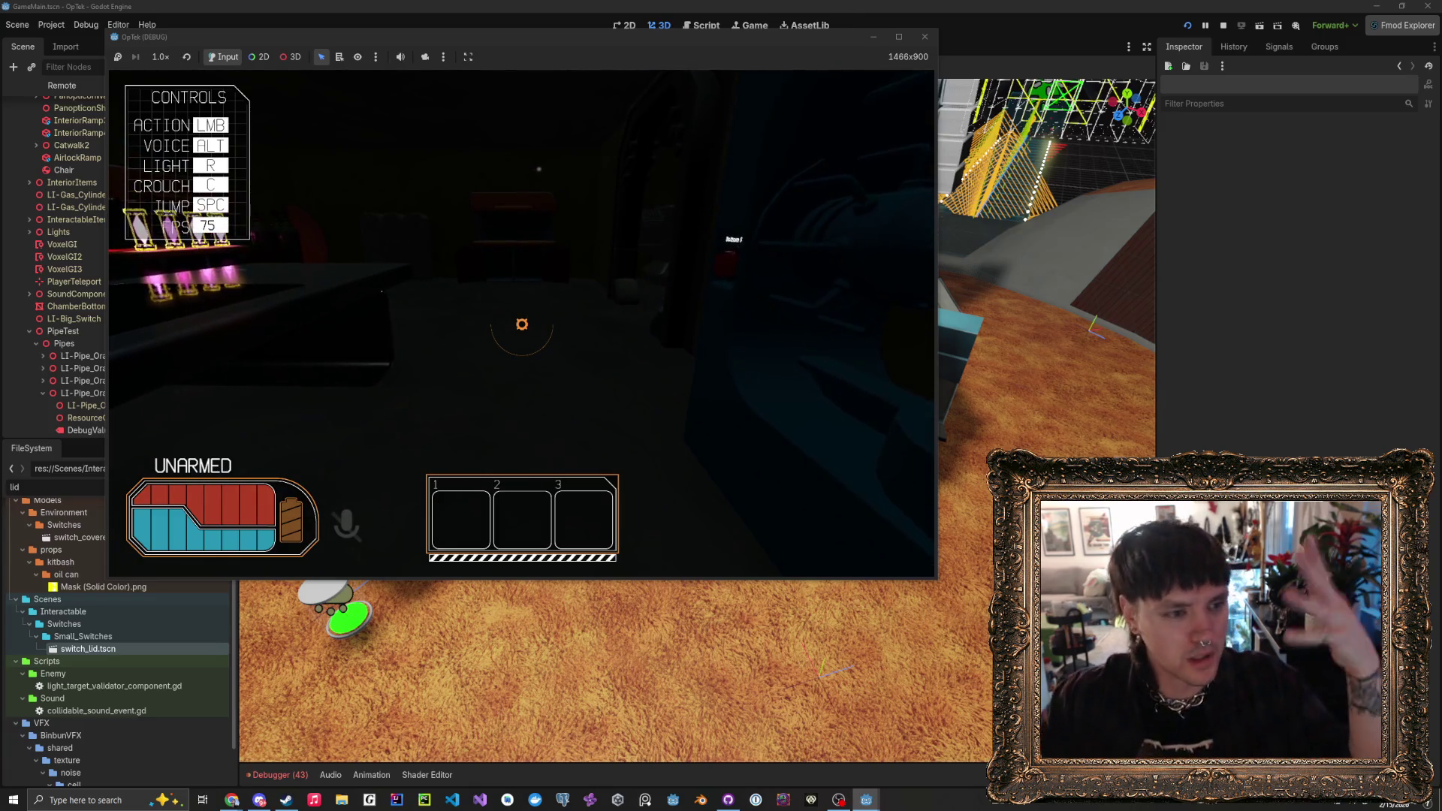
- Turn on the flashlight, walk to the pink capsule shelf, pause, and open Windows search
{"action": "key", "text": "r"}
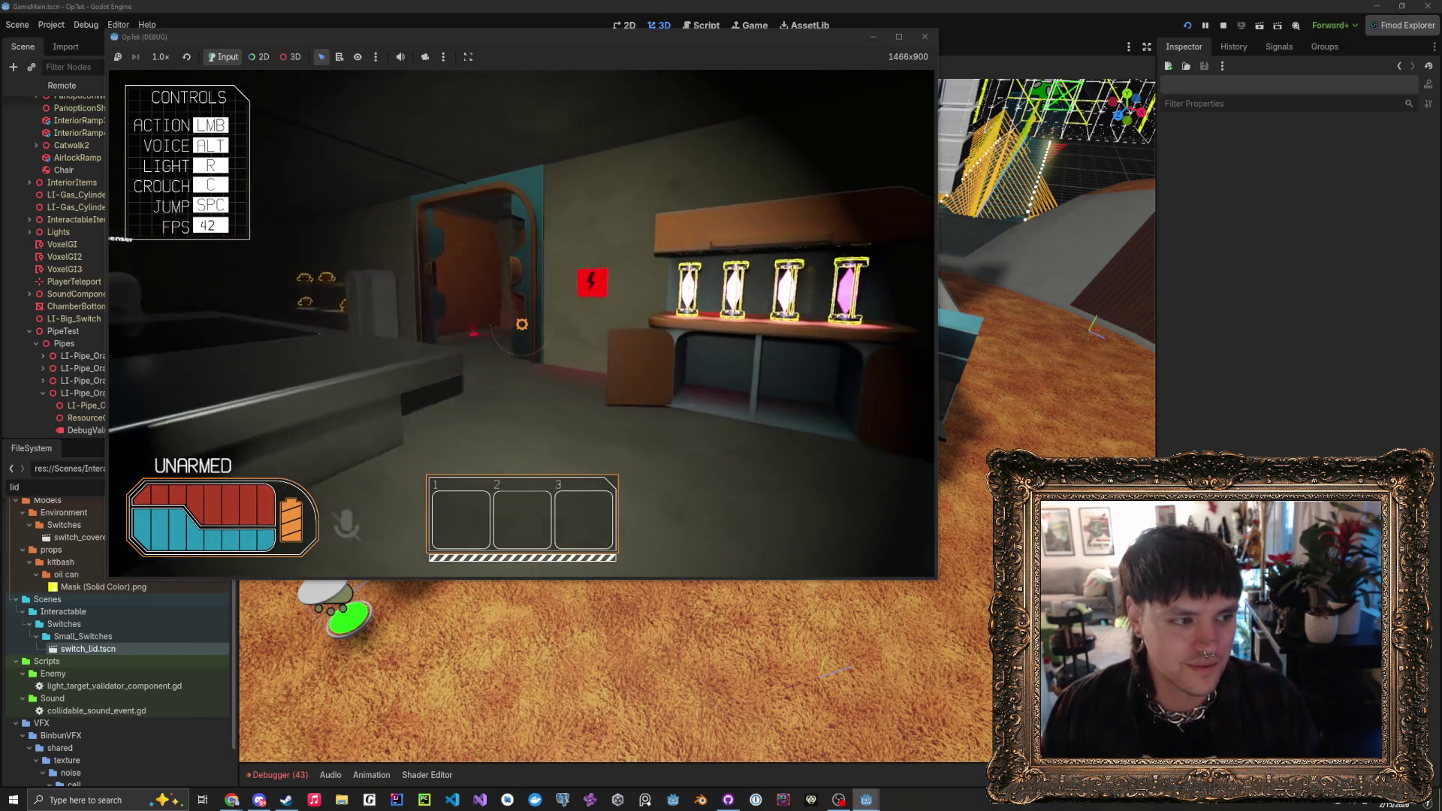
{"action": "key", "text": "w"}
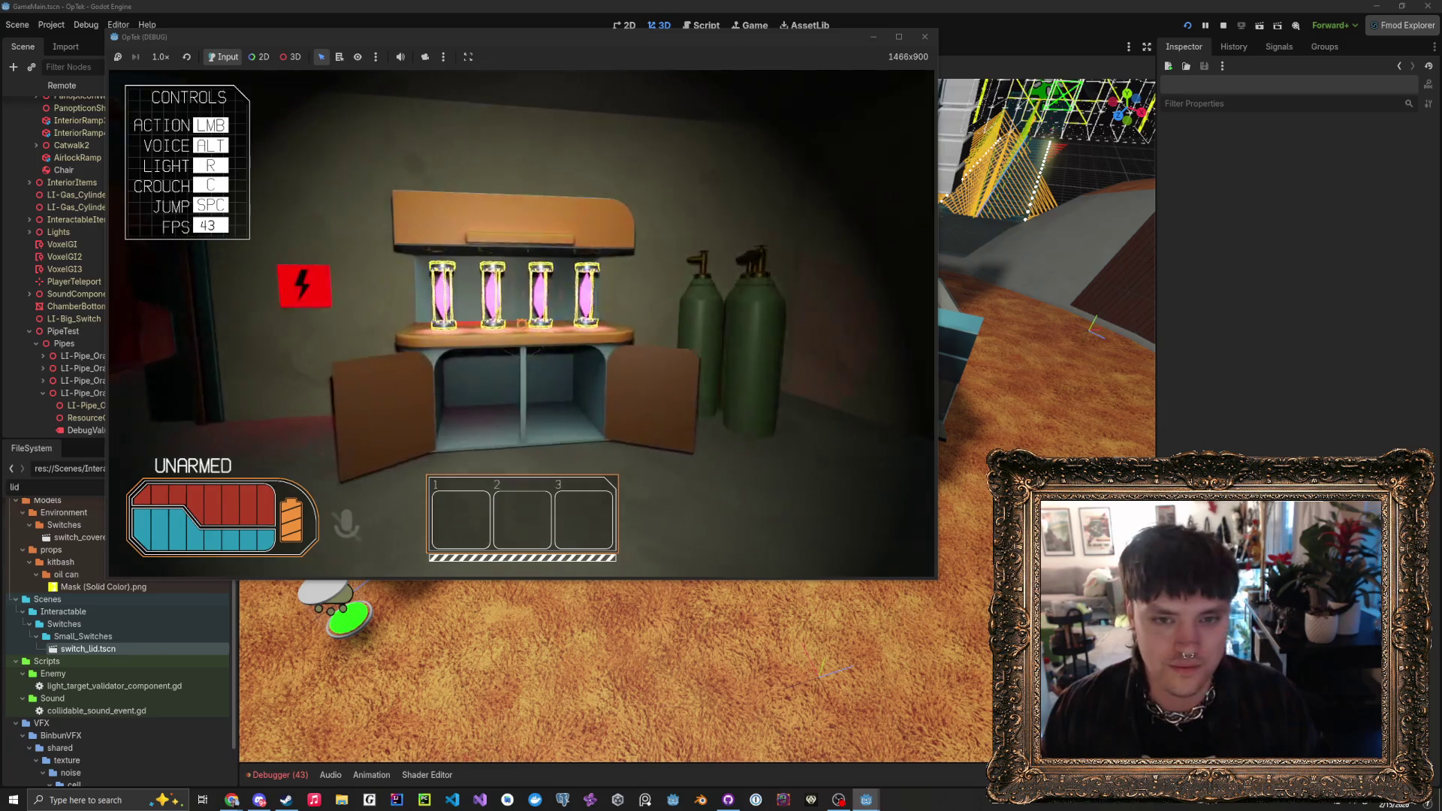
{"action": "key", "text": "w"}
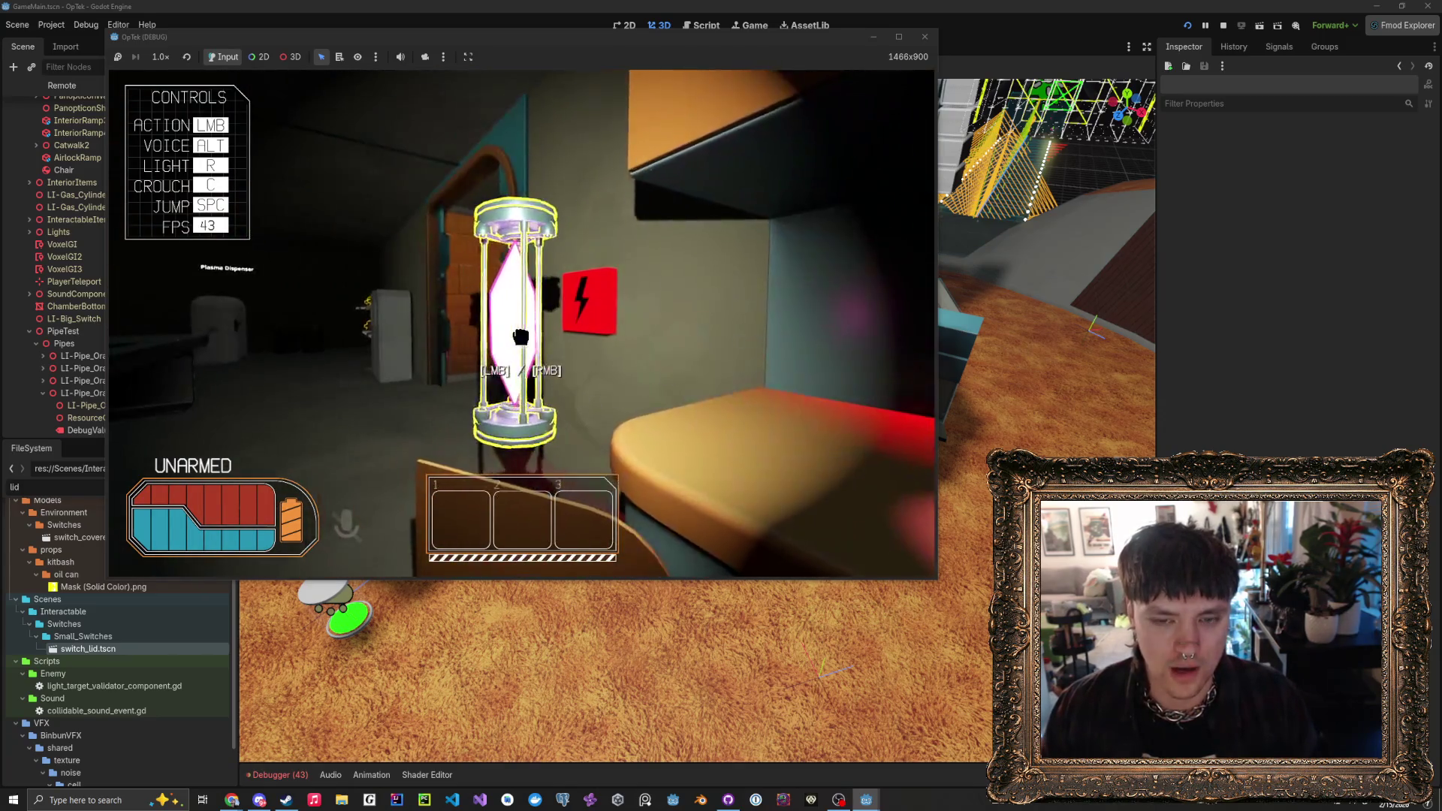
{"action": "key", "text": "Escape"}
{"action": "left_click", "coordinate": [94, 794]}
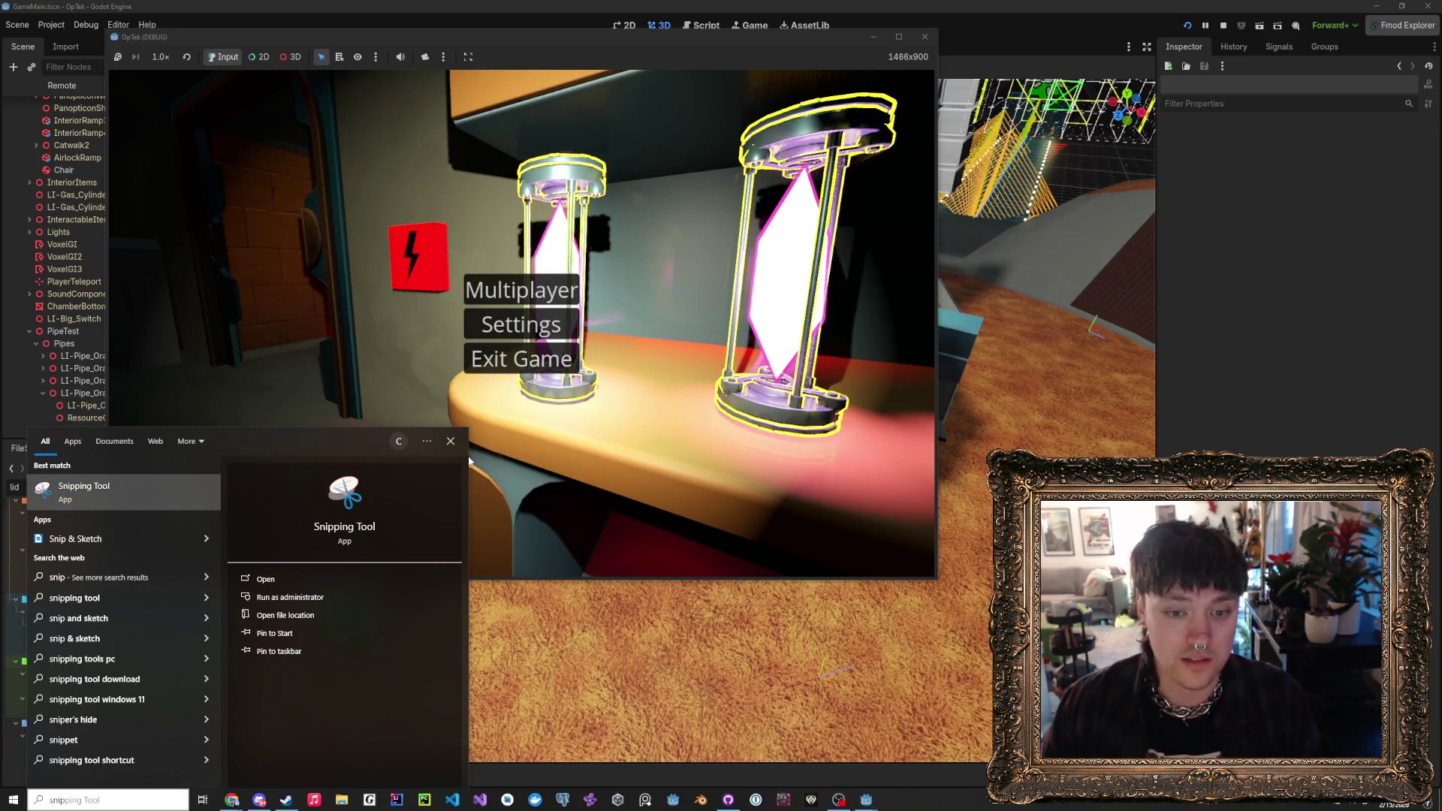
- Close the search panel, refocus and move the game window until Windows flags it not responding
{"action": "left_click", "coordinate": [448, 440]}
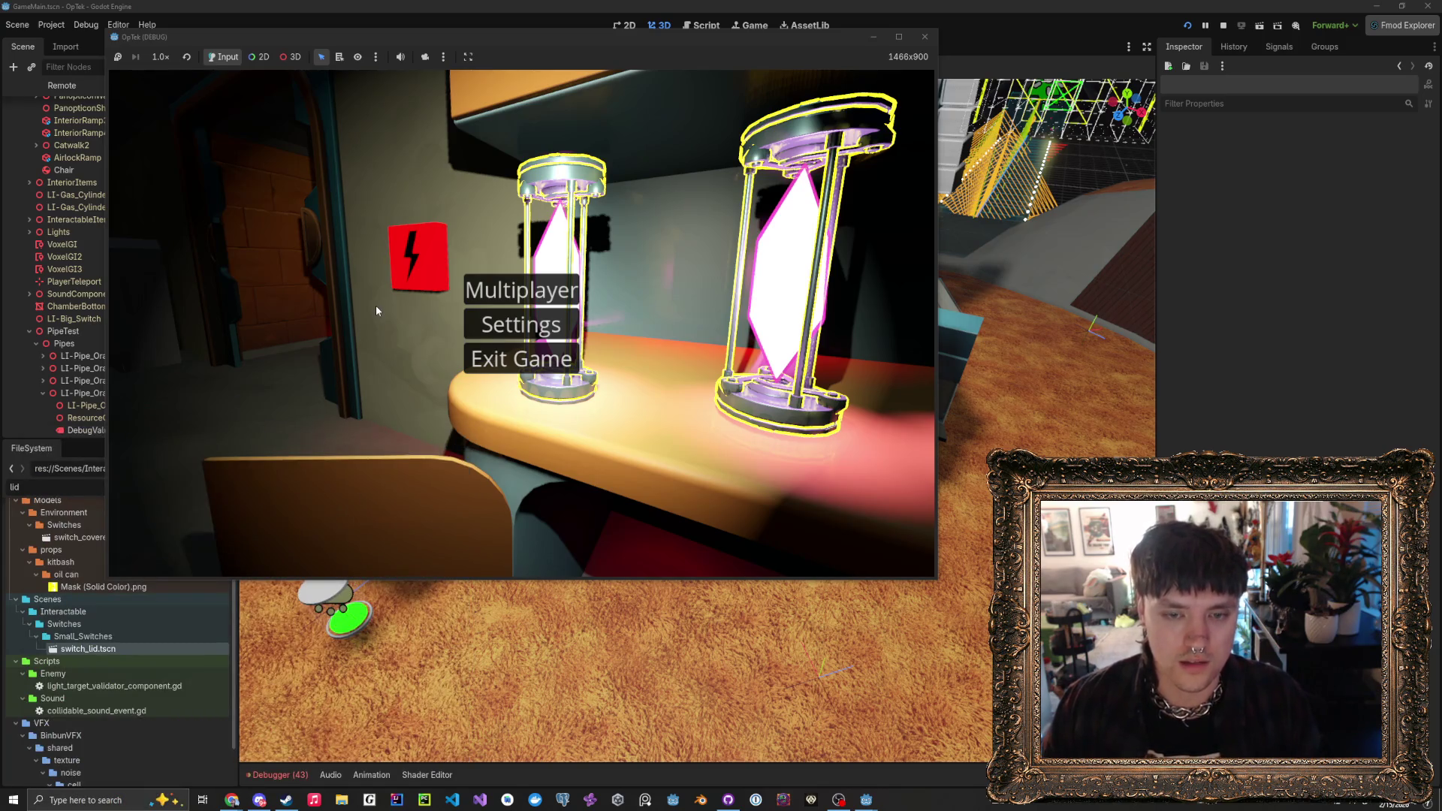
{"action": "left_click", "coordinate": [537, 31]}
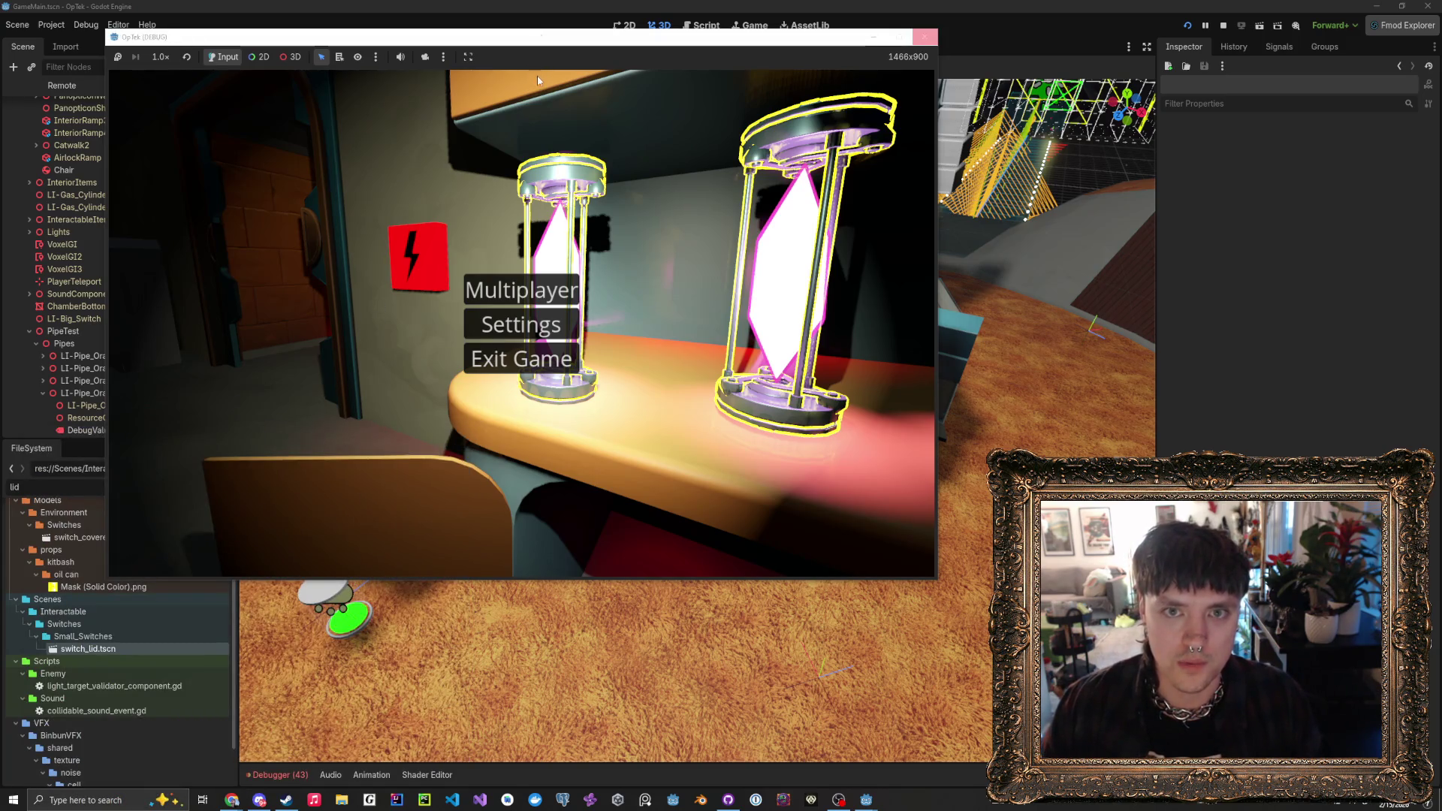
{"action": "left_click", "coordinate": [374, 105]}
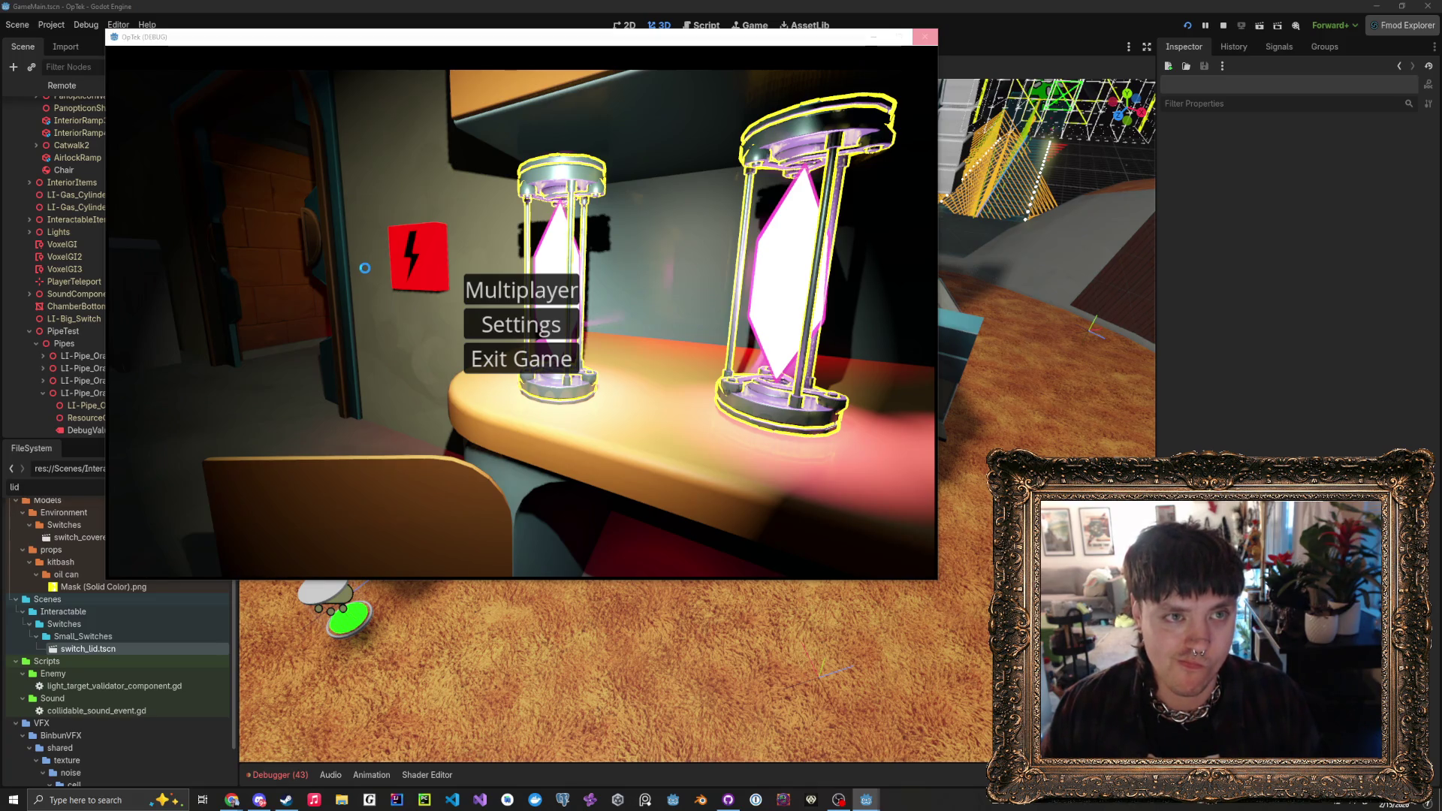
{"action": "mouse_move", "coordinate": [425, 39]}
{"action": "left_mouse_down"}
{"action": "mouse_move", "coordinate": [337, 40]}
{"action": "mouse_move", "coordinate": [447, 257]}
{"action": "mouse_move", "coordinate": [742, 192]}
{"action": "mouse_move", "coordinate": [441, 69]}
{"action": "left_mouse_up"}
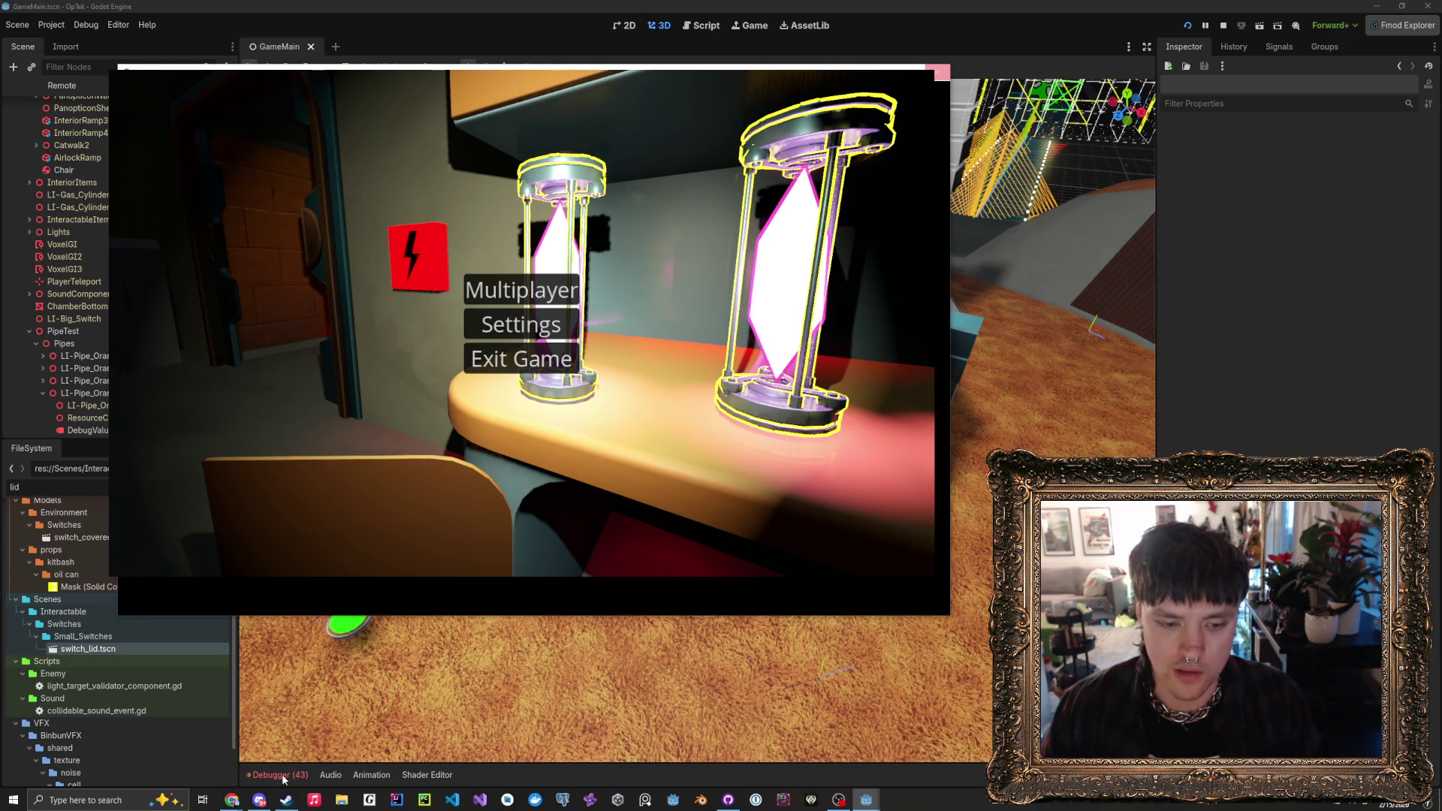
{"action": "left_click", "coordinate": [1223, 25]}
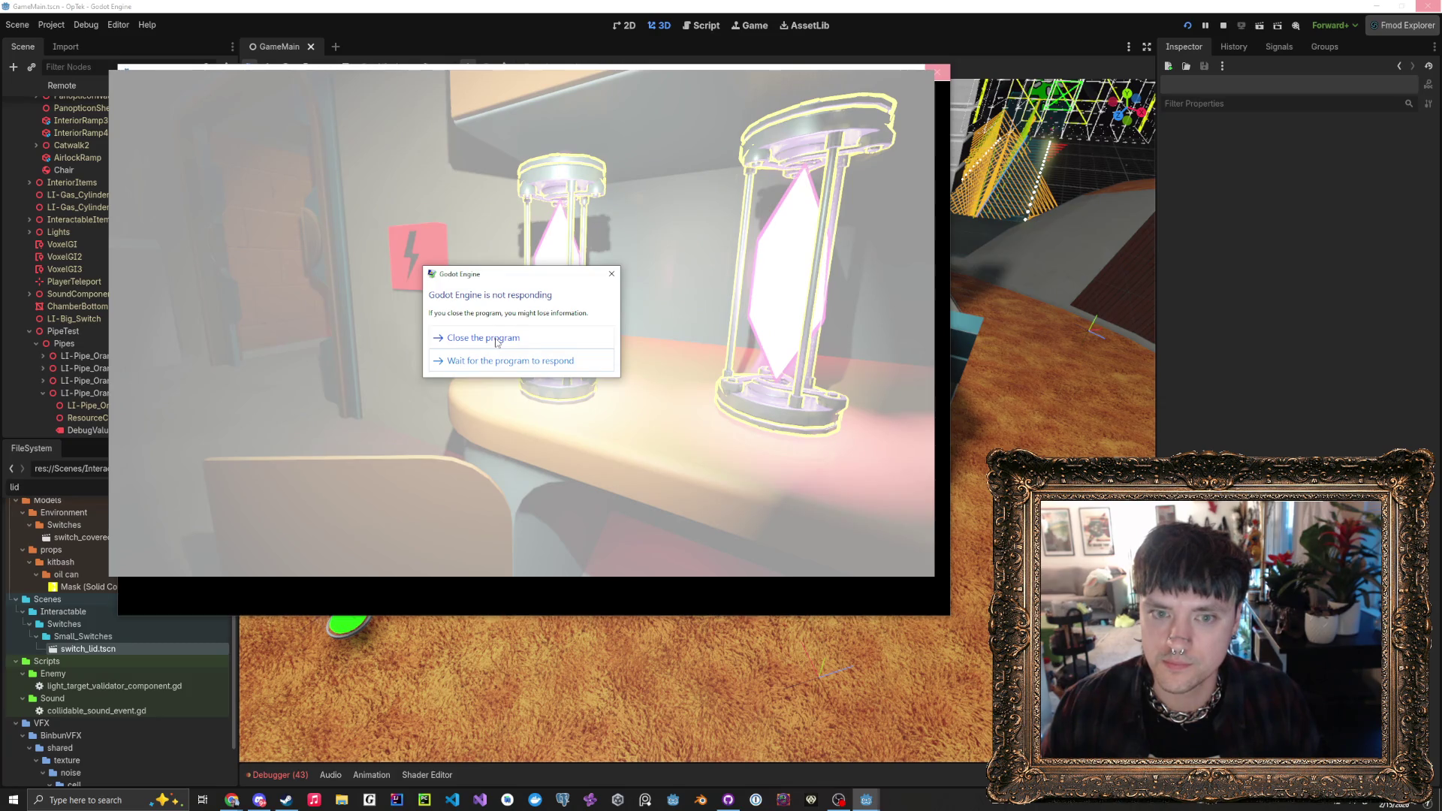
- Choose 'Close the program' for the hung game and drag its black window slightly right
{"action": "left_click", "coordinate": [496, 342]}
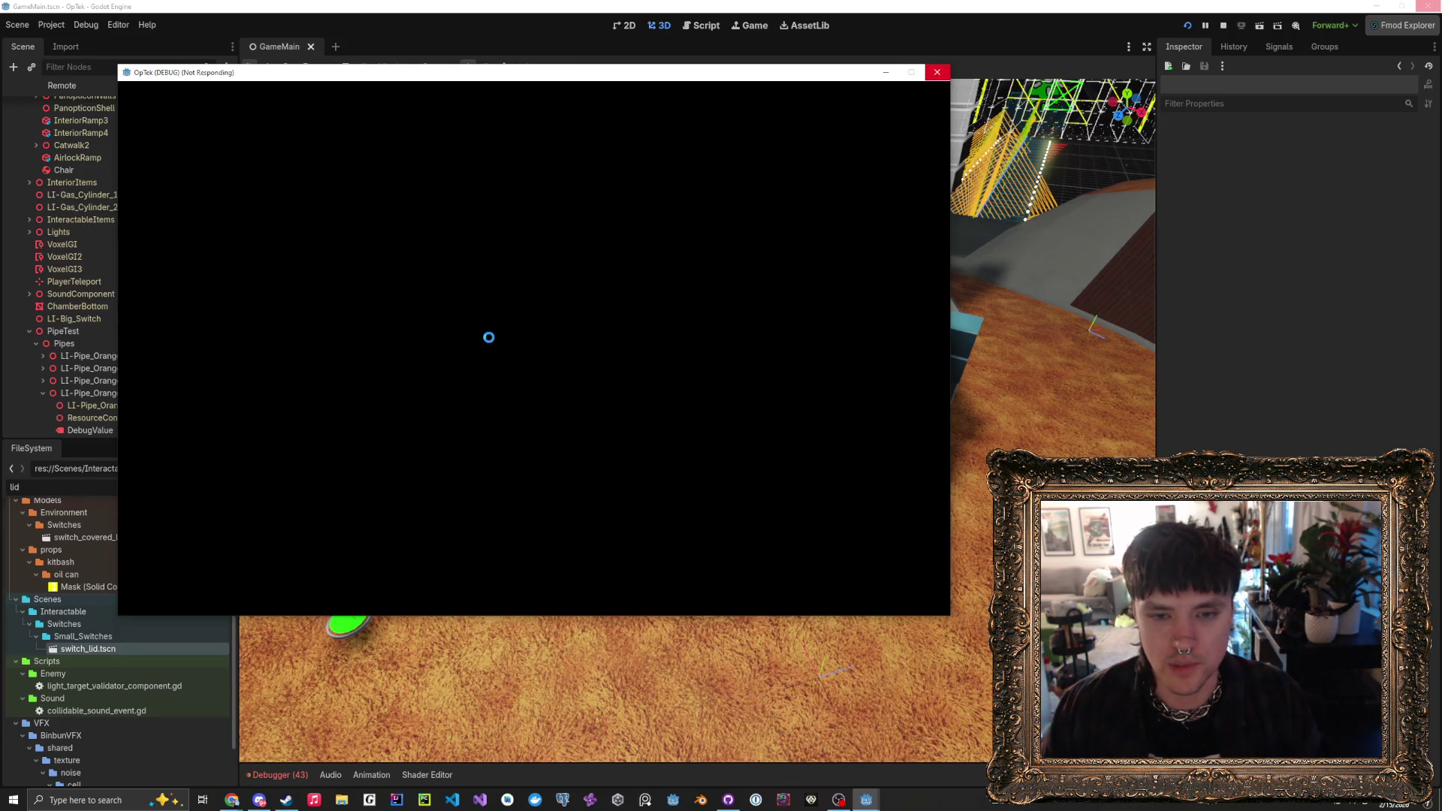
{"action": "mouse_move", "coordinate": [545, 78]}
{"action": "left_mouse_down"}
{"action": "mouse_move", "coordinate": [651, 75]}
{"action": "mouse_move", "coordinate": [683, 105]}
{"action": "mouse_move", "coordinate": [672, 96]}
{"action": "left_mouse_up"}
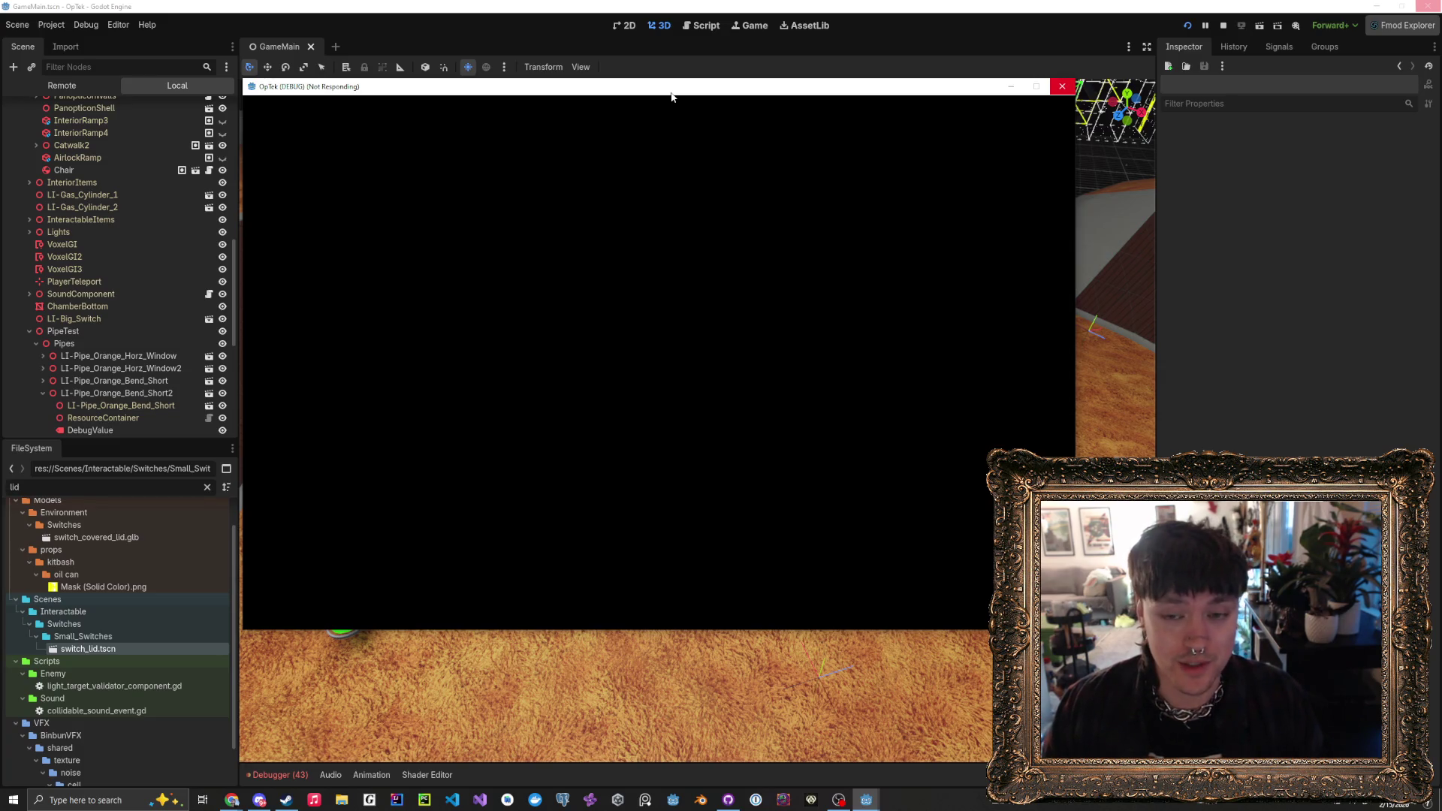
{"action": "left_click_drag", "start_coordinate": [672, 96], "coordinate": [667, 92]}
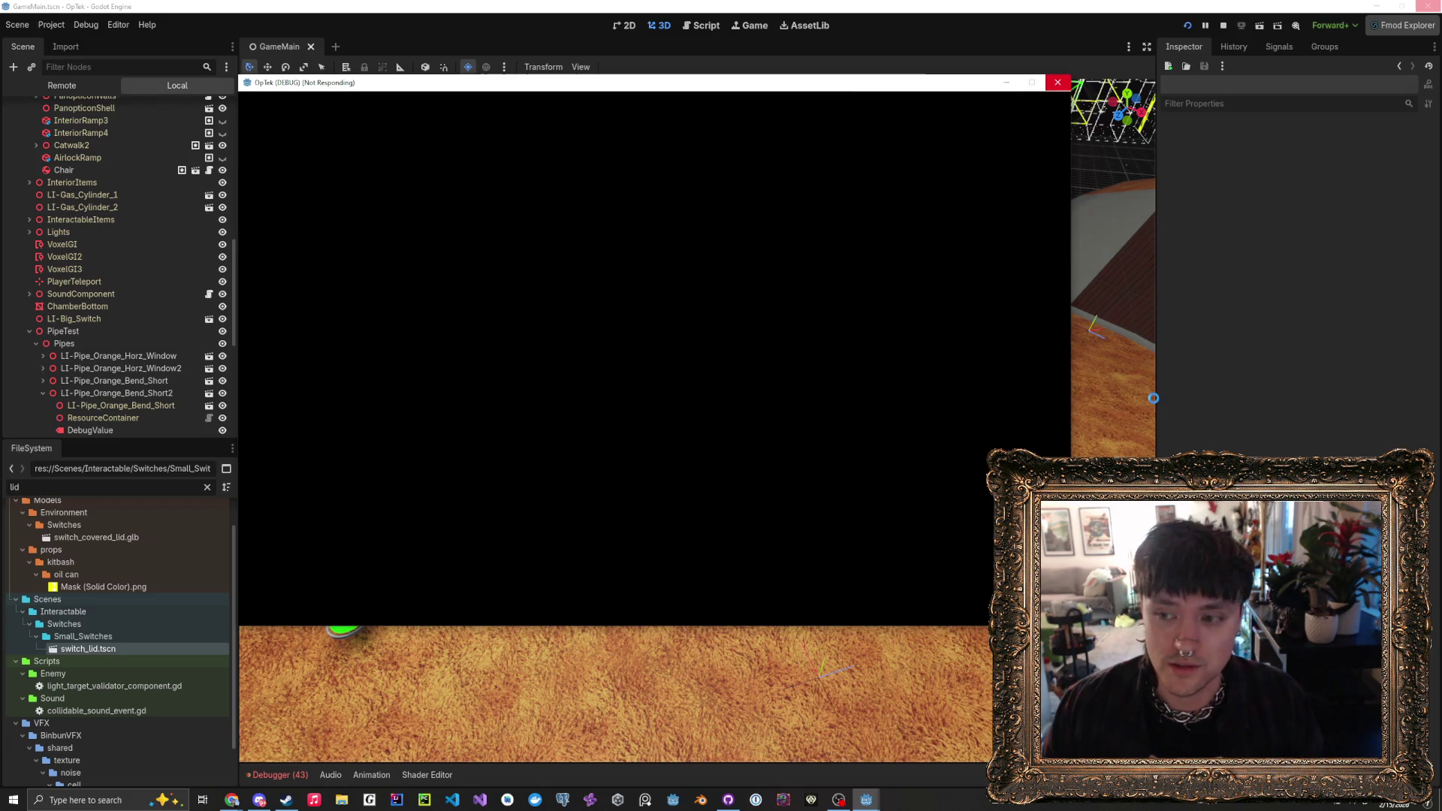
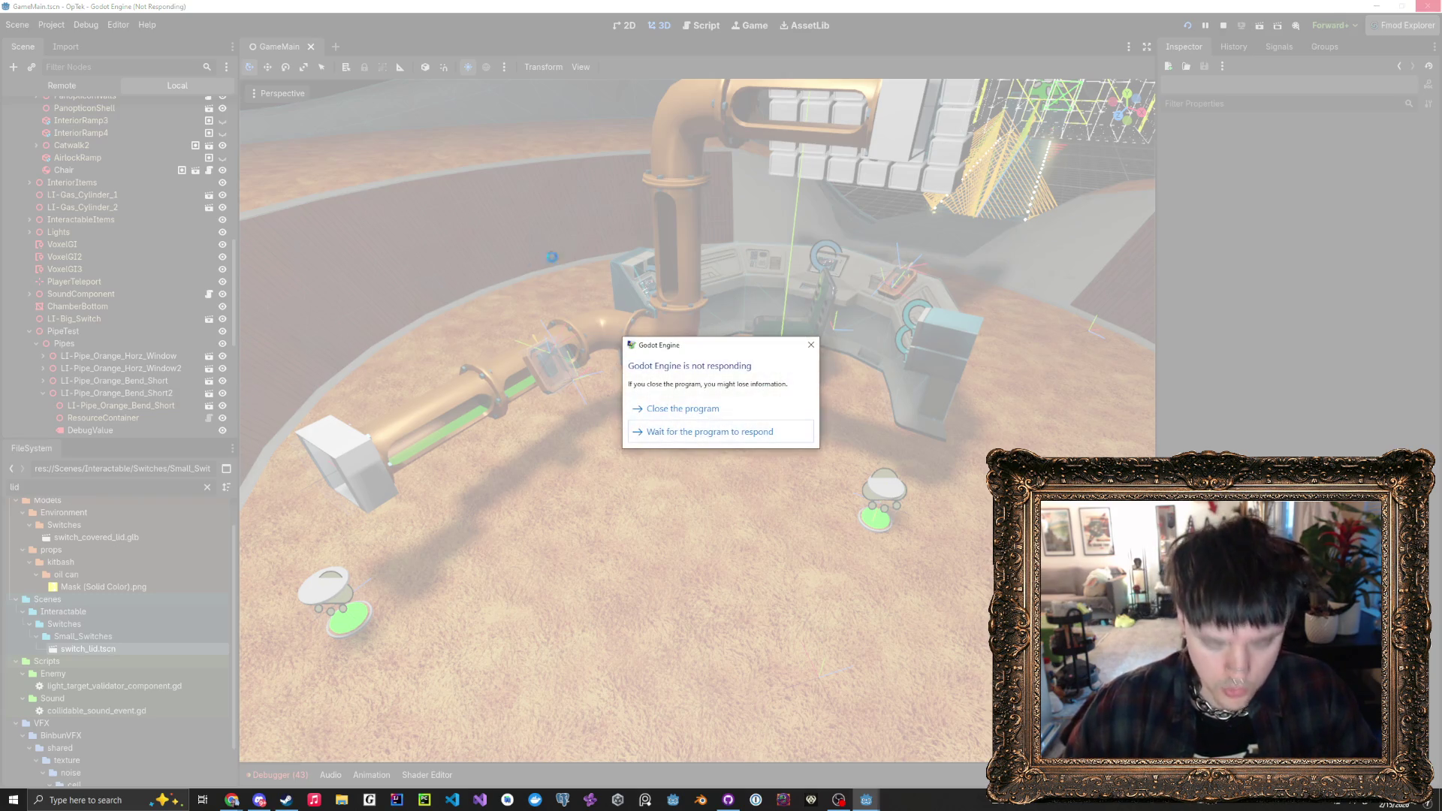
- Force-close the unresponsive Godot editor and bring up the Godot page in Steam
{"action": "left_click", "coordinate": [698, 409]}
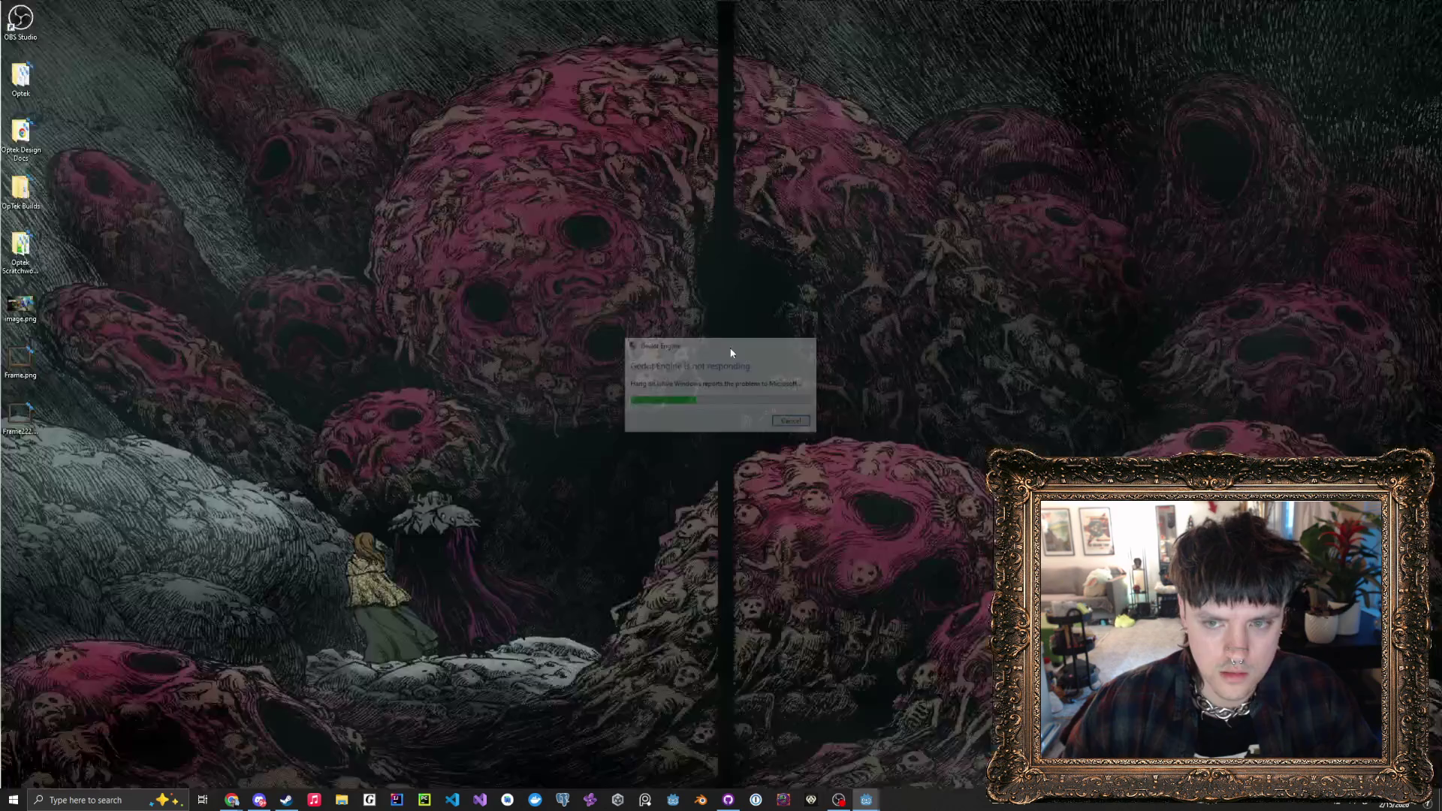
{"action": "left_click", "coordinate": [285, 800]}
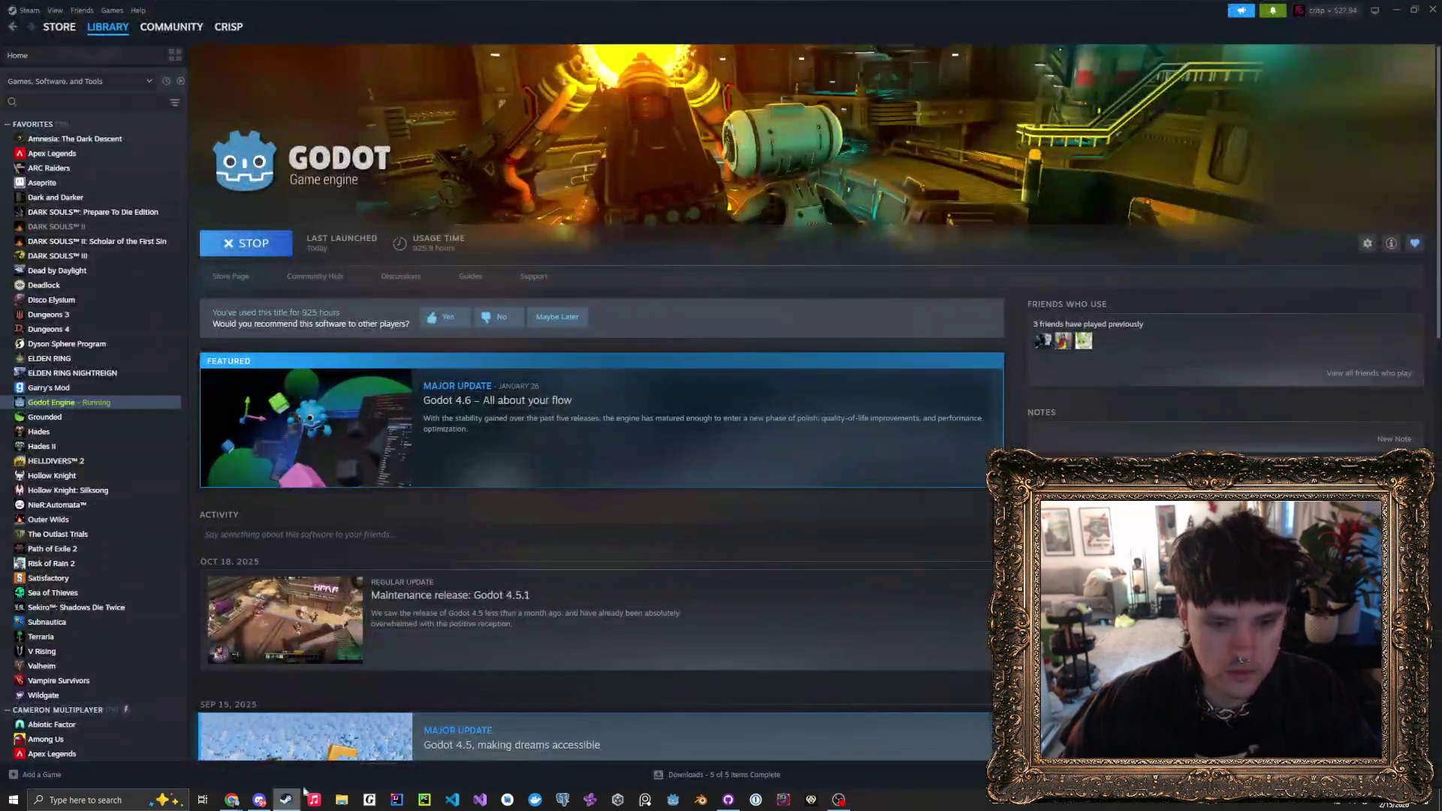
- Launch Godot Engine from Steam and open the OpTek project from the Project Manager
{"action": "left_click", "coordinate": [282, 252]}
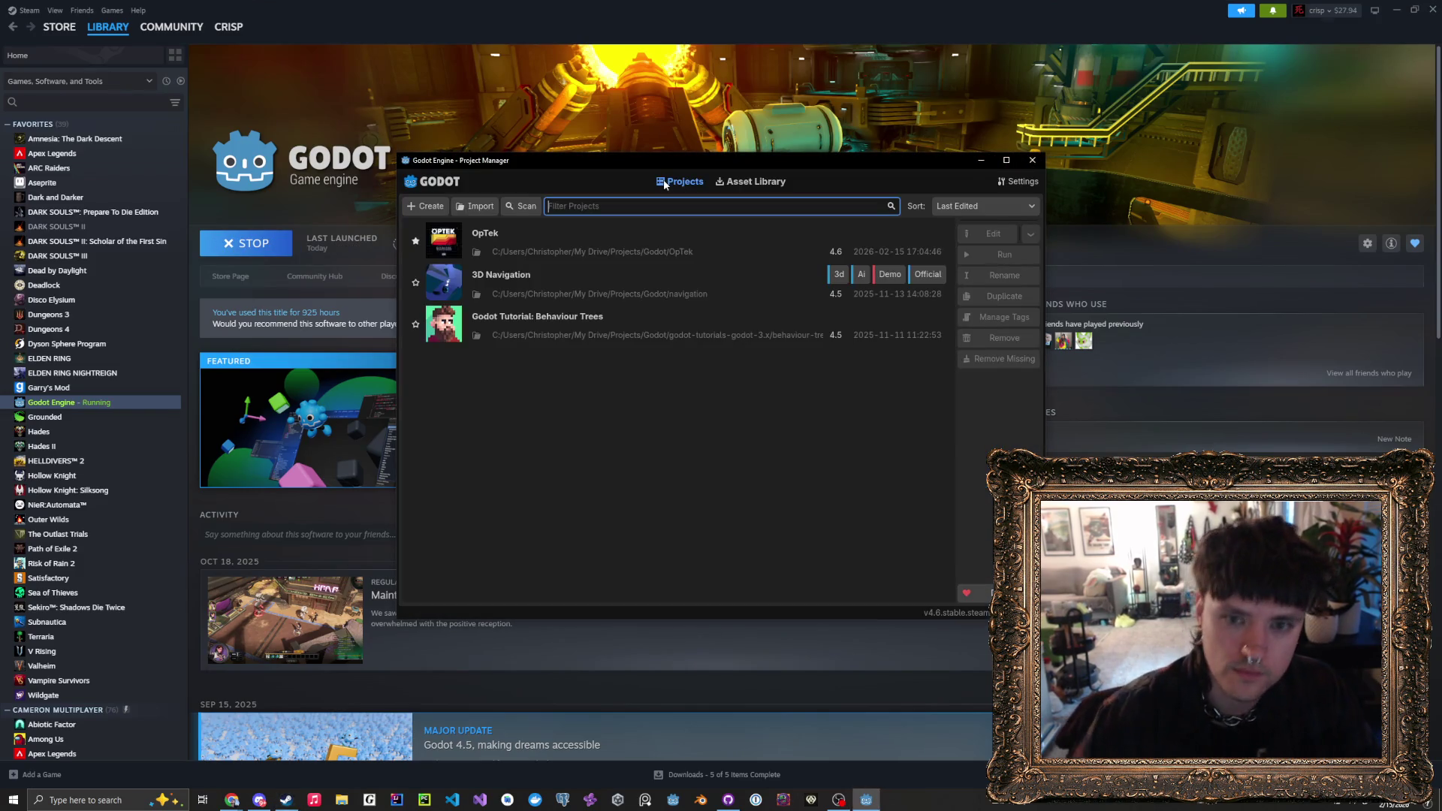
{"action": "double_click", "coordinate": [650, 241]}
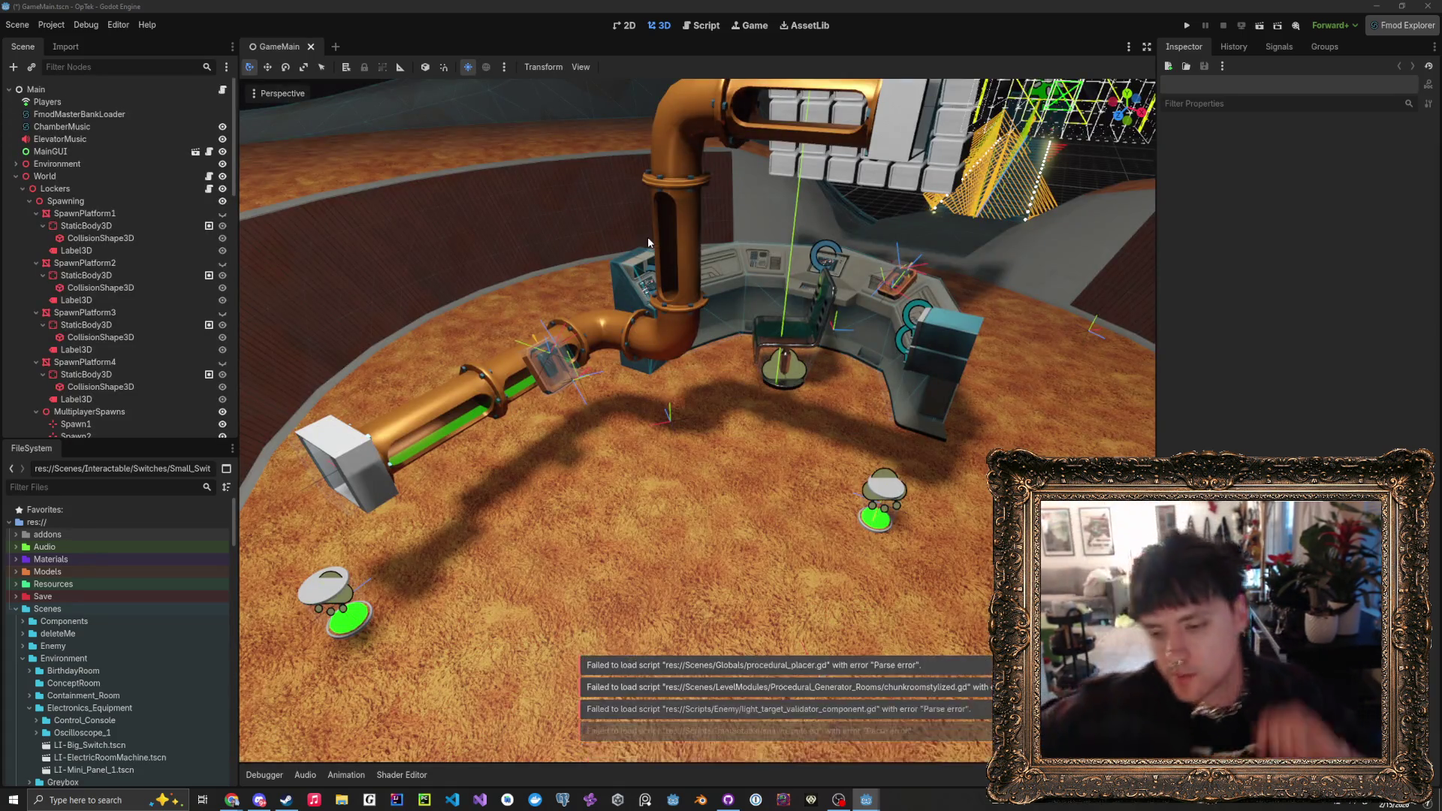
- Start the OpTek game in a debug window and bring up its pause menu
{"action": "left_click", "coordinate": [1187, 26]}
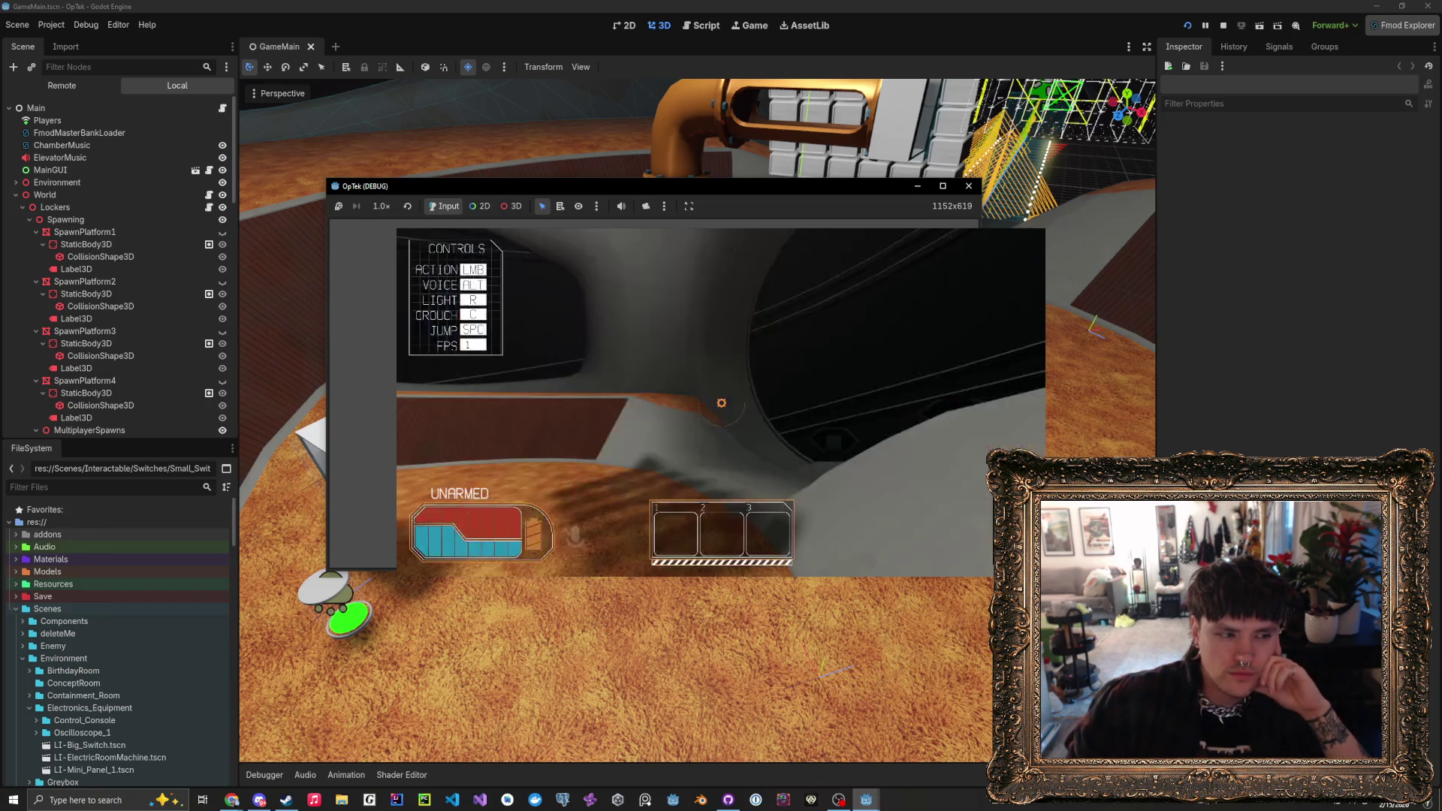
{"action": "key", "text": "Escape"}
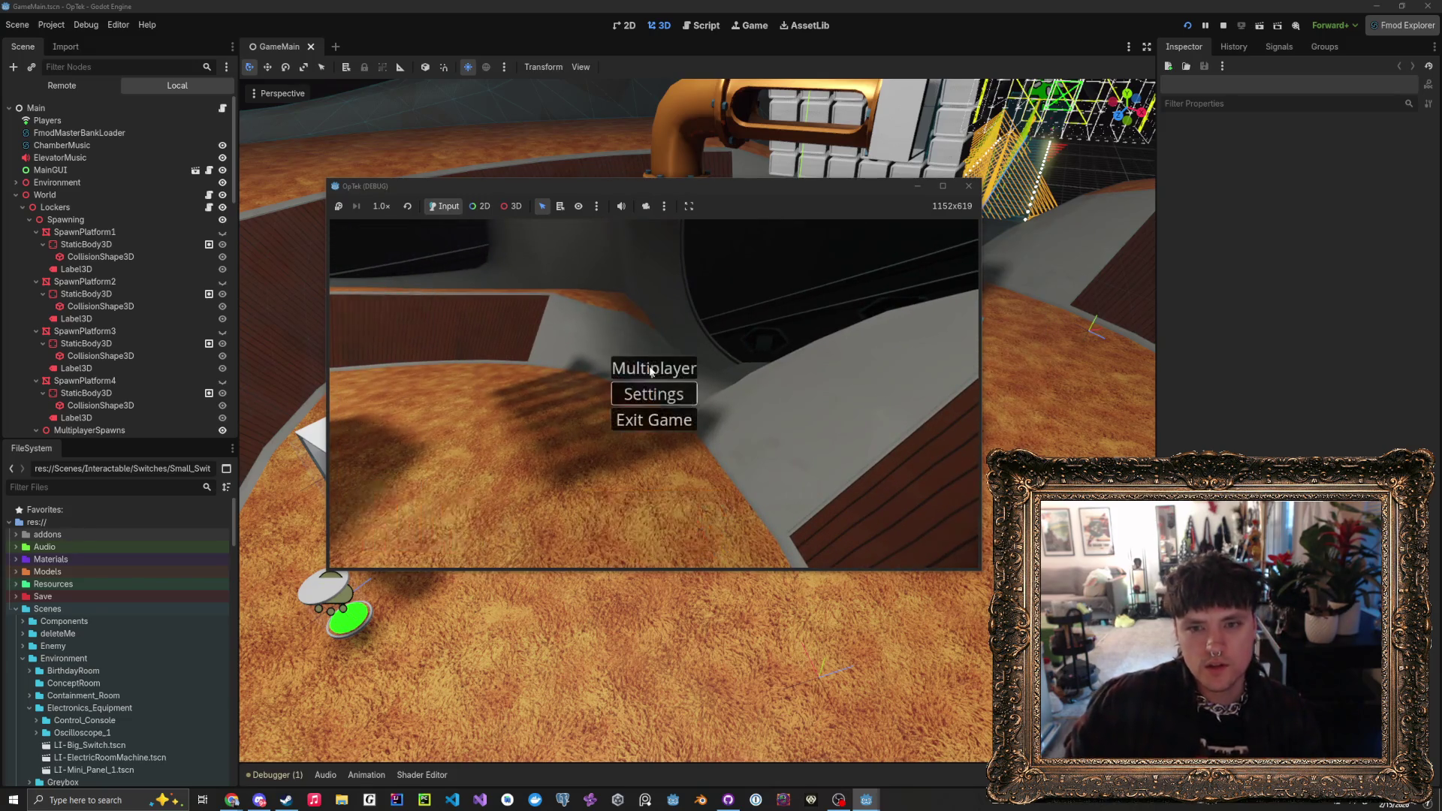
- Move the game window up-left, enlarge it to 1435x859, and resume play
{"action": "left_click_drag", "start_coordinate": [588, 183], "coordinate": [371, 42]}
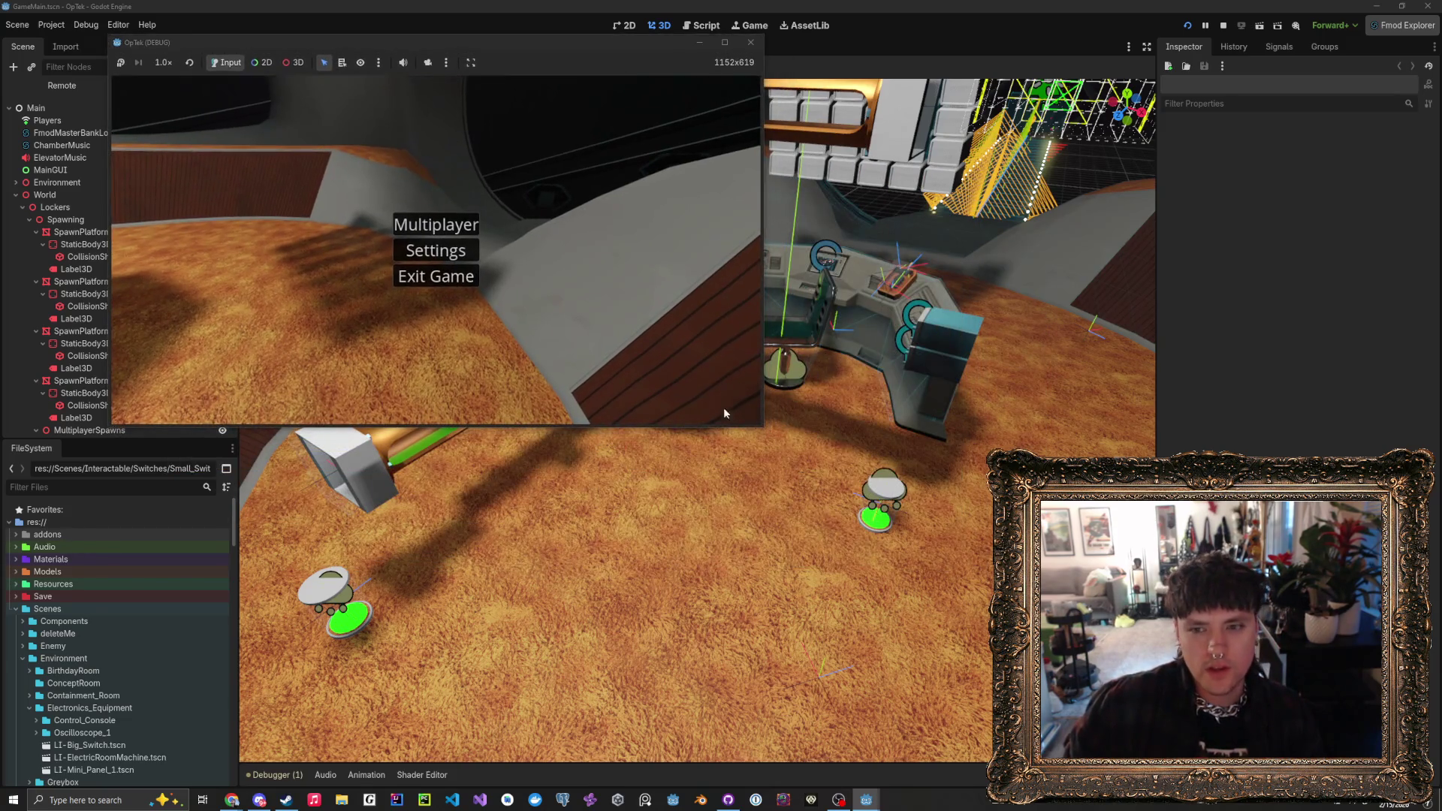
{"action": "left_click_drag", "start_coordinate": [759, 431], "coordinate": [907, 556]}
{"action": "key", "text": "Escape"}
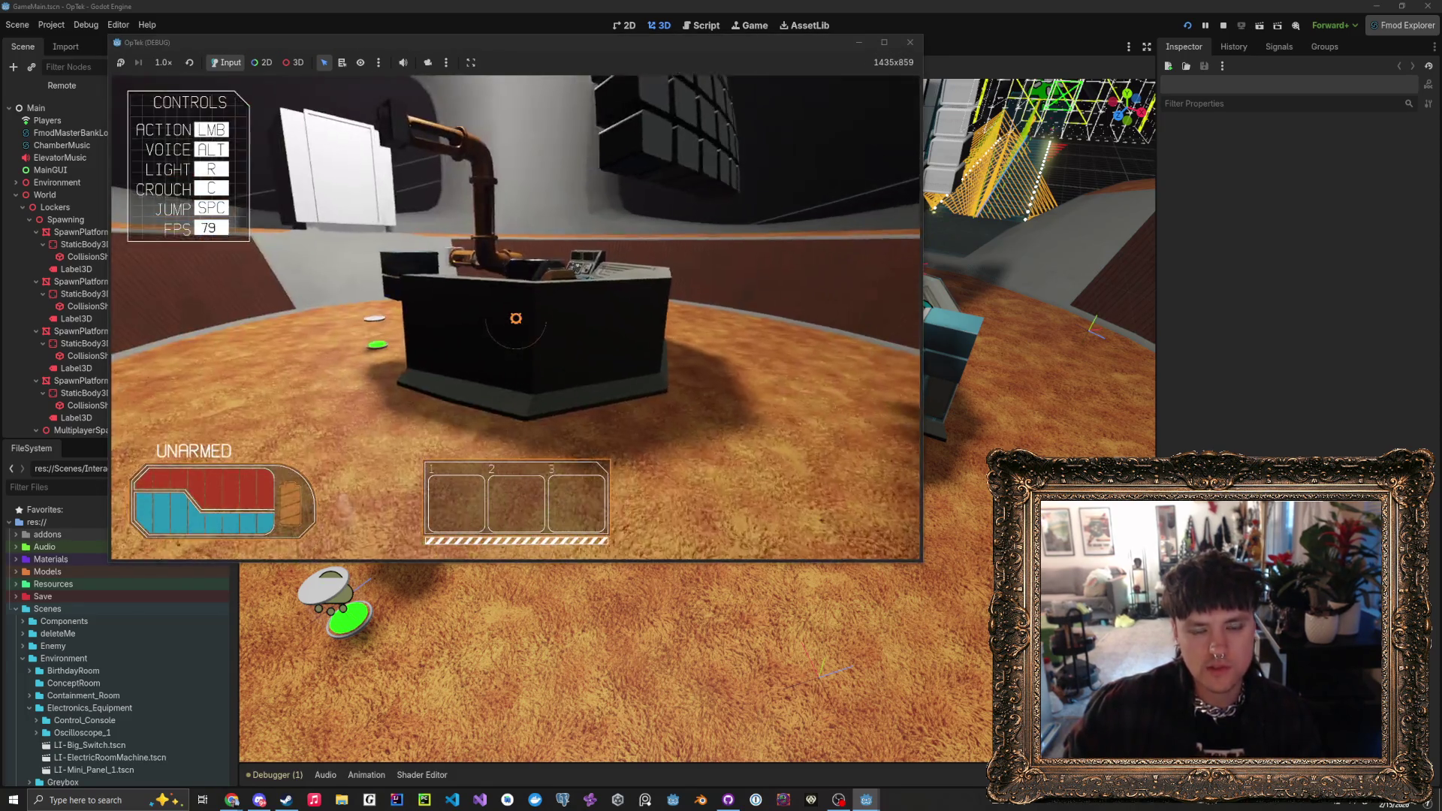
- Walk to the console, use its terminal screen, then continue into the laser machine room
{"action": "key", "text": "w"}
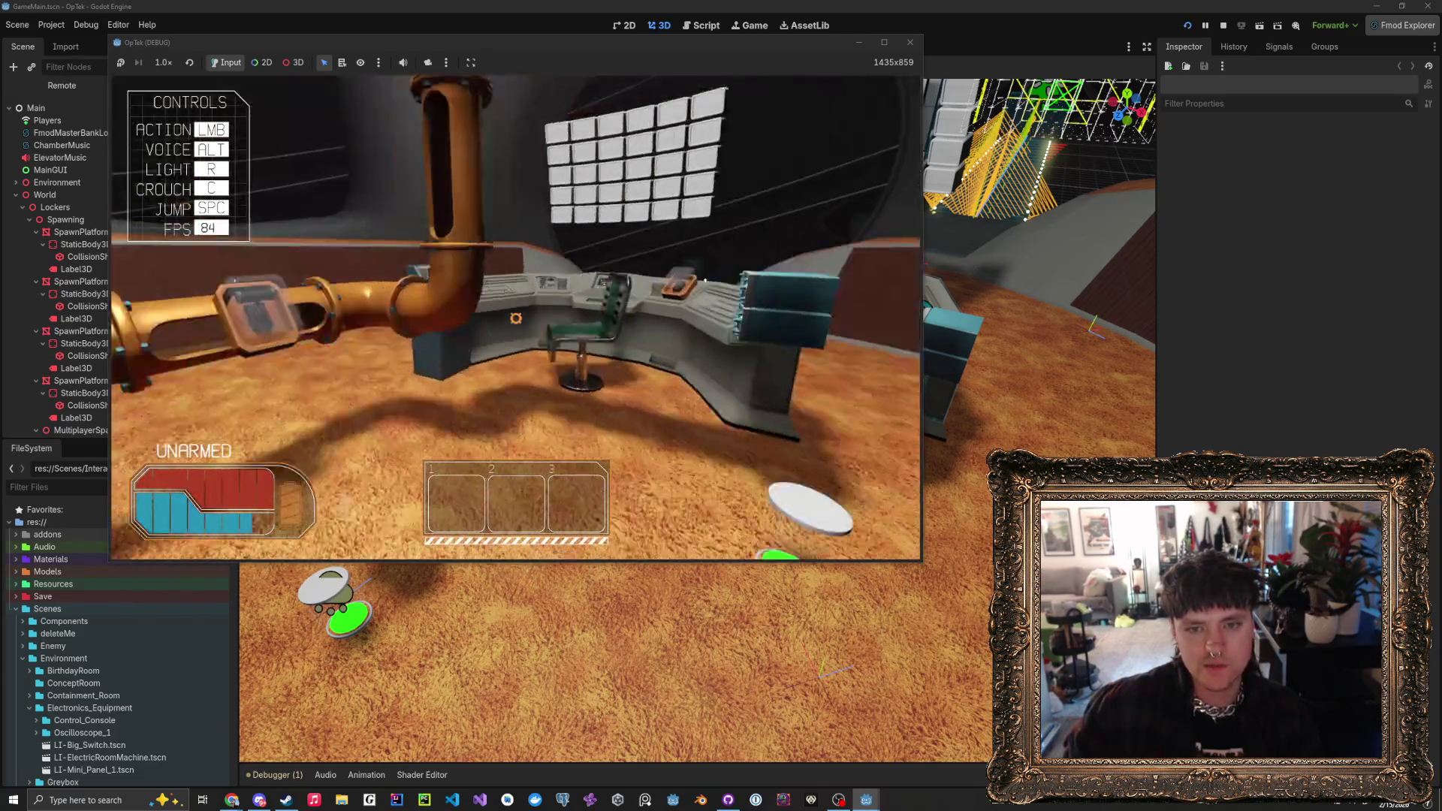
{"action": "left_click", "coordinate": [515, 318]}
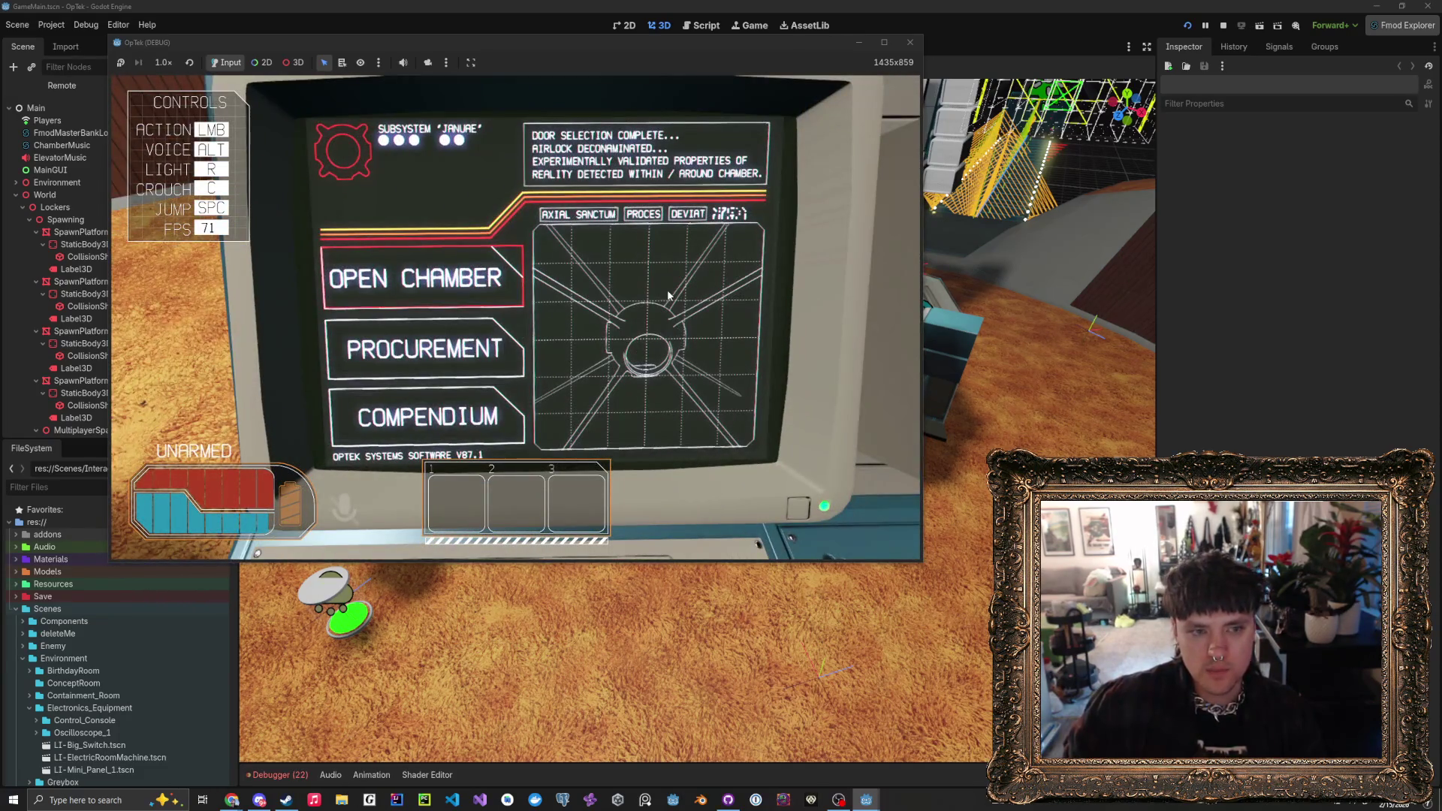
{"action": "key", "text": "s"}
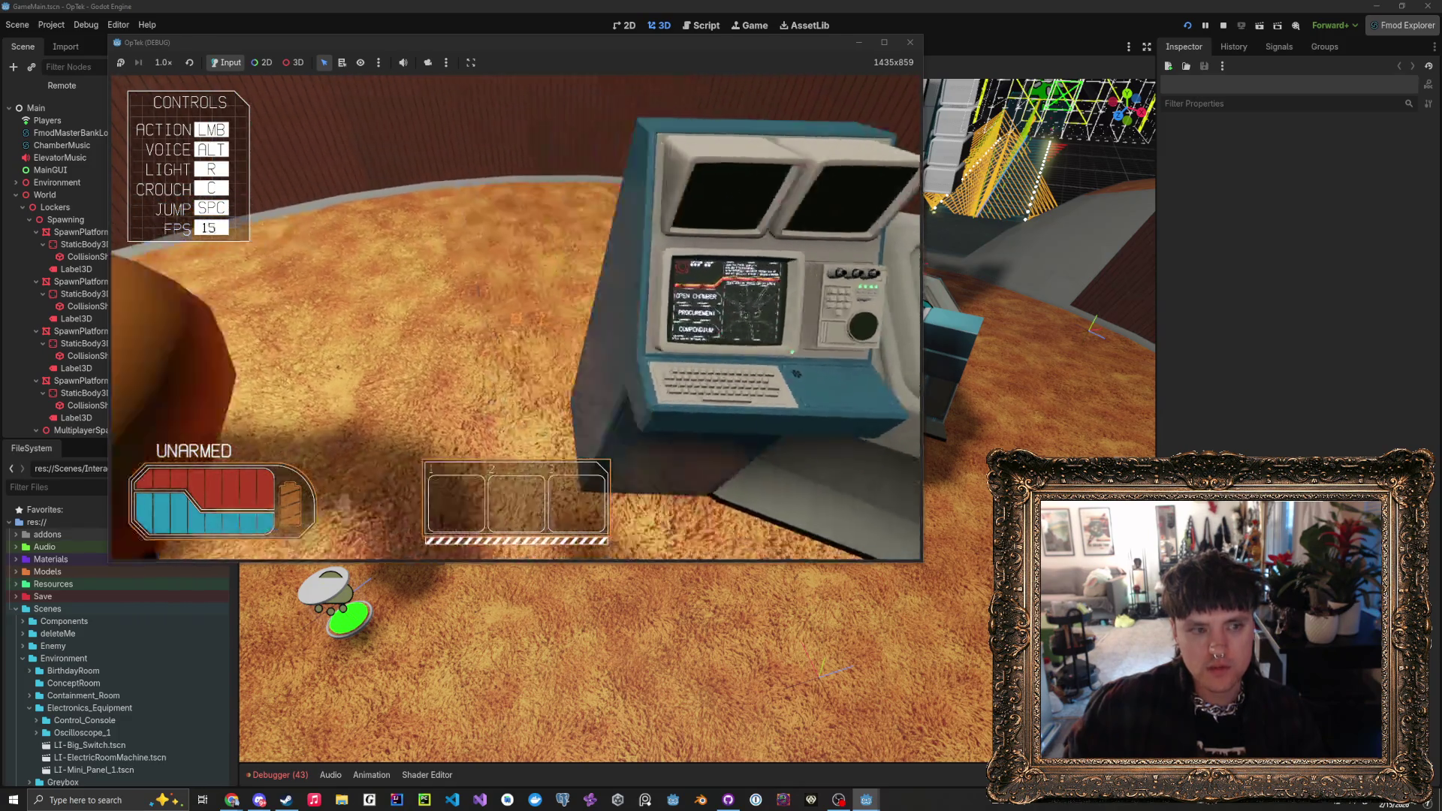
{"action": "mouse_move", "coordinate": [515, 318]}
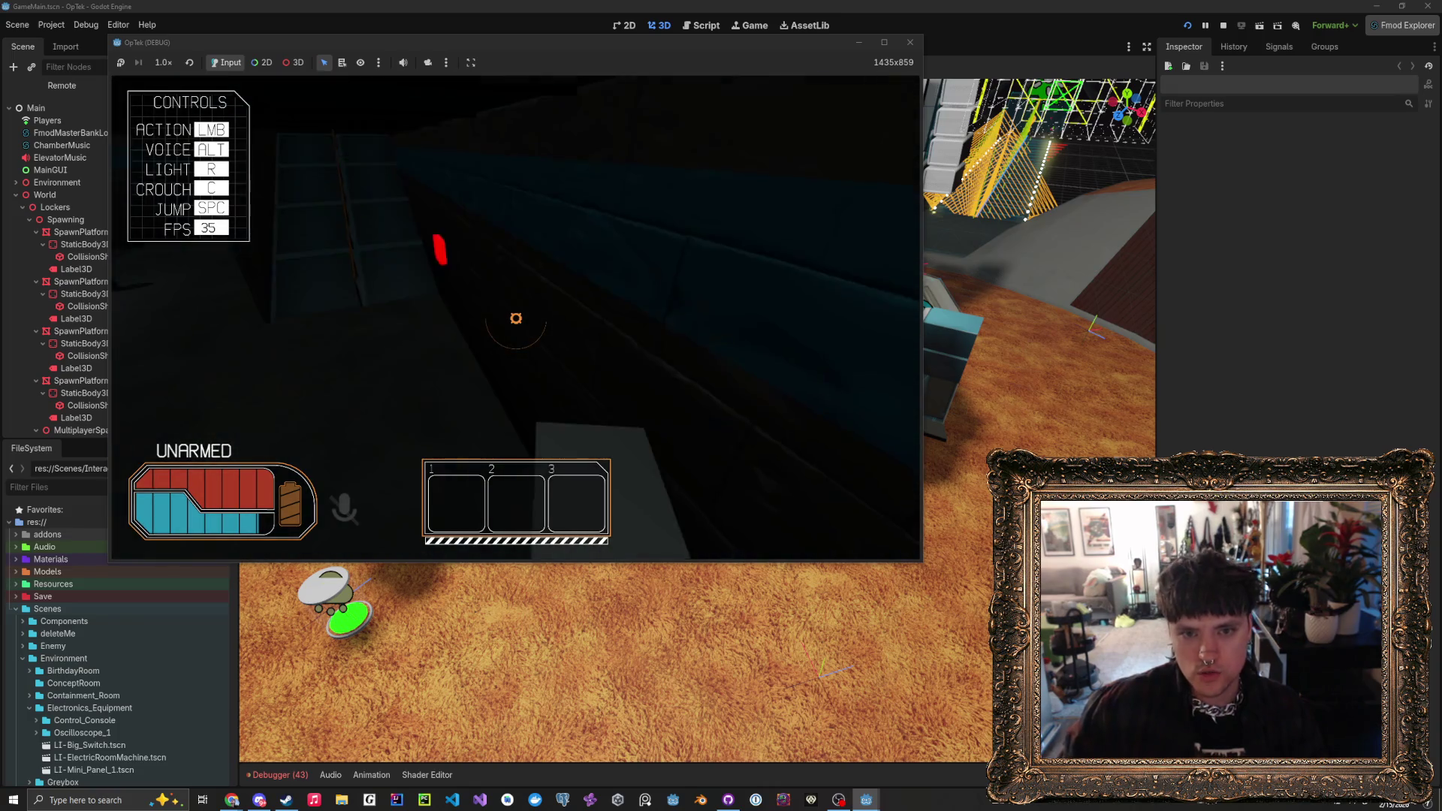
{"action": "key", "text": "w"}
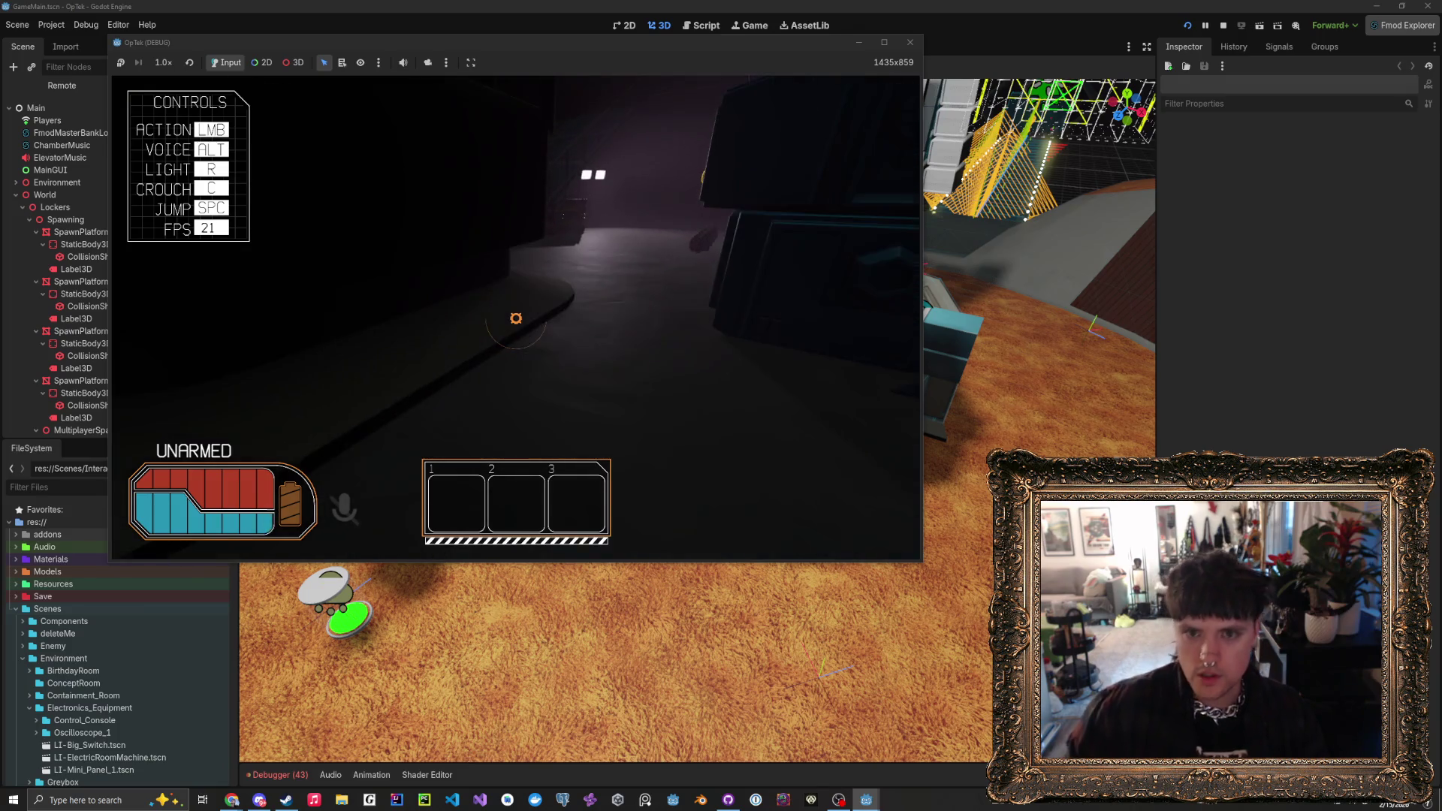
{"action": "key", "text": "w"}
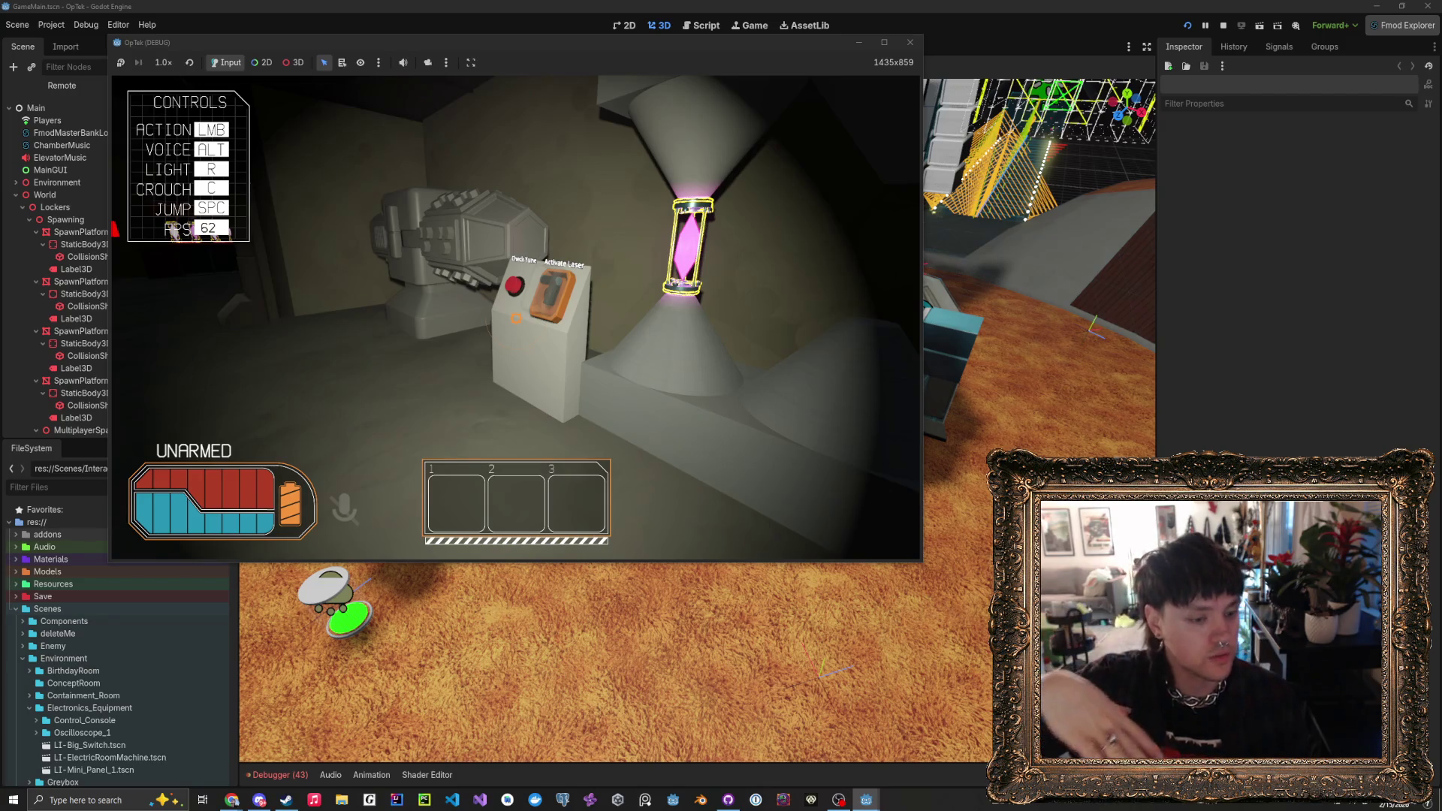
- Walk to the laser console, hit the red Check Tune button, and approach the glowing crystal tube
{"action": "key", "text": "w"}
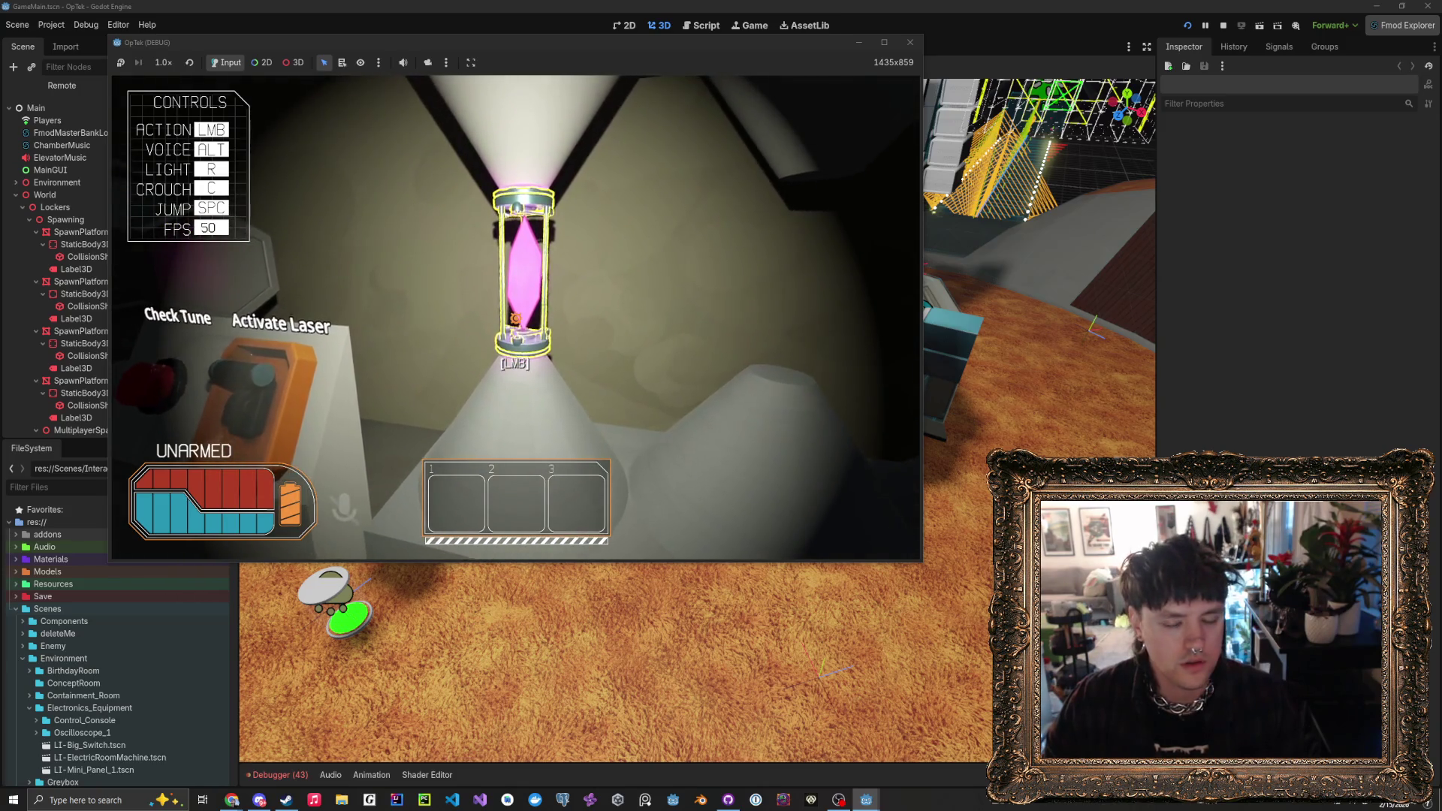
{"action": "key", "text": "w"}
{"action": "key", "text": "w"}
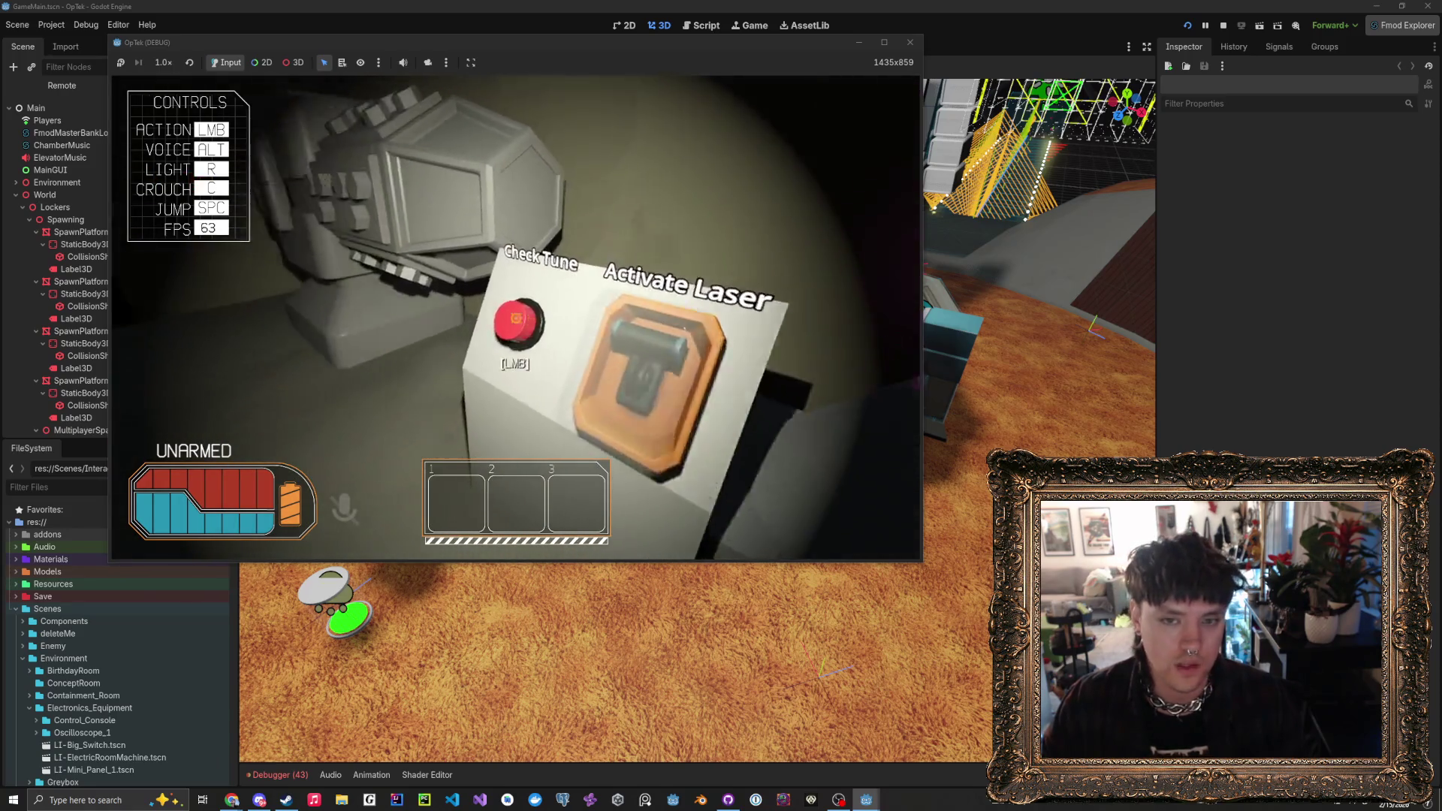
{"action": "left_click", "coordinate": [515, 318]}
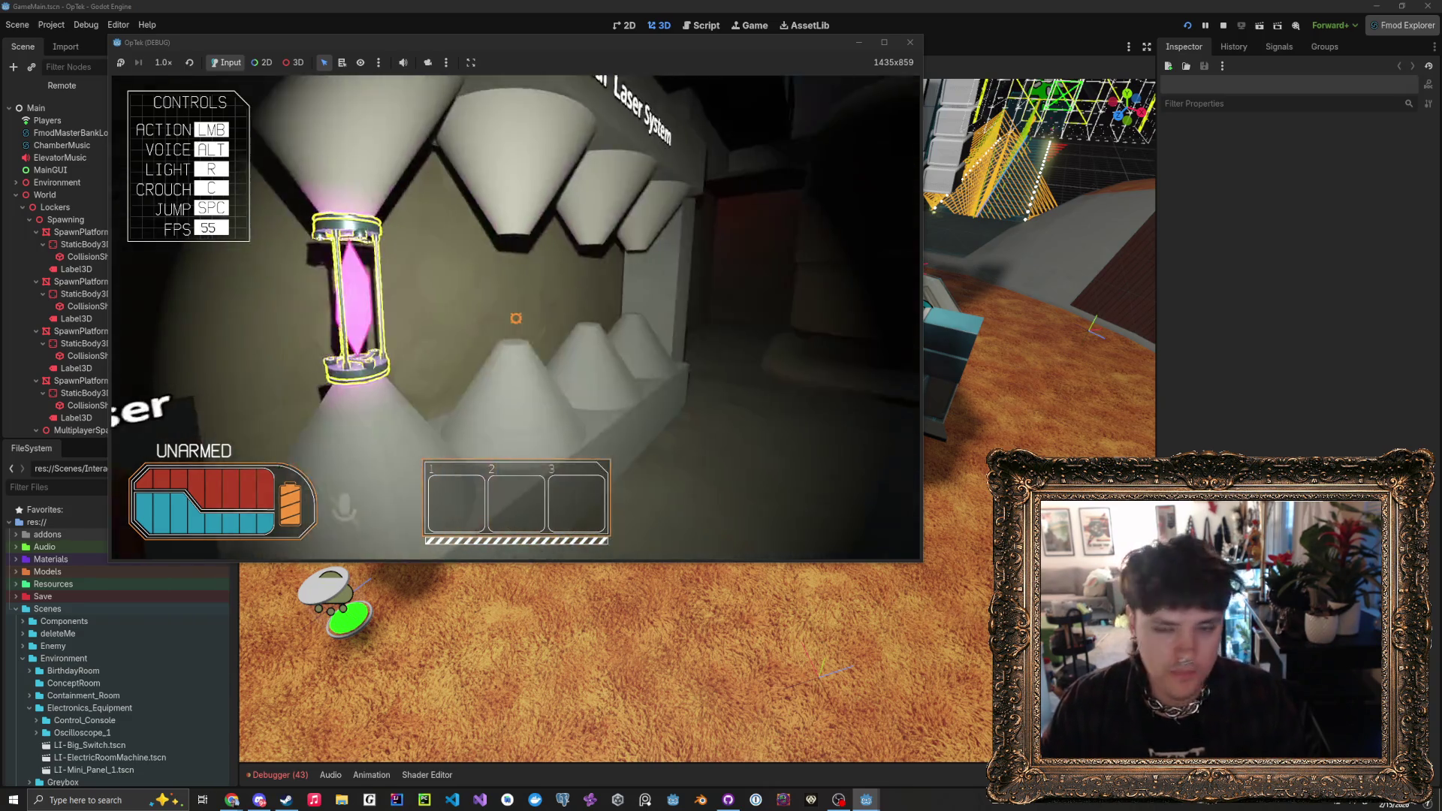
{"action": "key", "text": "w"}
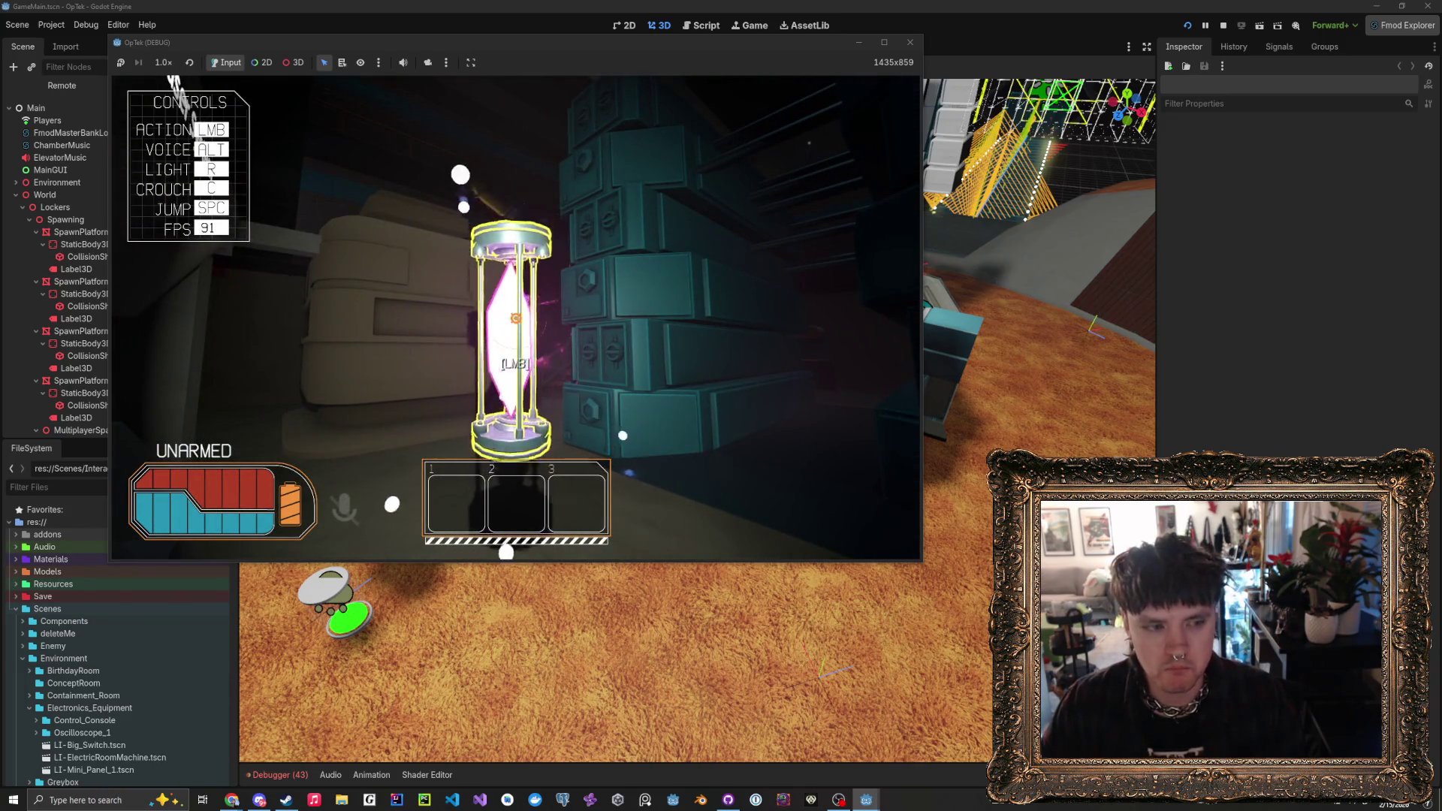
- Grab the crystal tube from the laser, turn it to line up with the rams, and pick up the right-hand capsule
{"action": "left_click", "coordinate": [514, 331]}
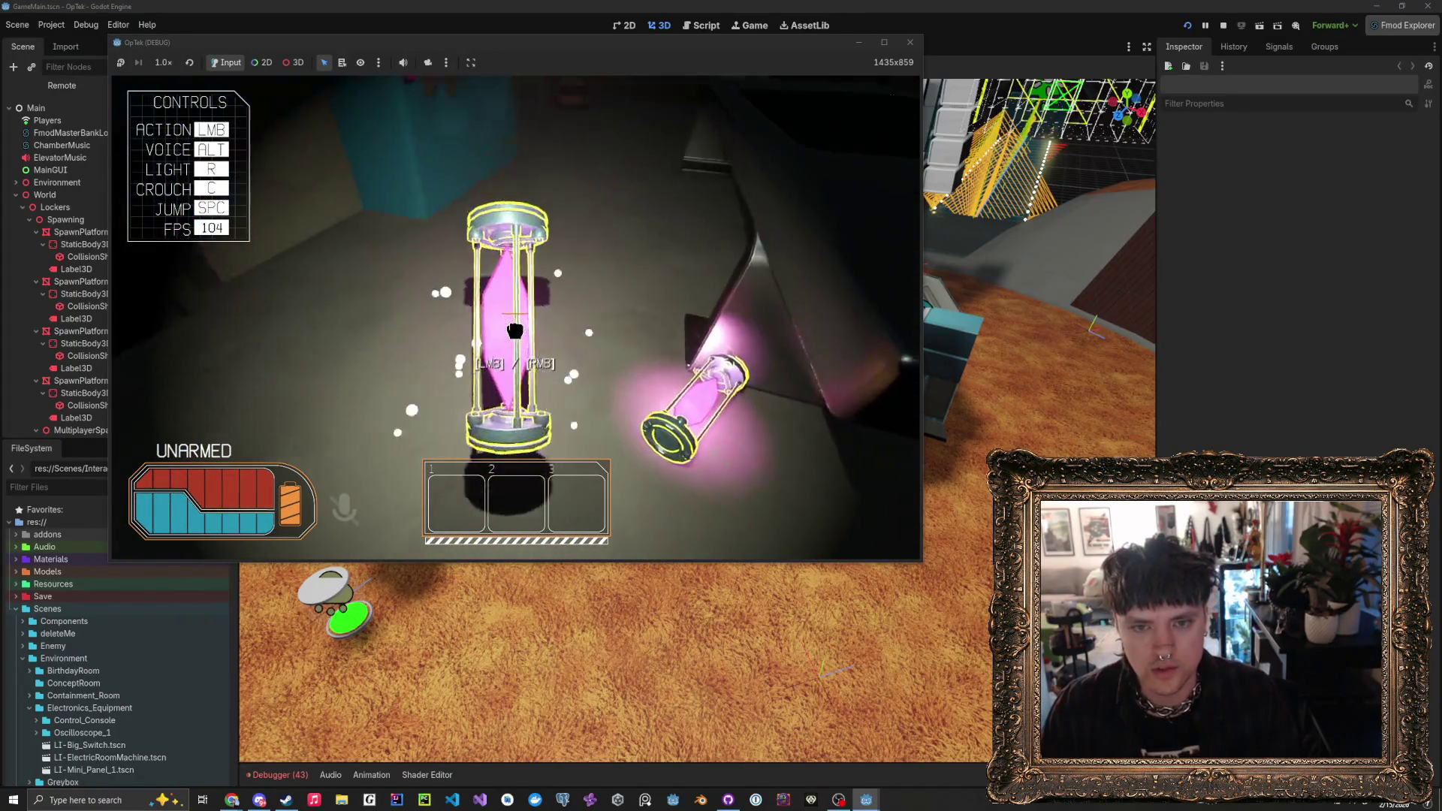
{"action": "left_click", "coordinate": [515, 330]}
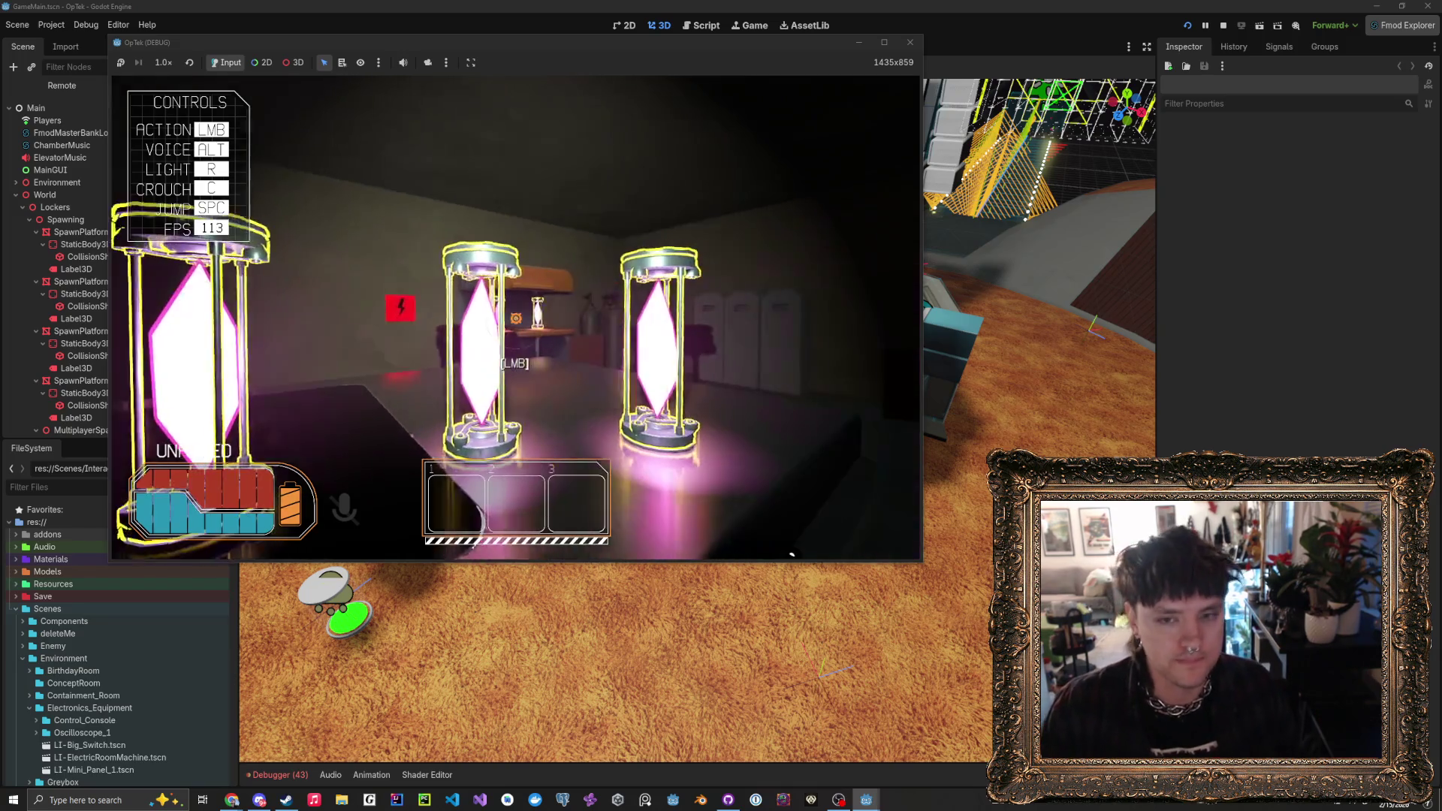
{"action": "left_click", "coordinate": [515, 318]}
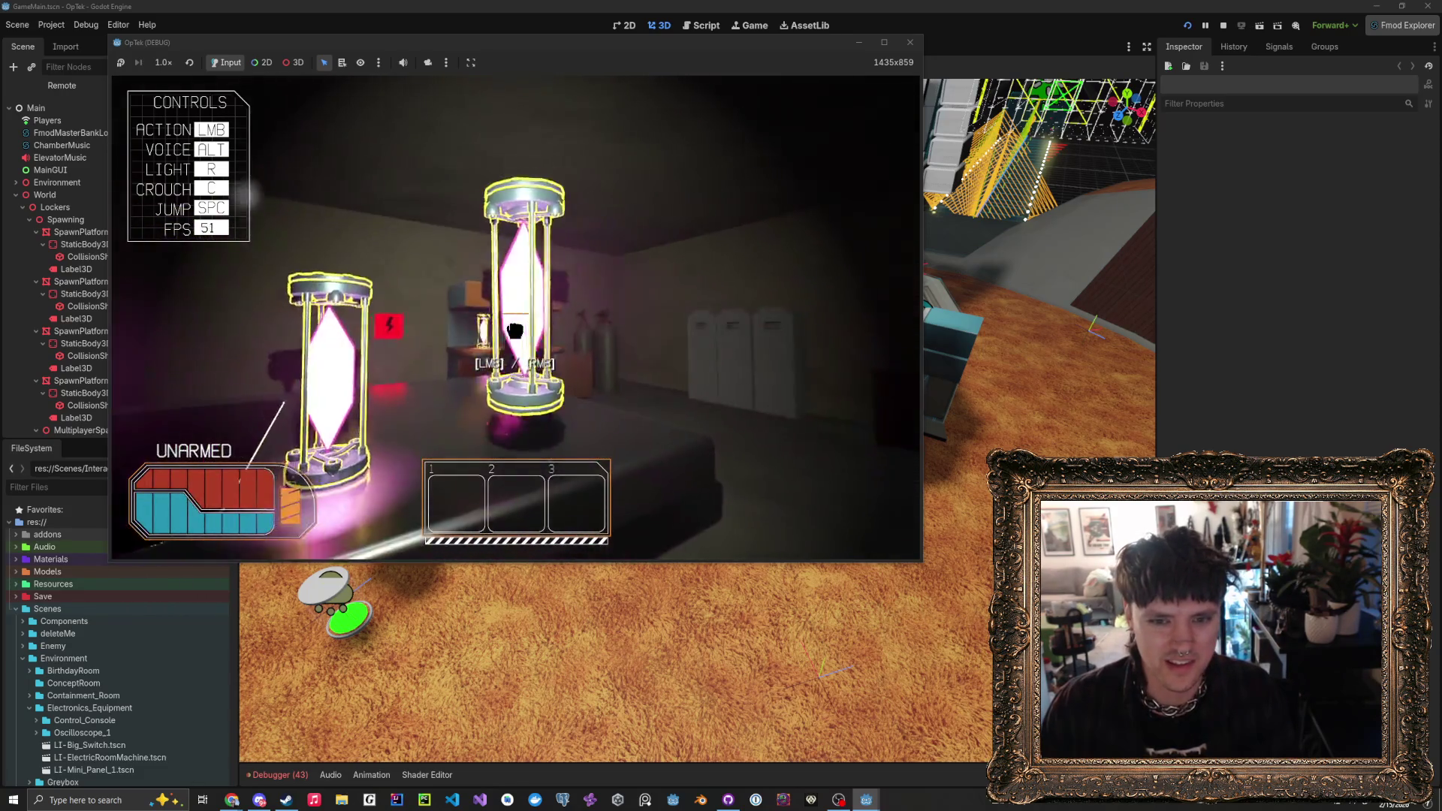
- Set a capsule on the table, drop and regrab another, then release it facing the Crystal Calibrator
{"action": "left_click", "coordinate": [516, 318]}
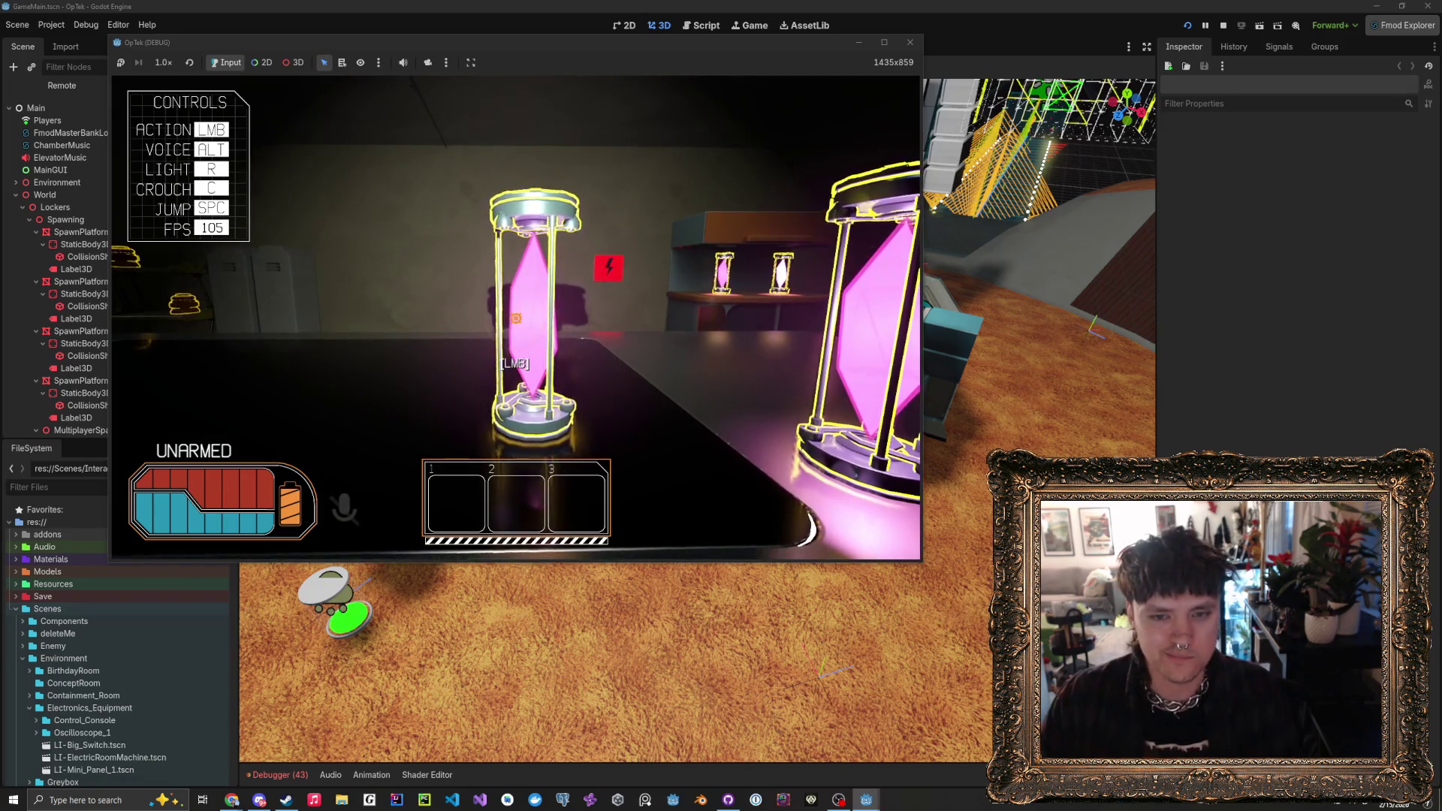
{"action": "left_click", "coordinate": [516, 318]}
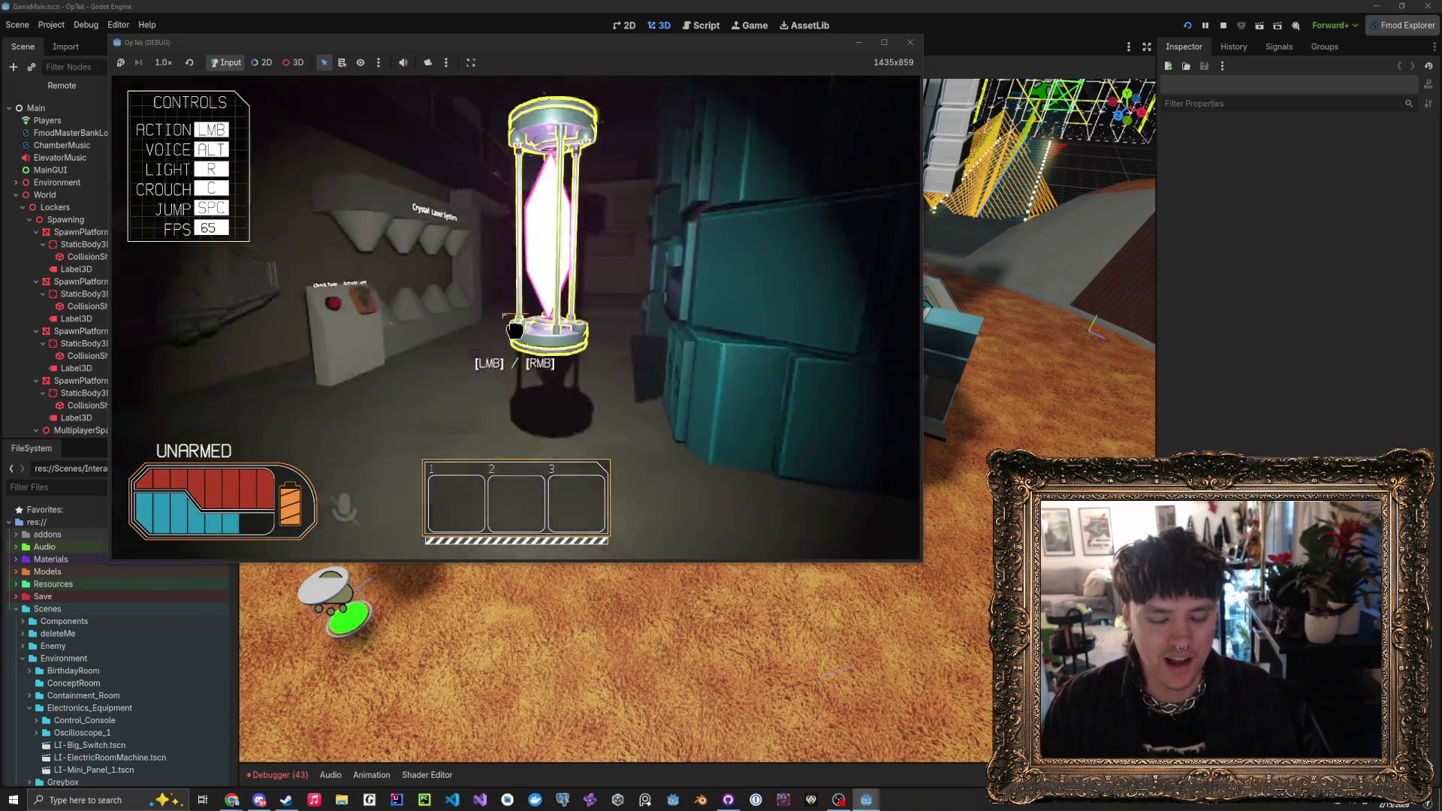
{"action": "left_click", "coordinate": [515, 317]}
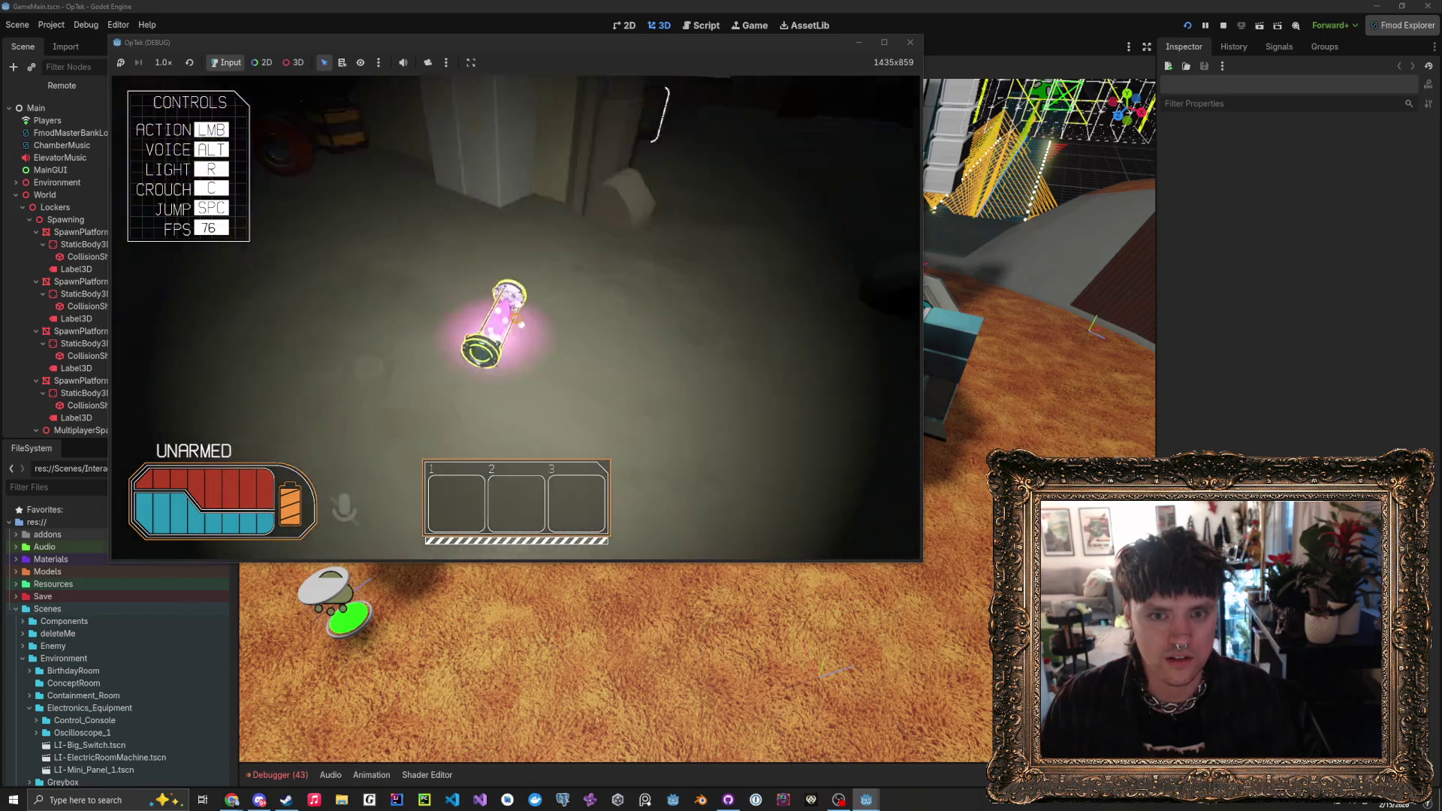
{"action": "left_click", "coordinate": [514, 330]}
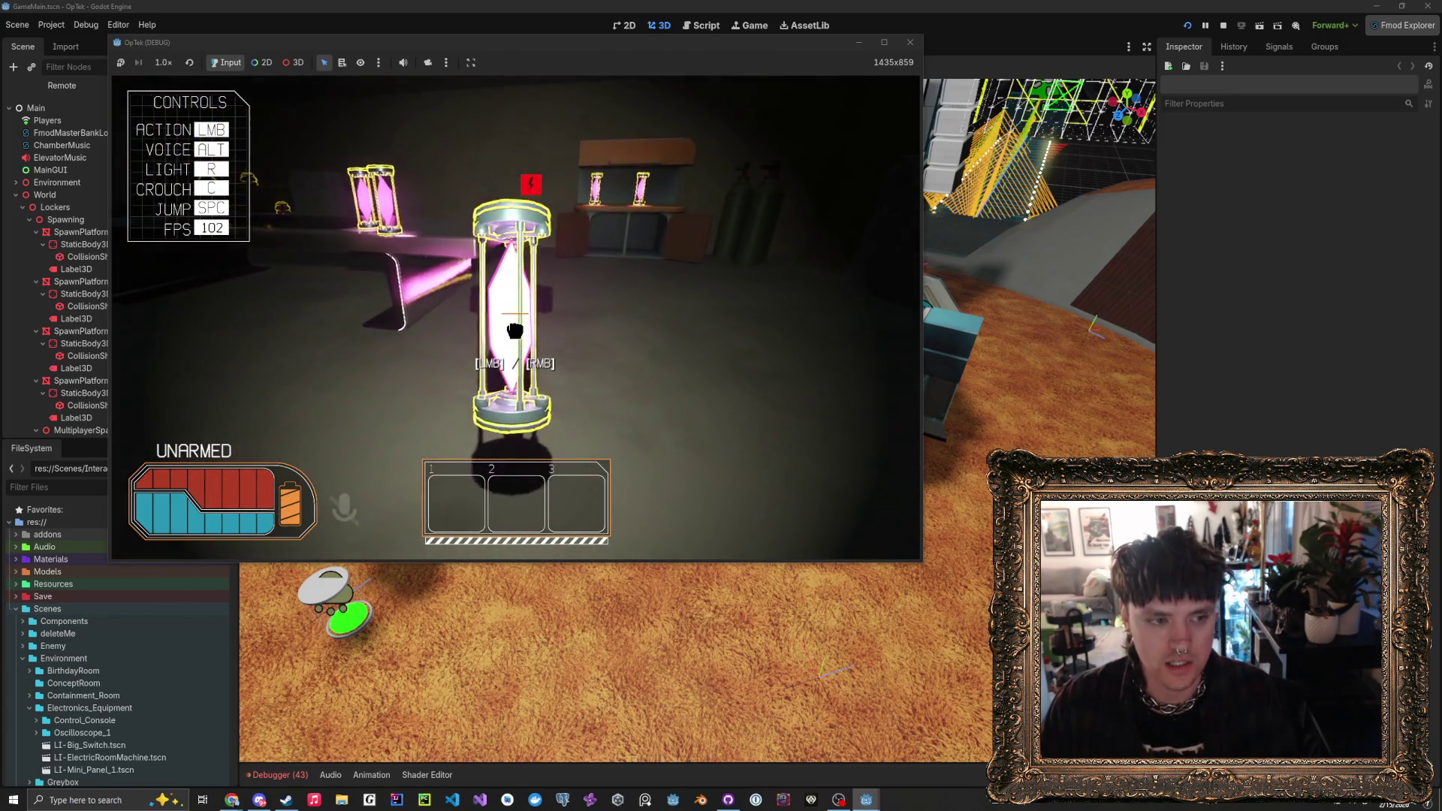
{"action": "left_click", "coordinate": [515, 323]}
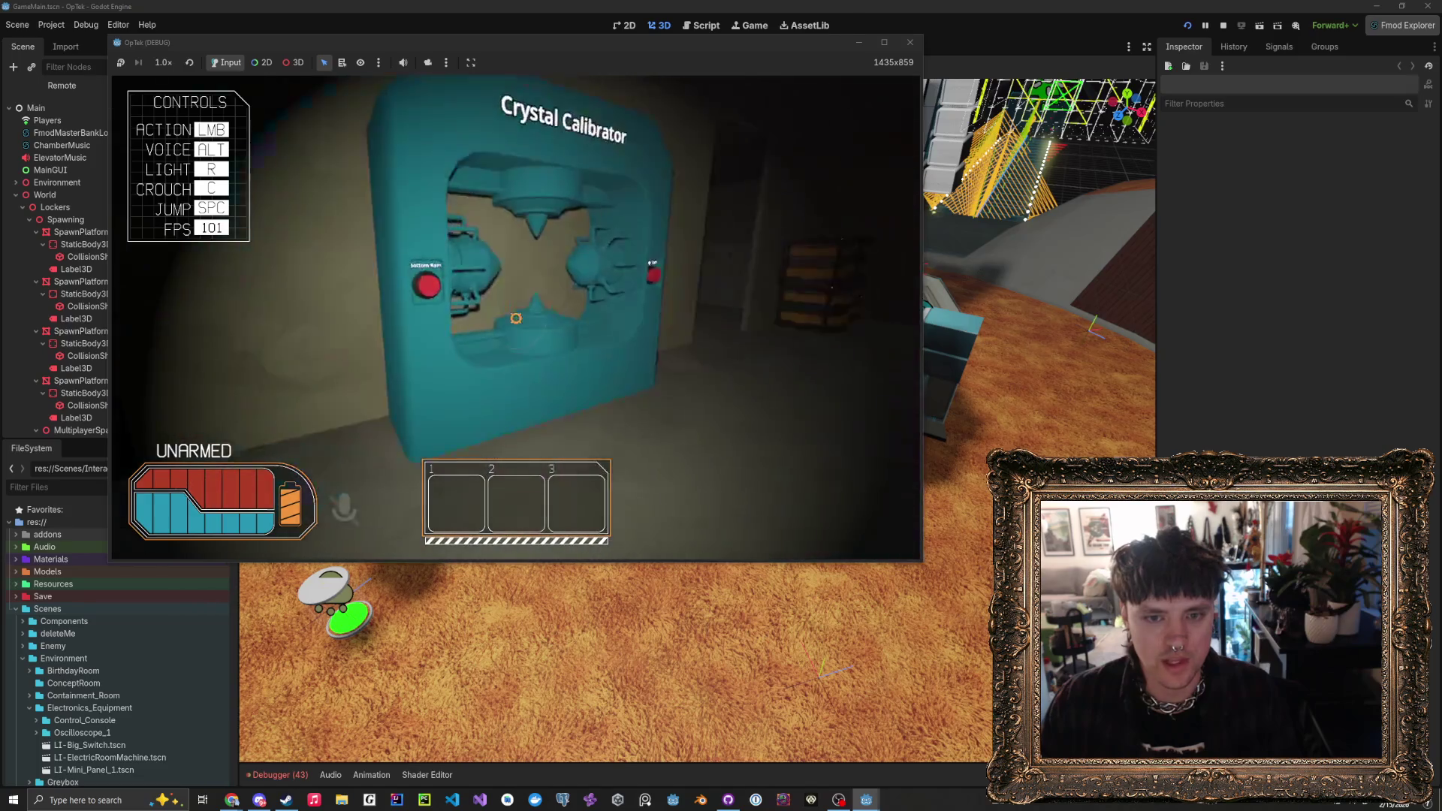
- Walk from the Crystal Calibrator to the large doorway facing the dim corridor
{"action": "key", "text": "w"}
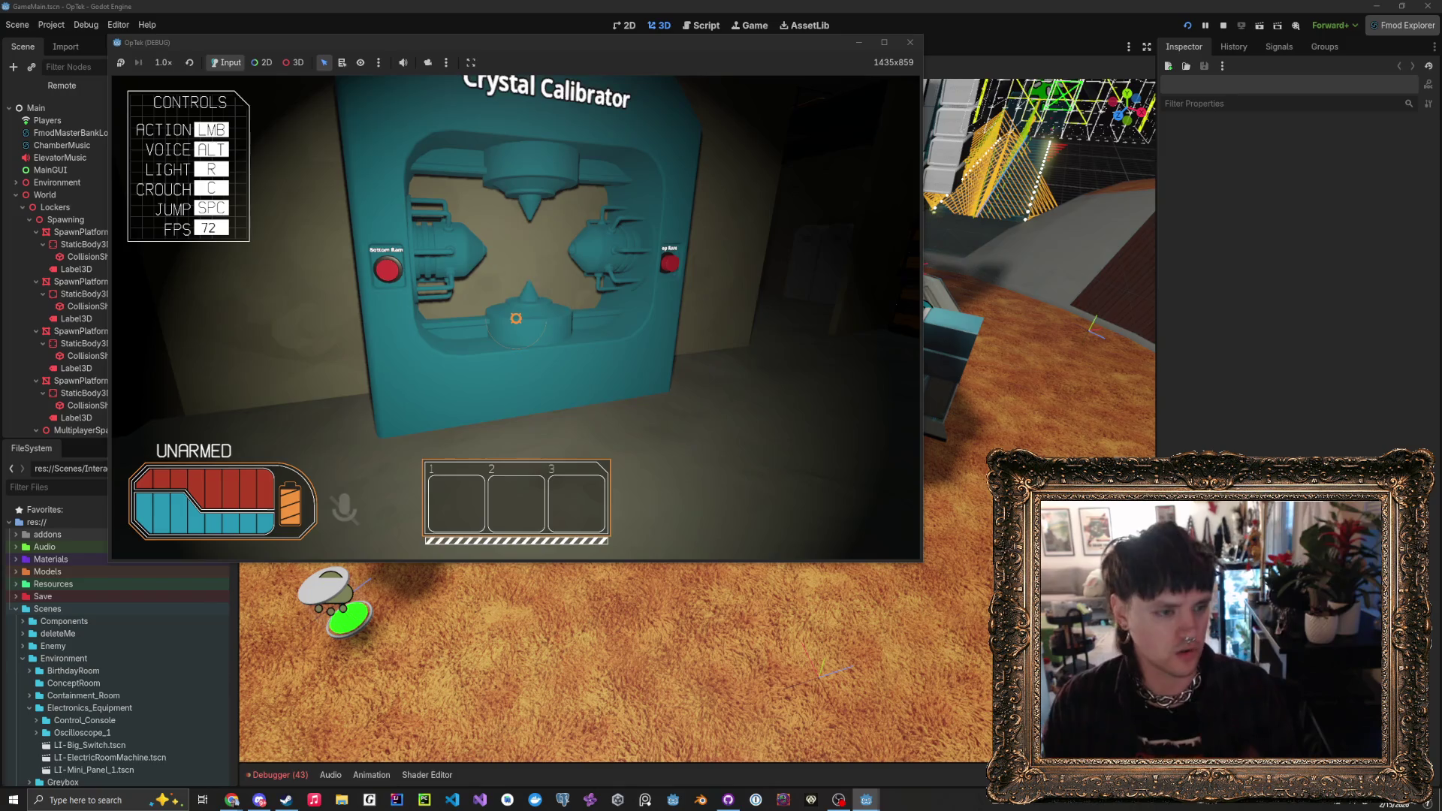
{"action": "key", "text": "w"}
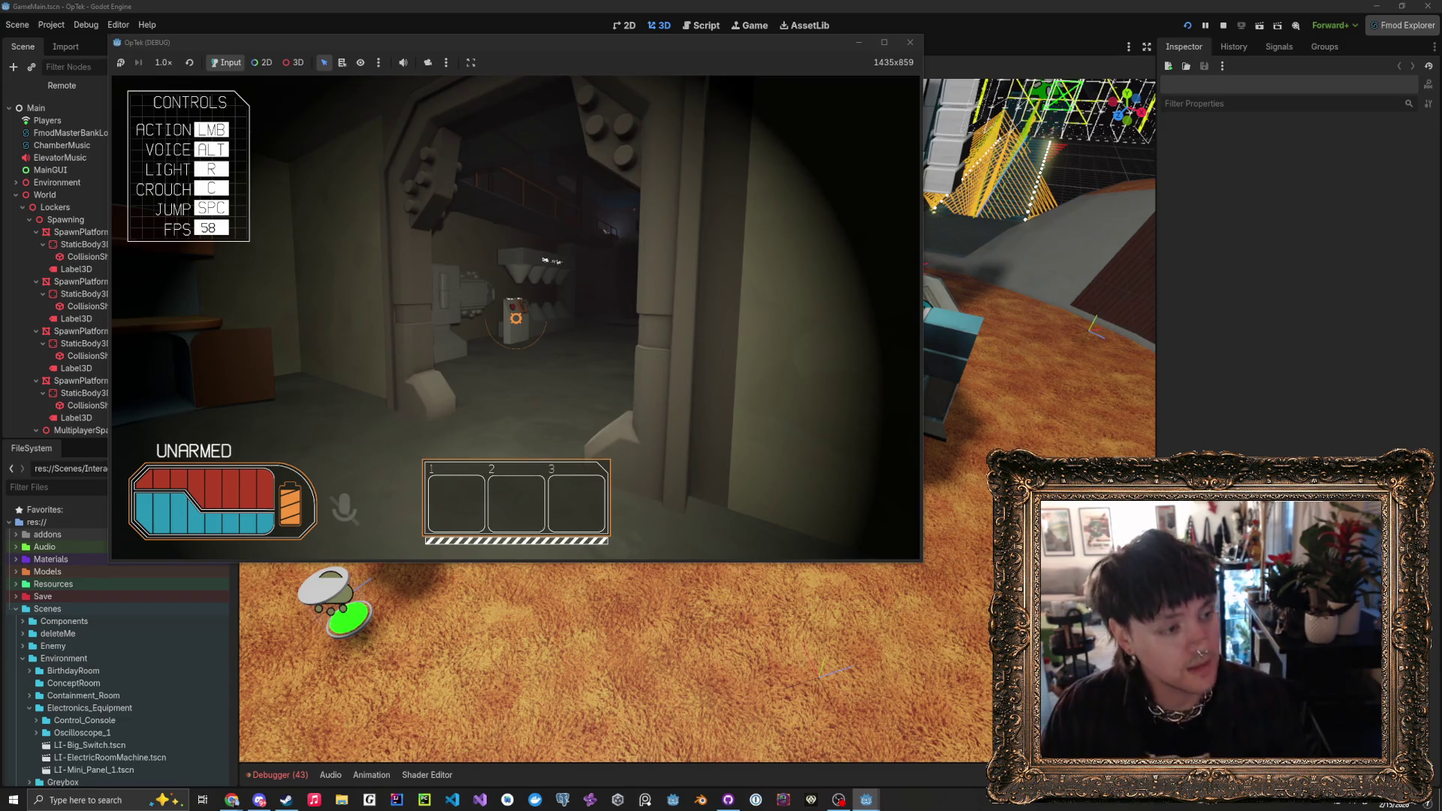
- Walk around the room's three crystal containers, stepping up to them and backing away
{"action": "key", "text": "w"}
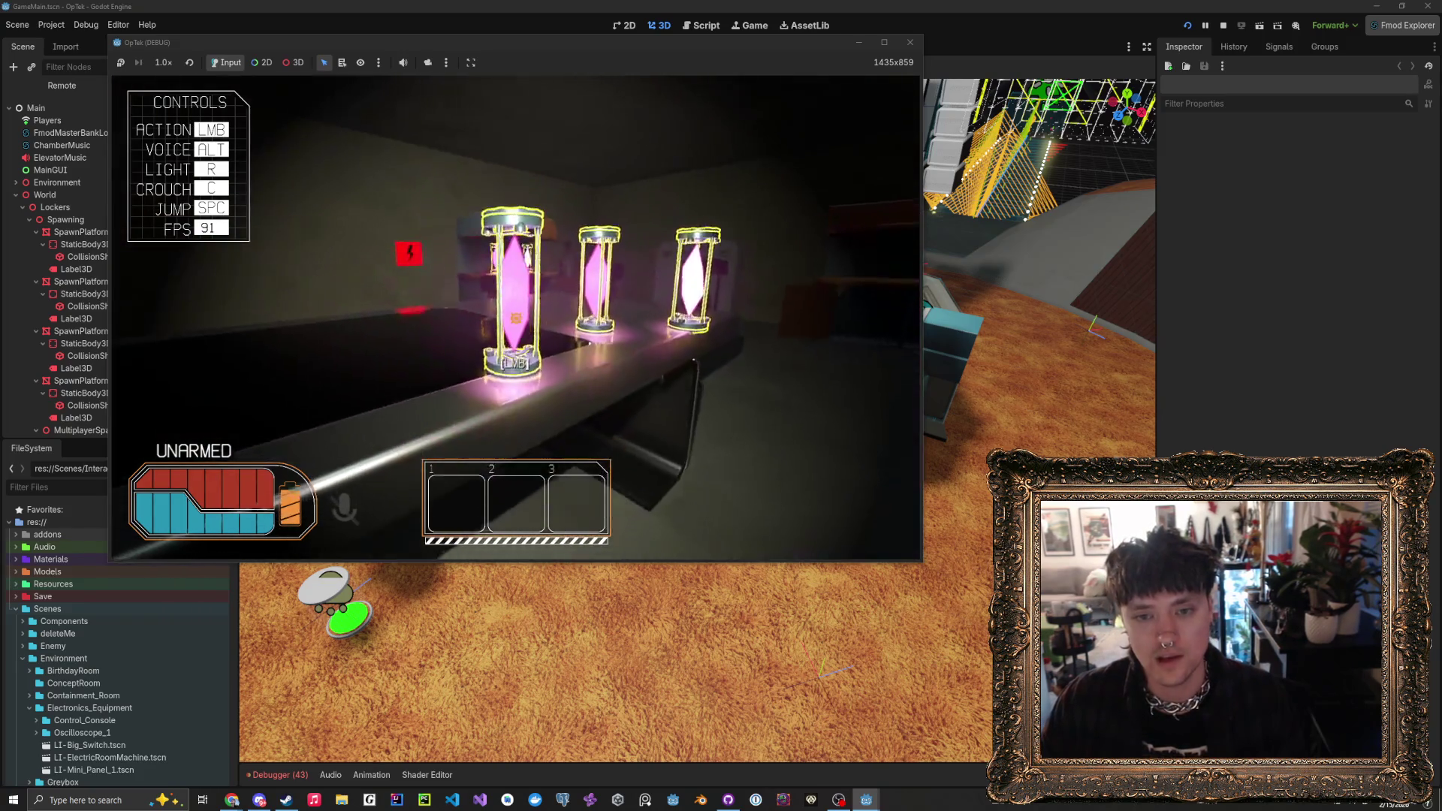
{"action": "key", "text": "w"}
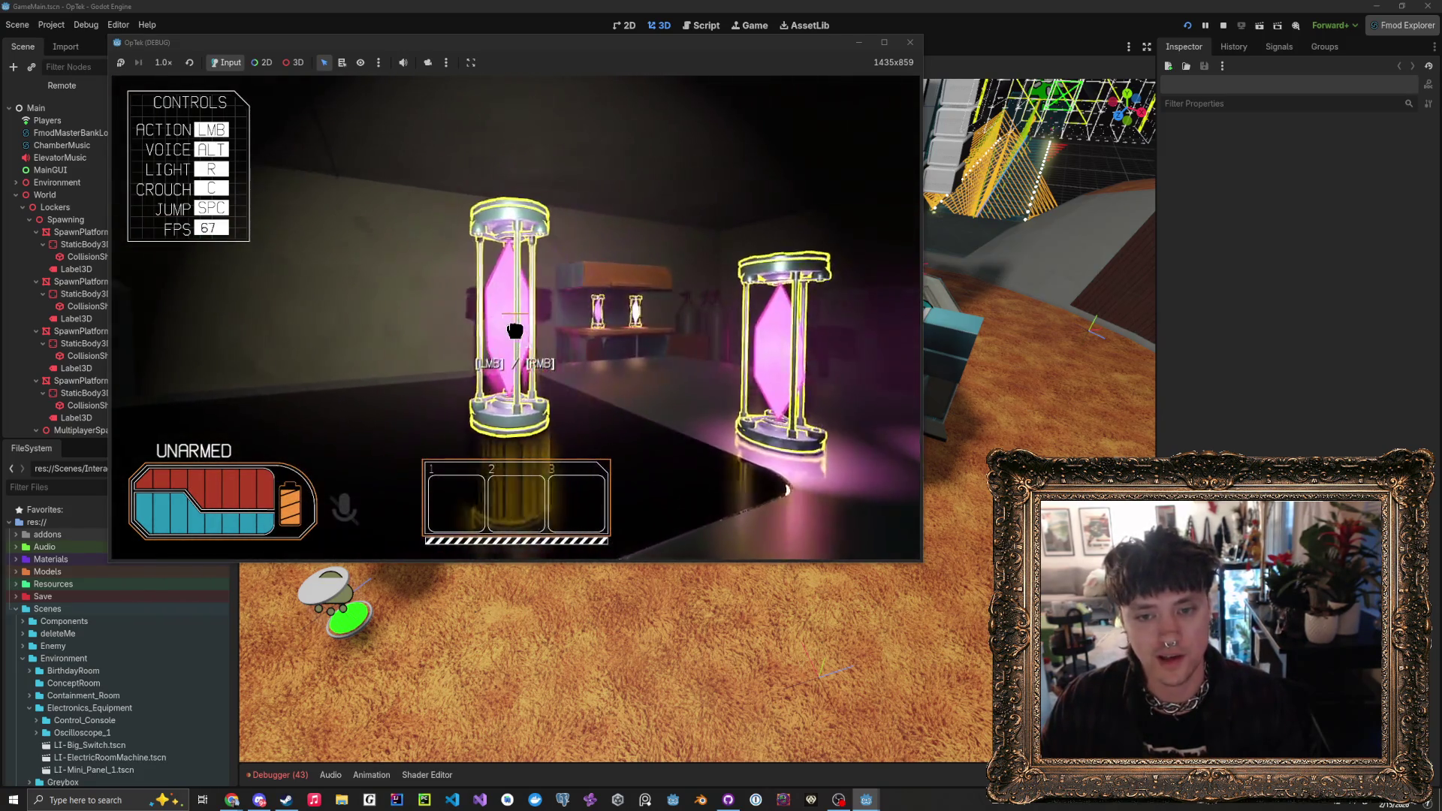
{"action": "key", "text": "s"}
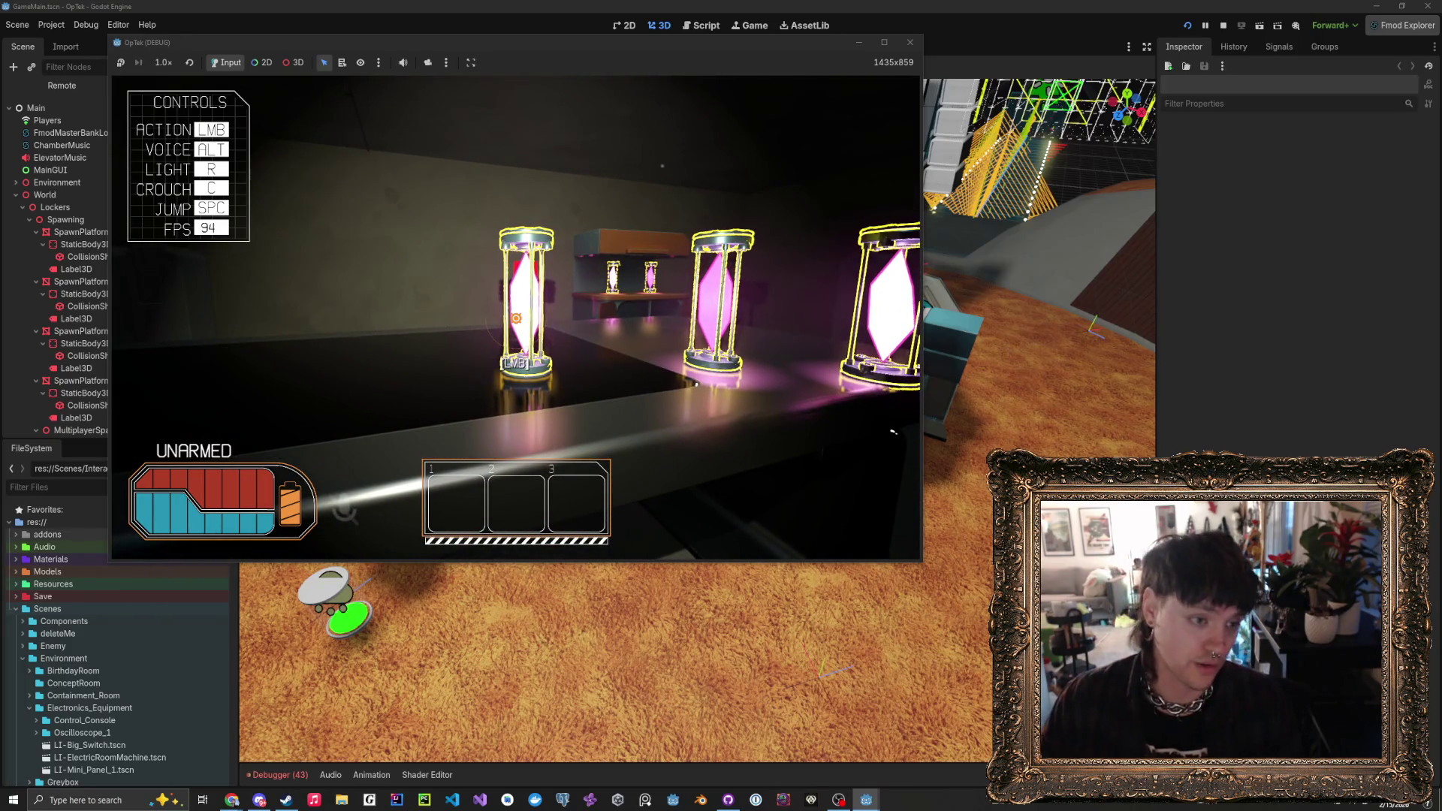
{"action": "mouse_move", "coordinate": [516, 318]}
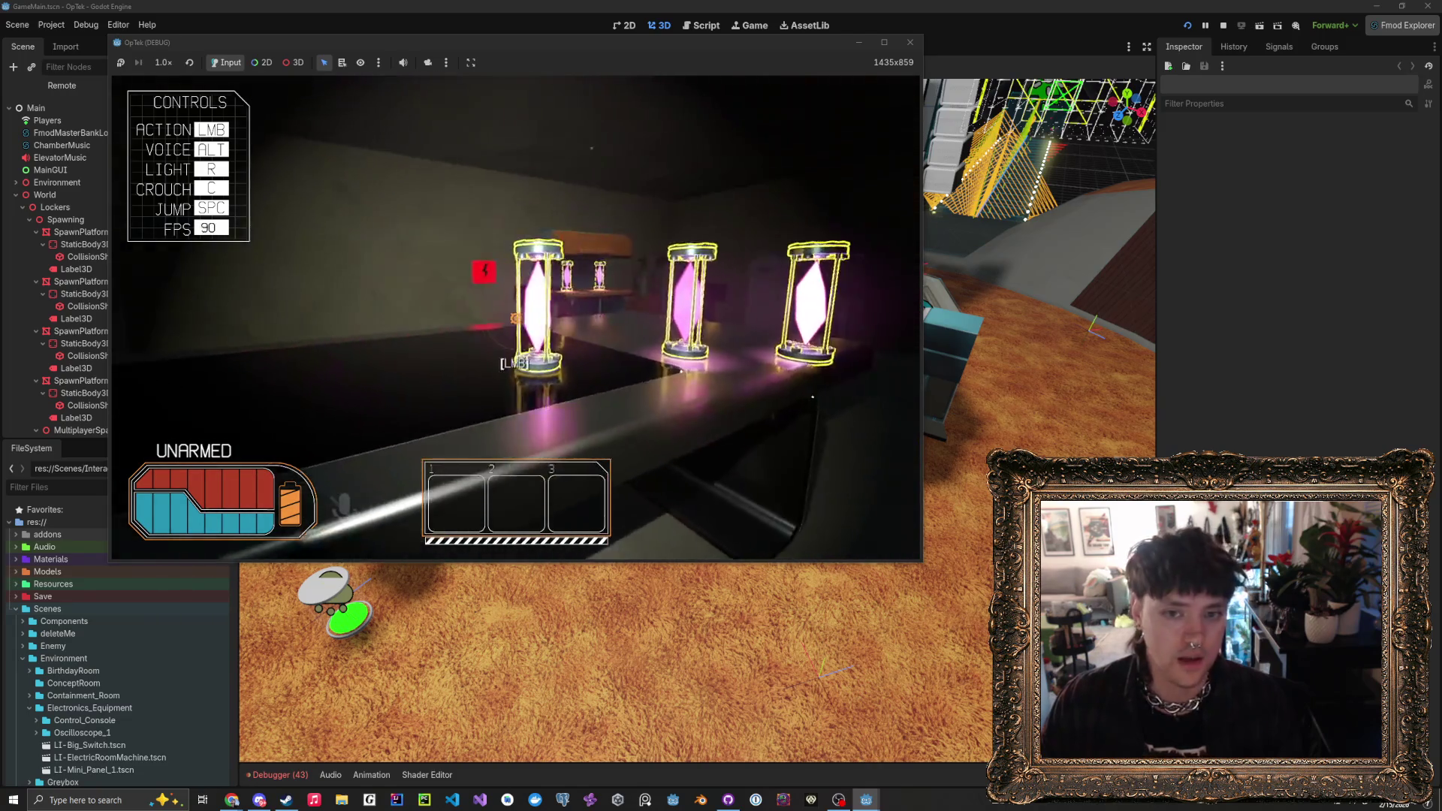
{"action": "key", "text": "d"}
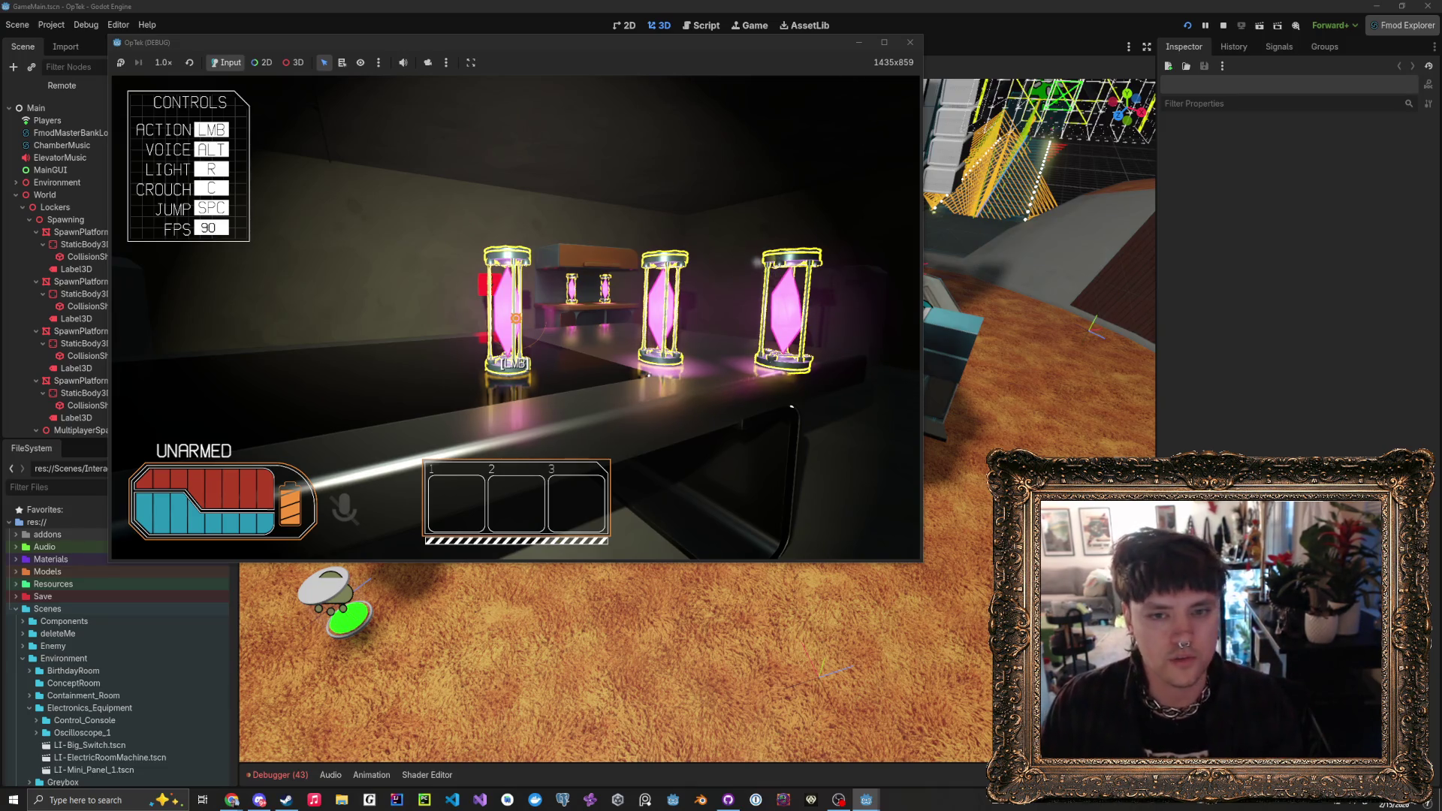
{"action": "key", "text": "w"}
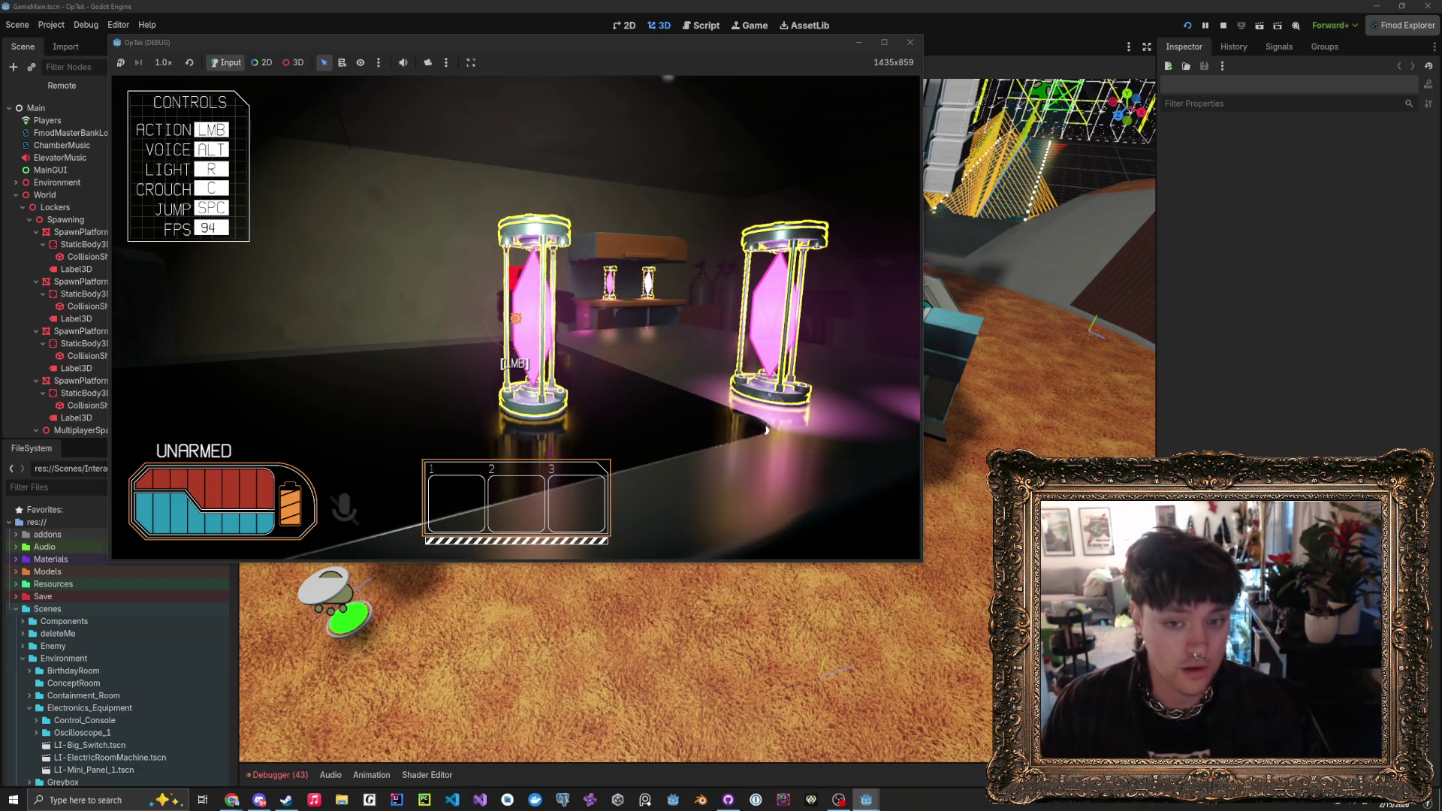
{"action": "key", "text": "w"}
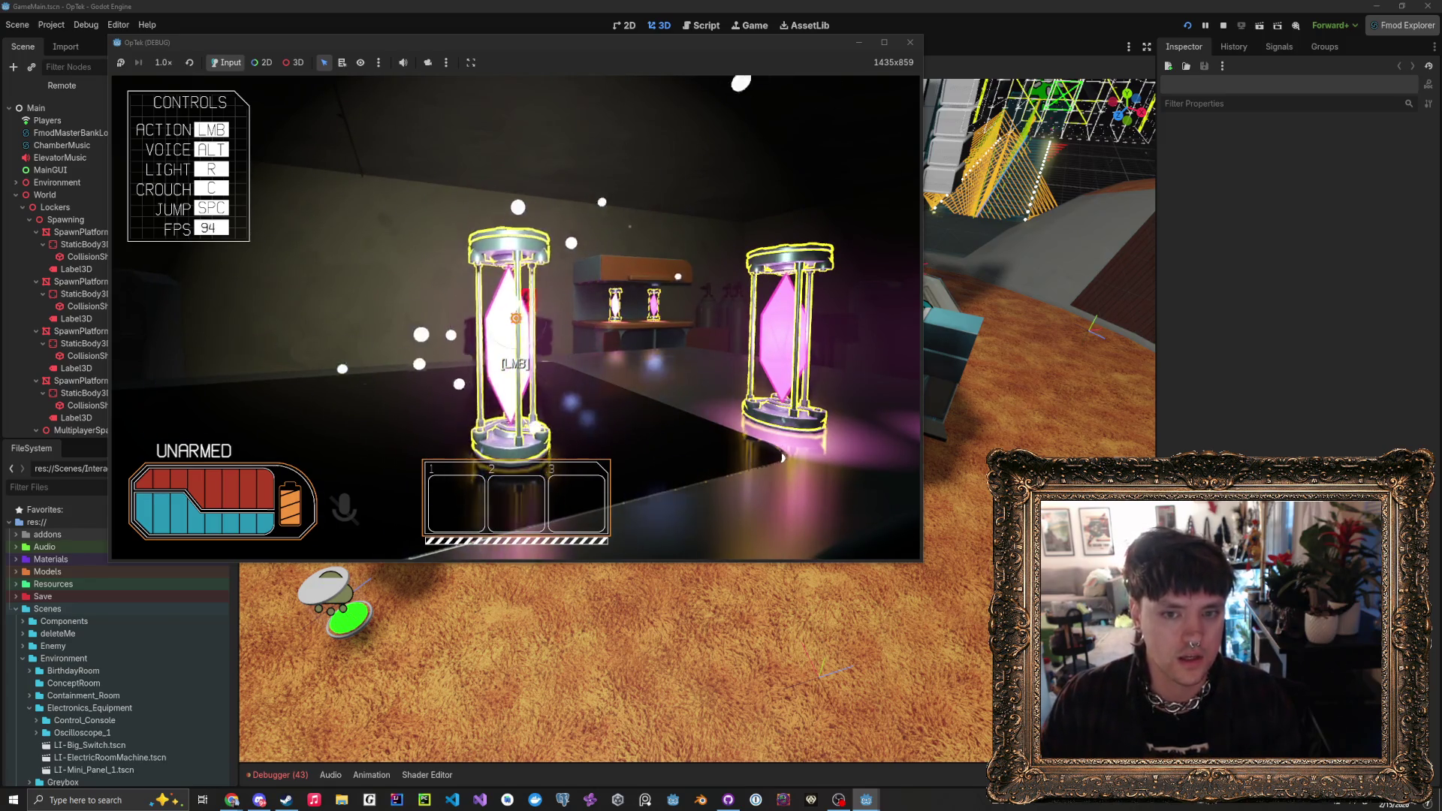
{"action": "key", "text": "s"}
- Walk past the shelf and pillar through the doorway and approach the glowing crystal containers
{"action": "key", "text": "w"}
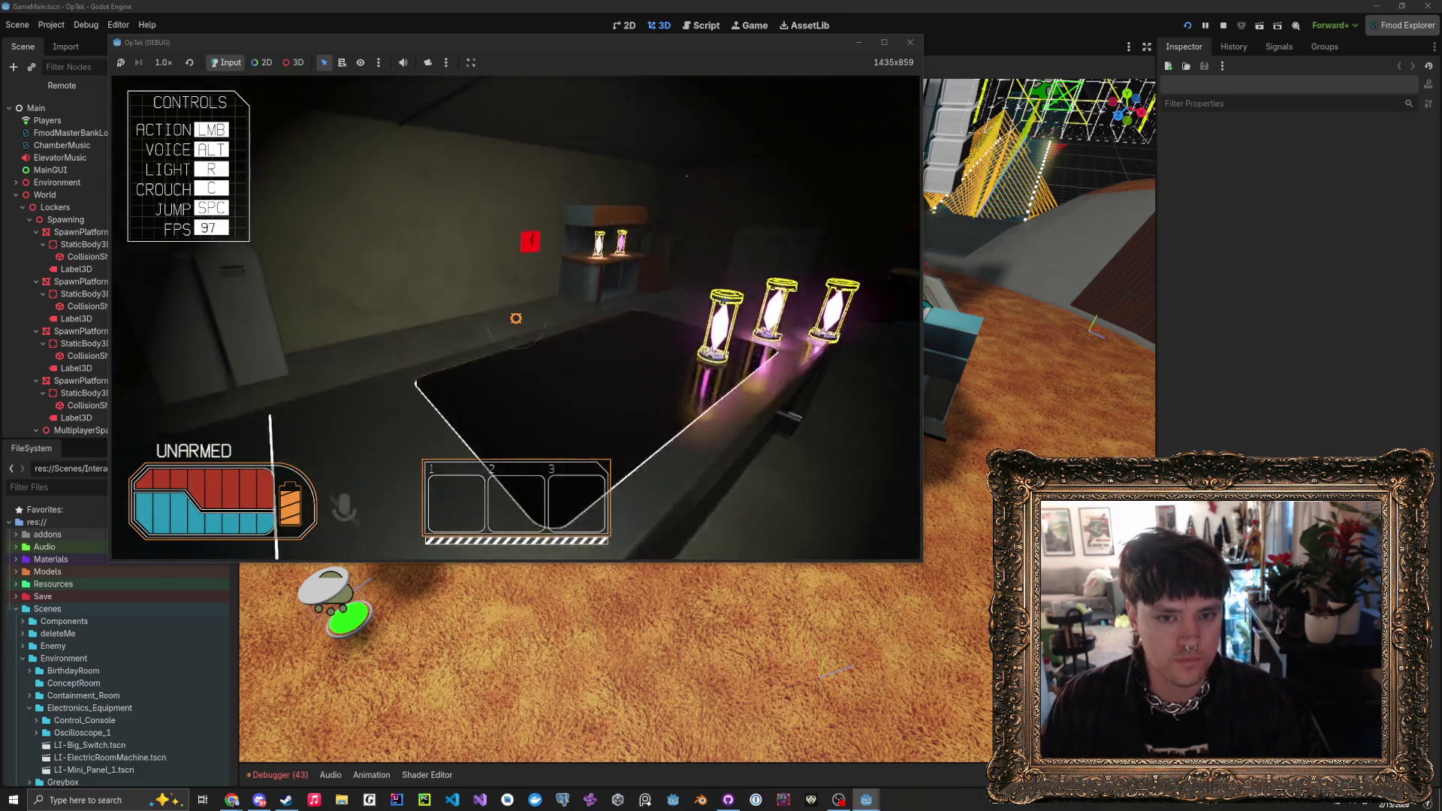
{"action": "key", "text": "w"}
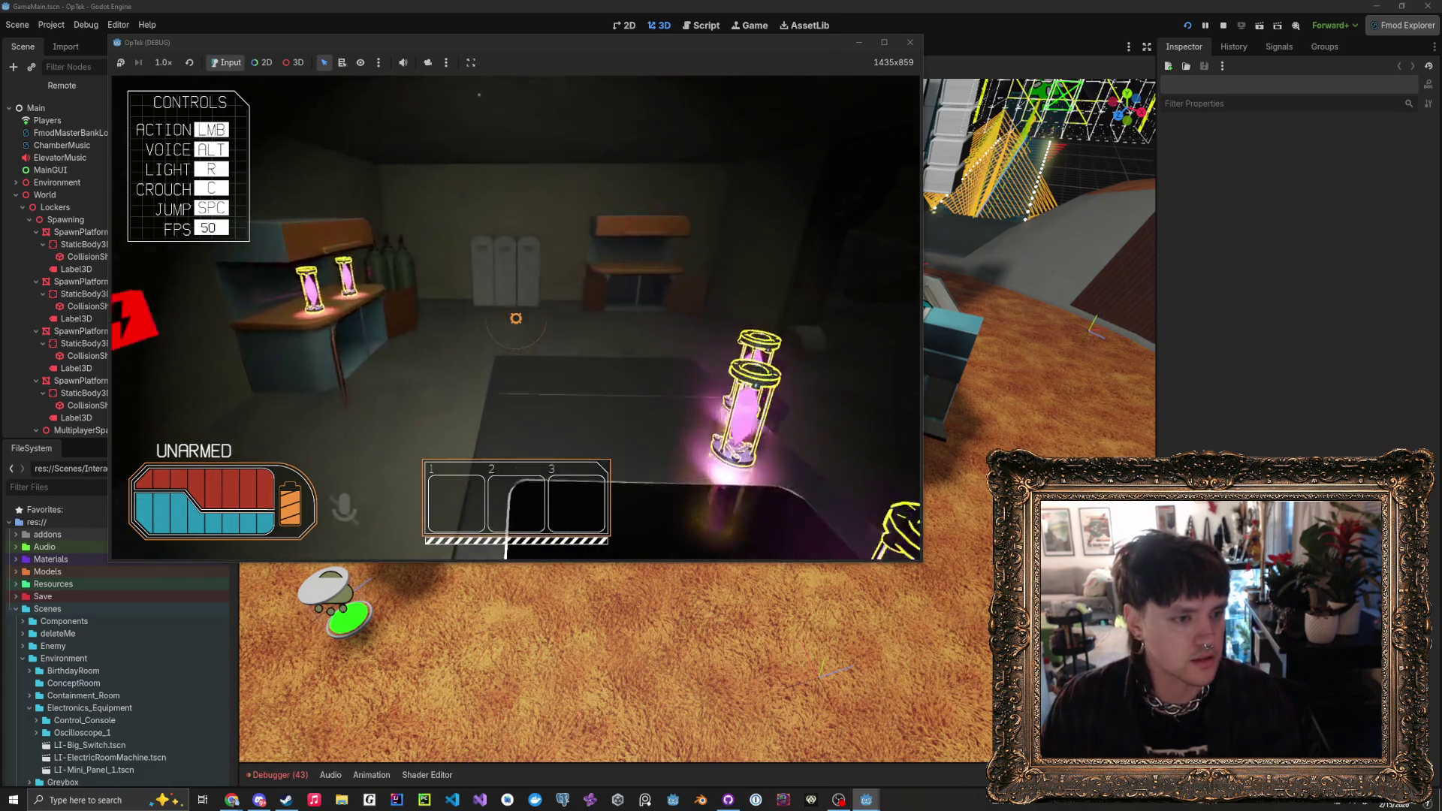
{"action": "key", "text": "w"}
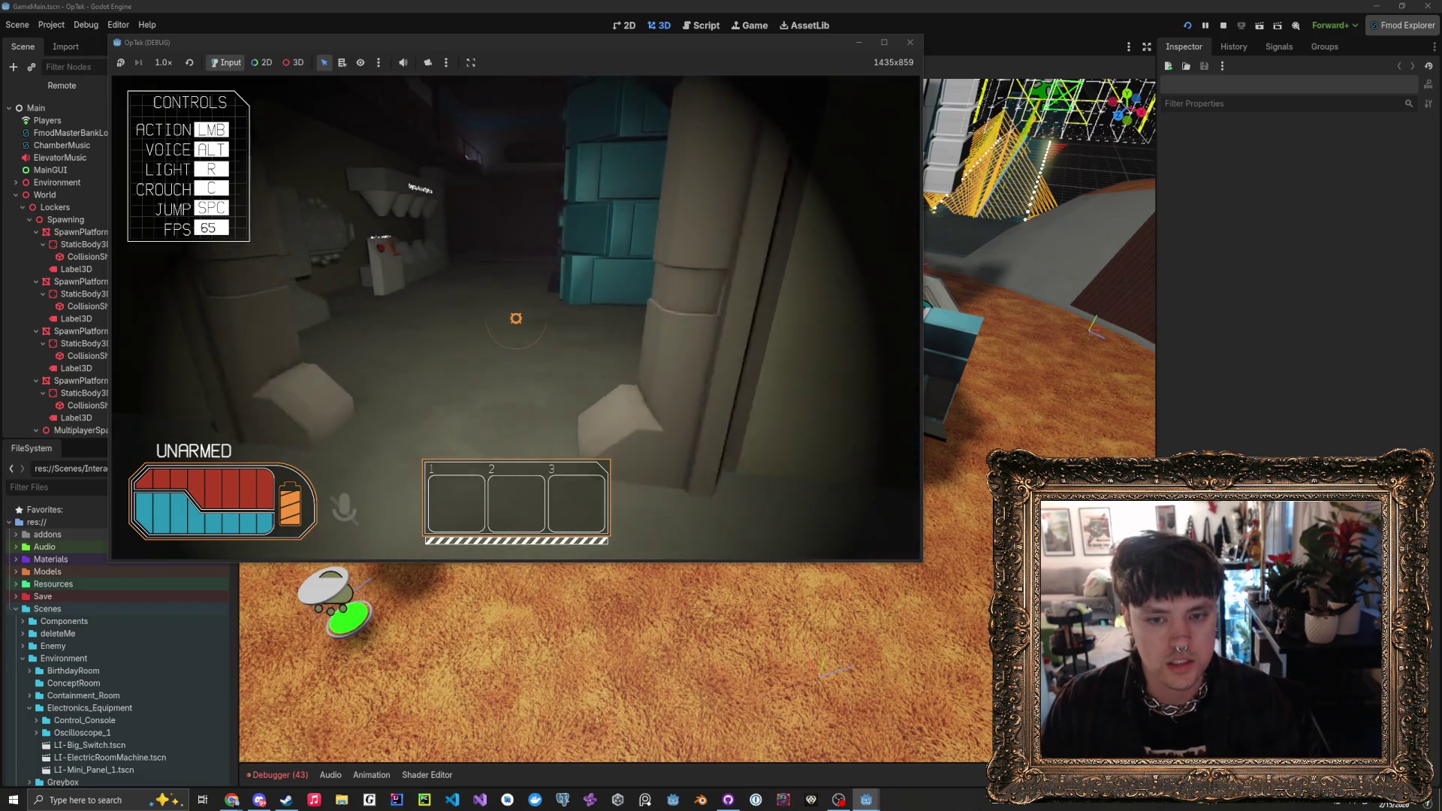
{"action": "key", "text": "w"}
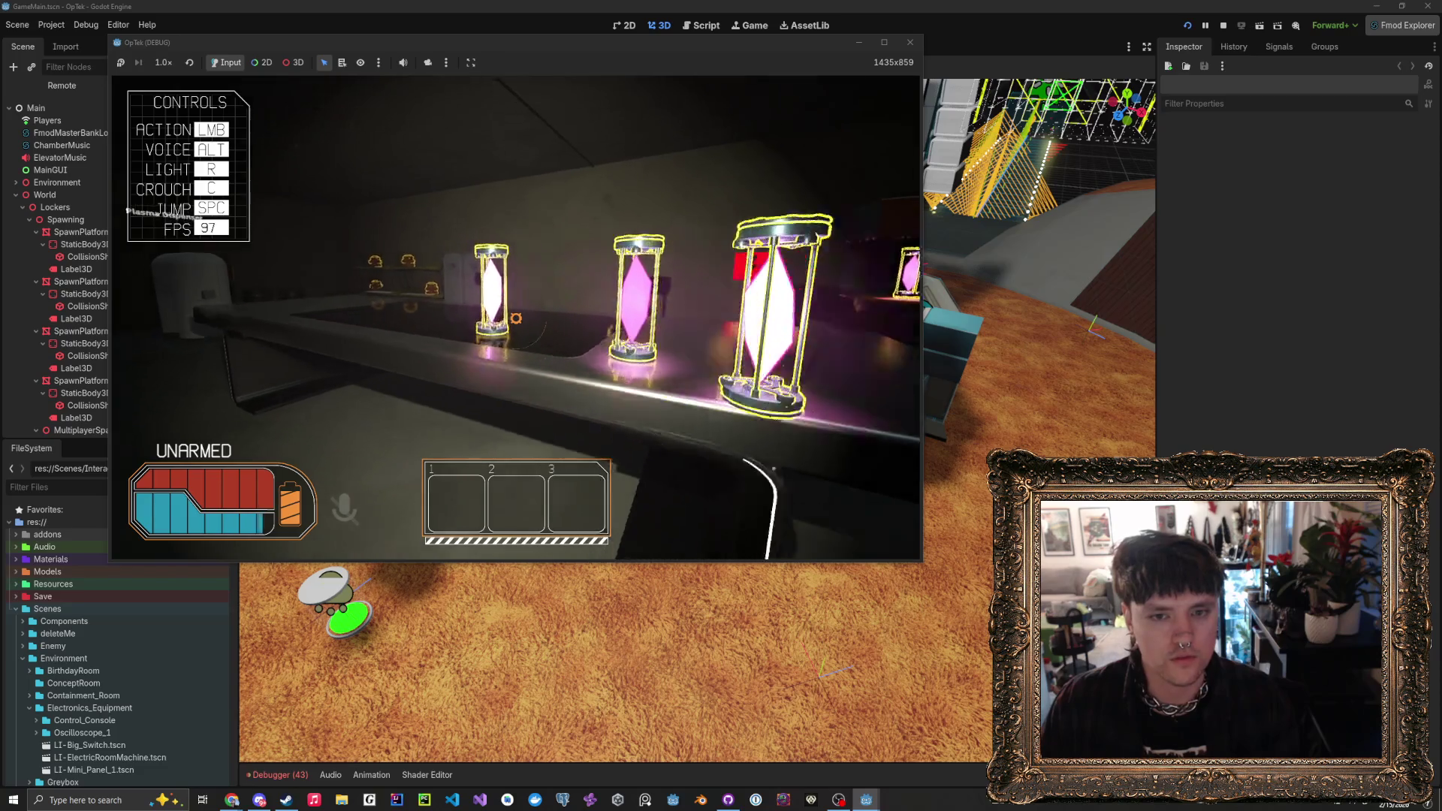
{"action": "key", "text": "w"}
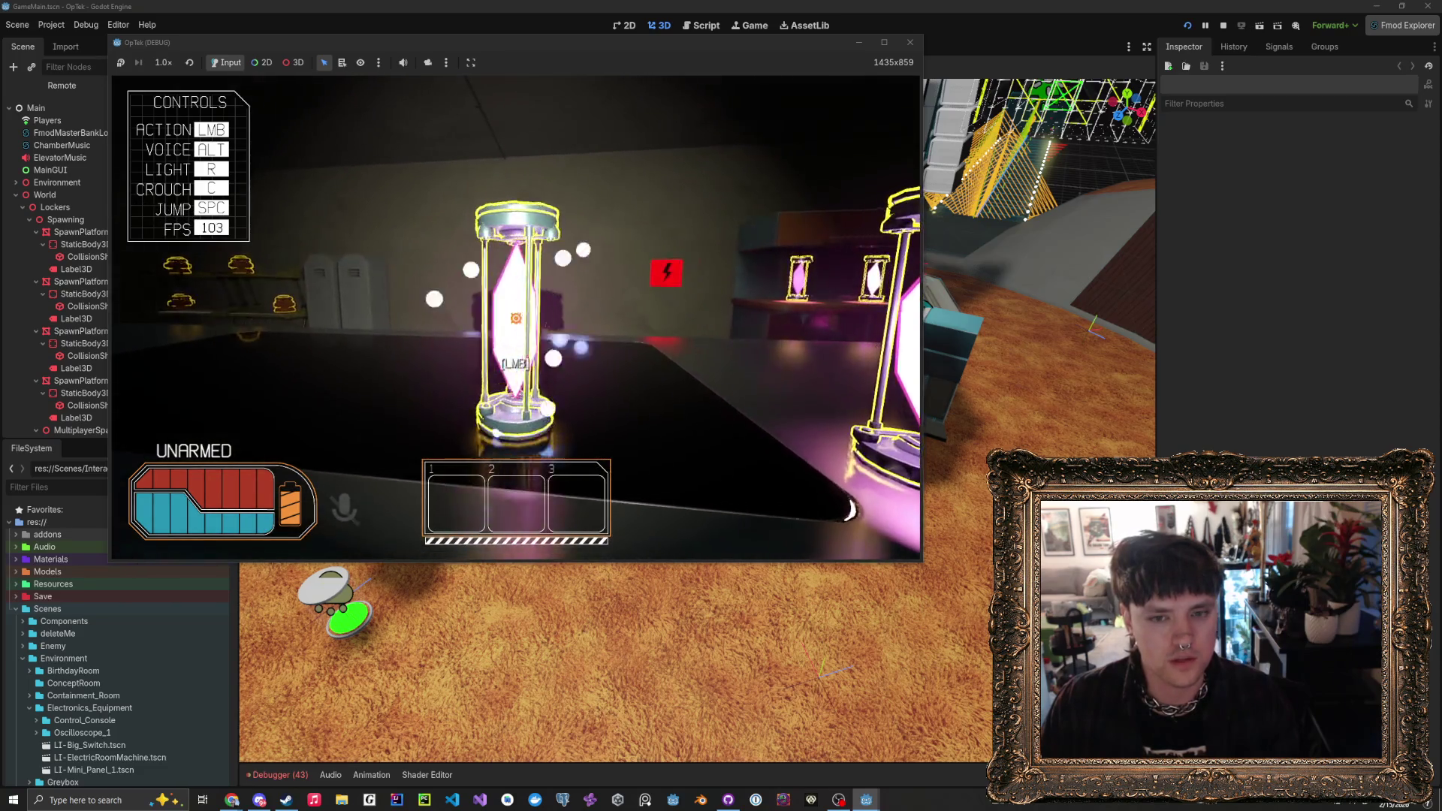
{"action": "key", "text": "w"}
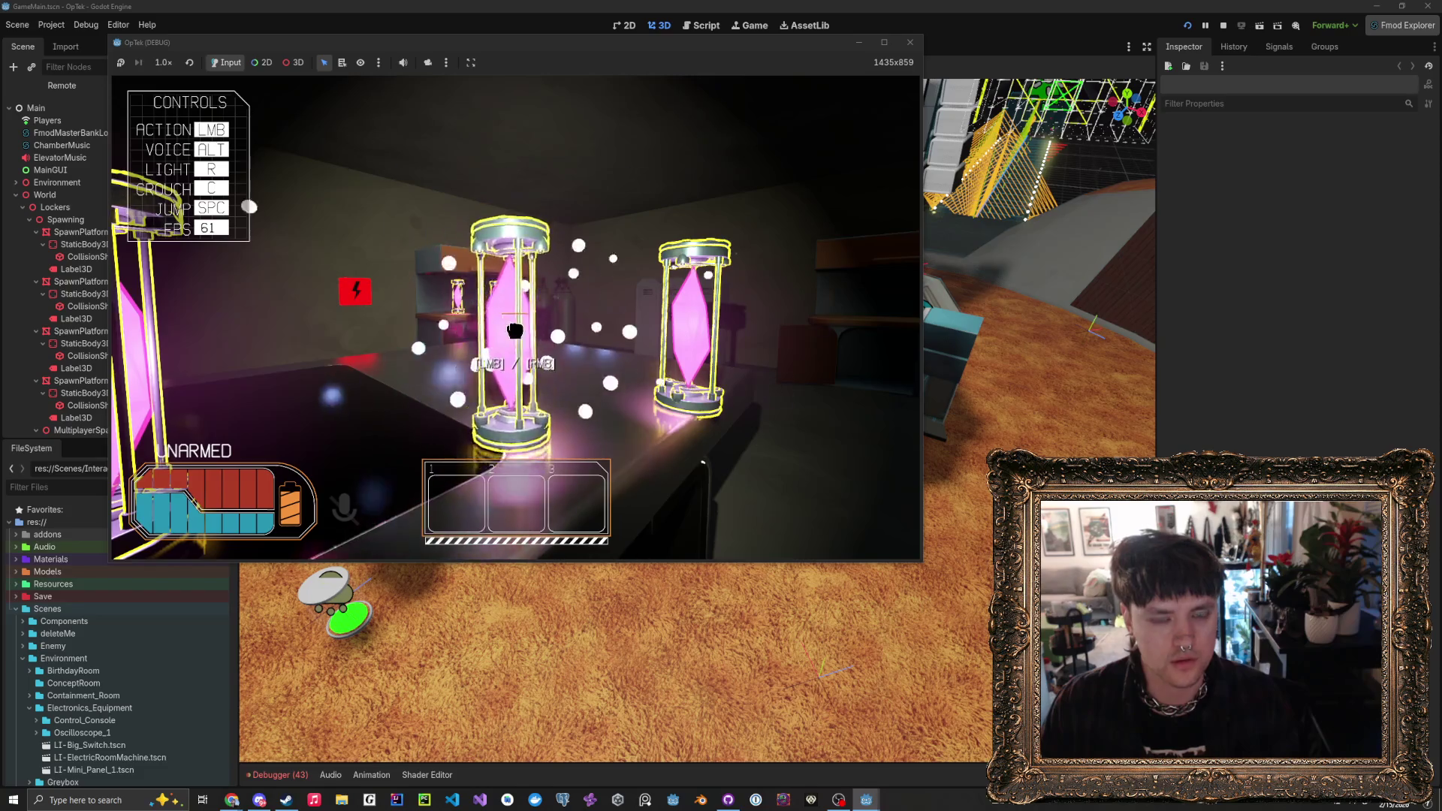
{"action": "key", "text": "w"}
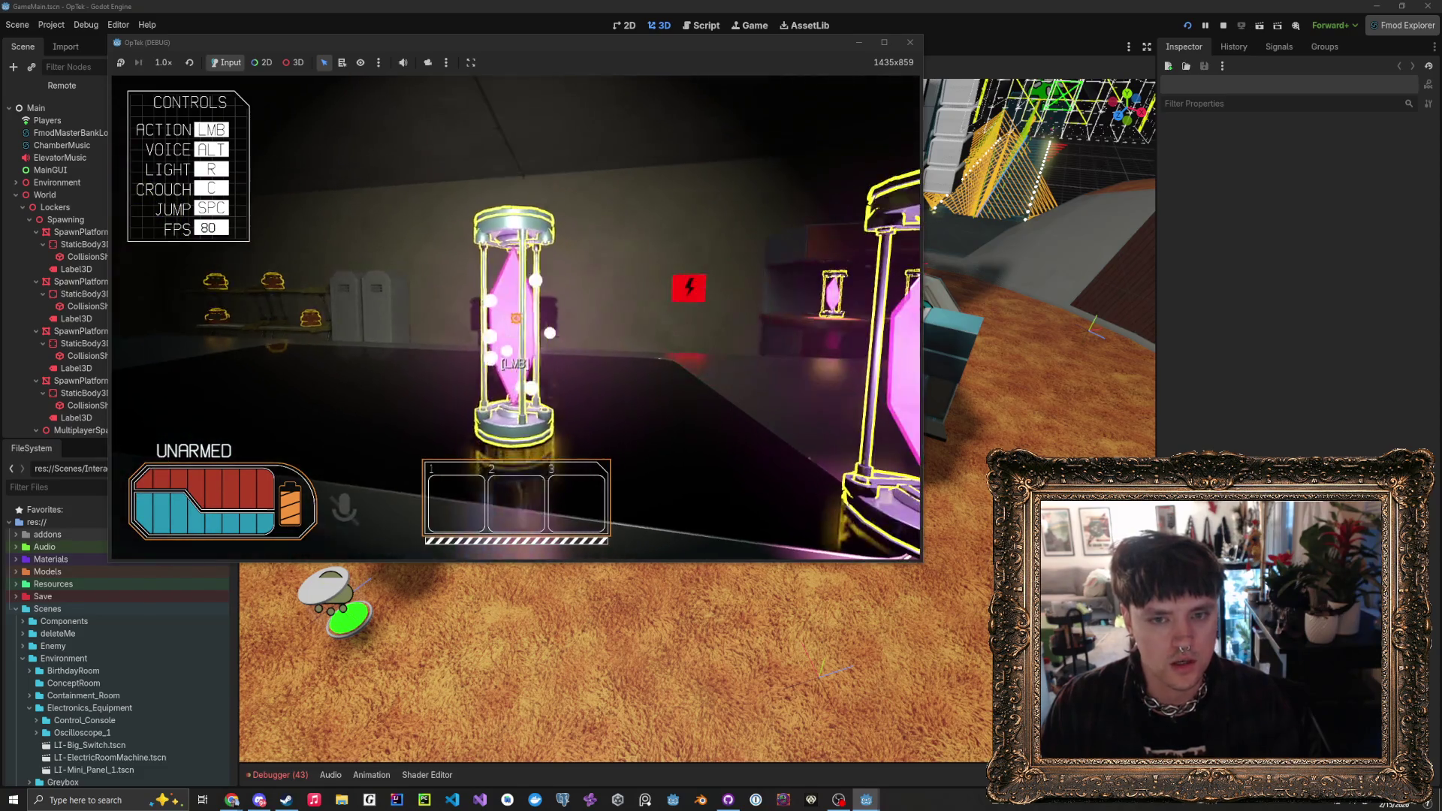
{"action": "key", "text": "s"}
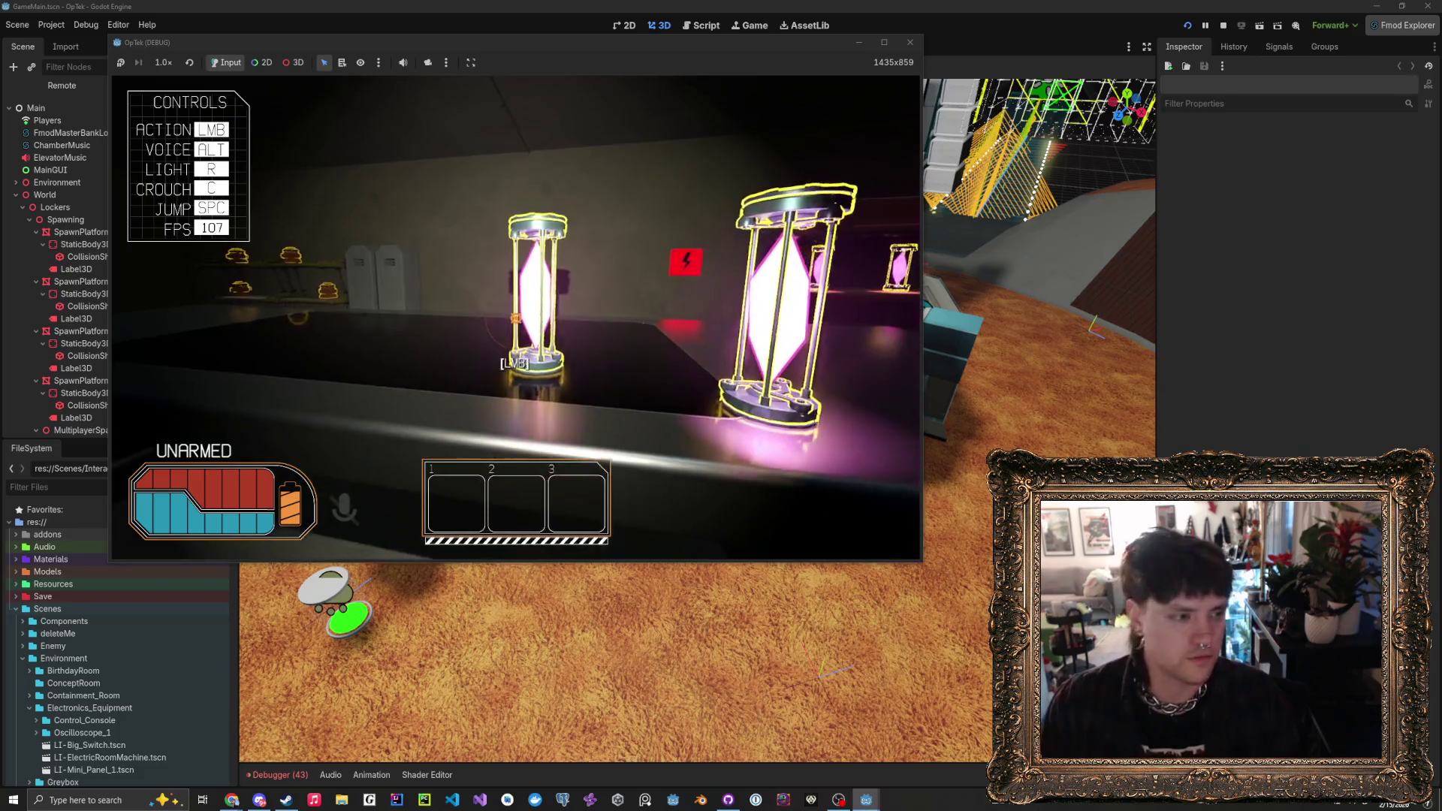
- Calibrate the pink crystal white in the Crystal Calibrator, set a container down, and grab an hourglass
{"action": "left_click", "coordinate": [513, 364]}
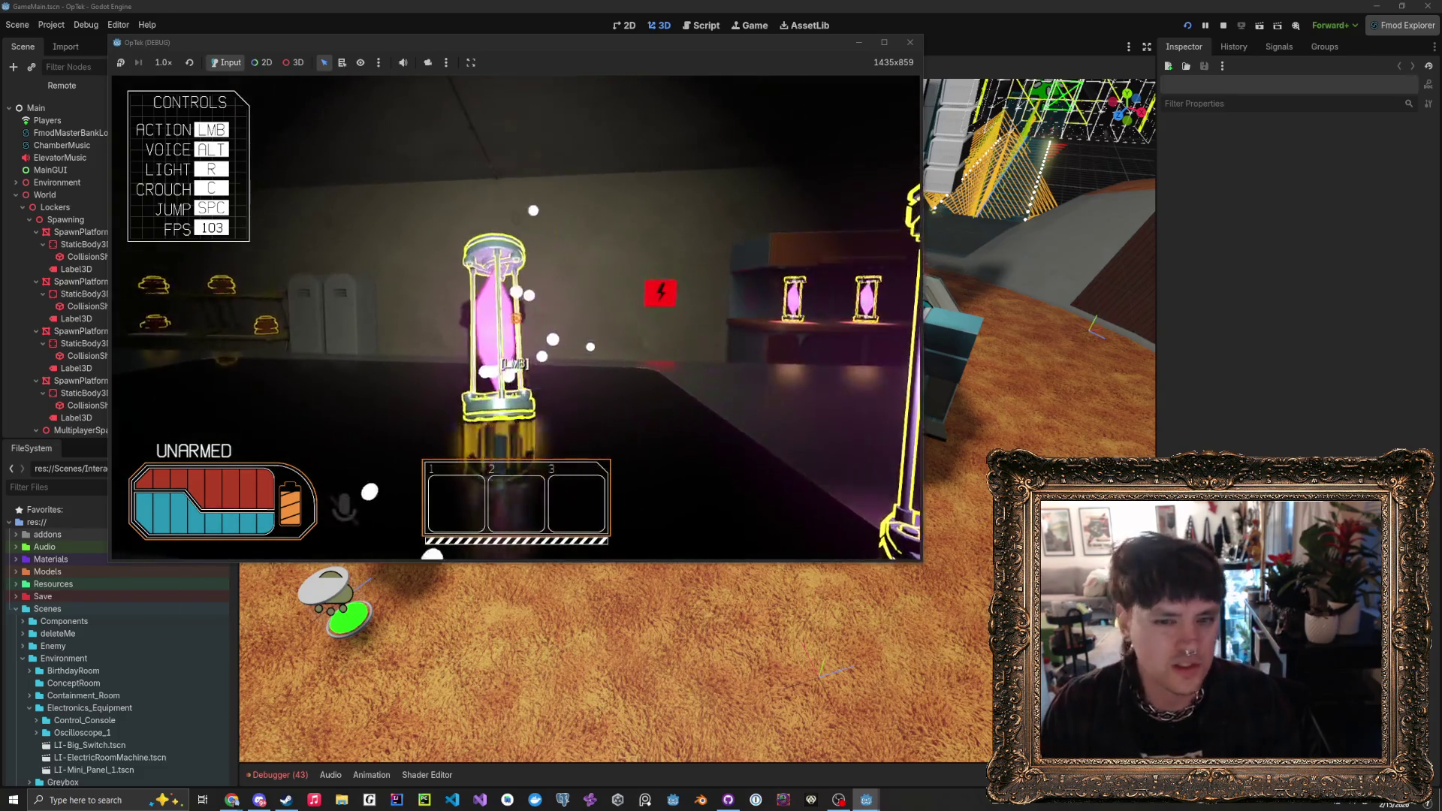
{"action": "key", "text": "s"}
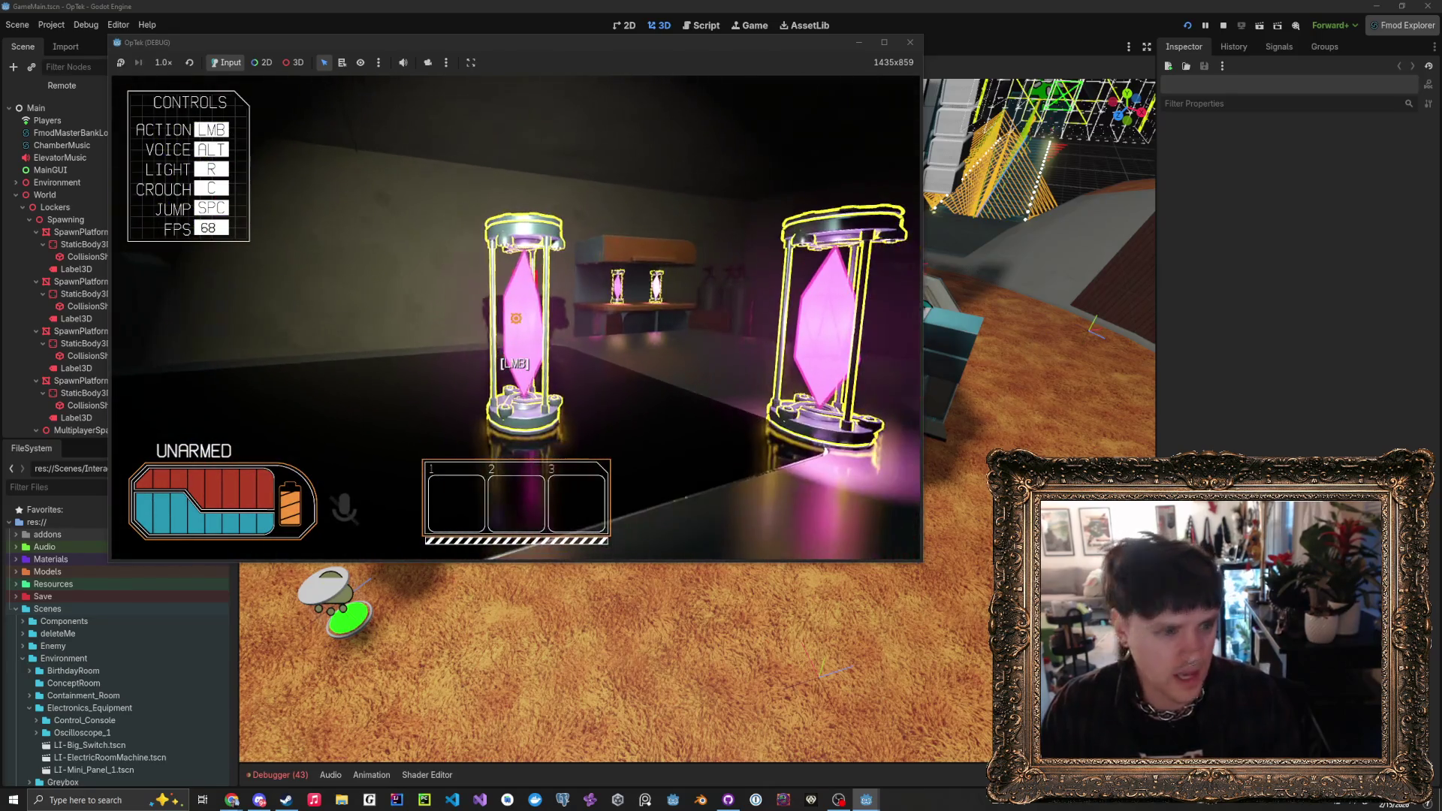
{"action": "left_click", "coordinate": [515, 331]}
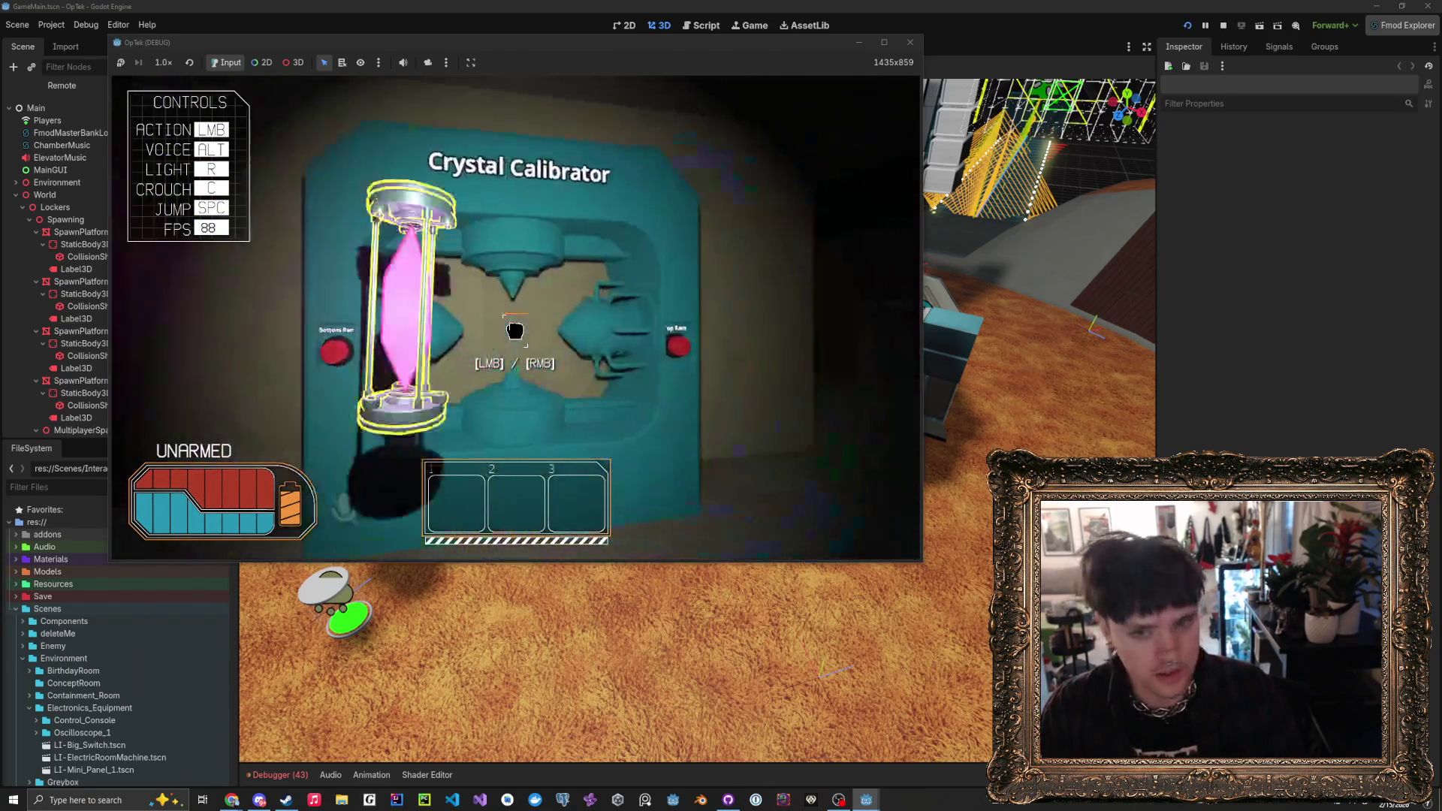
{"action": "left_click", "coordinate": [516, 318]}
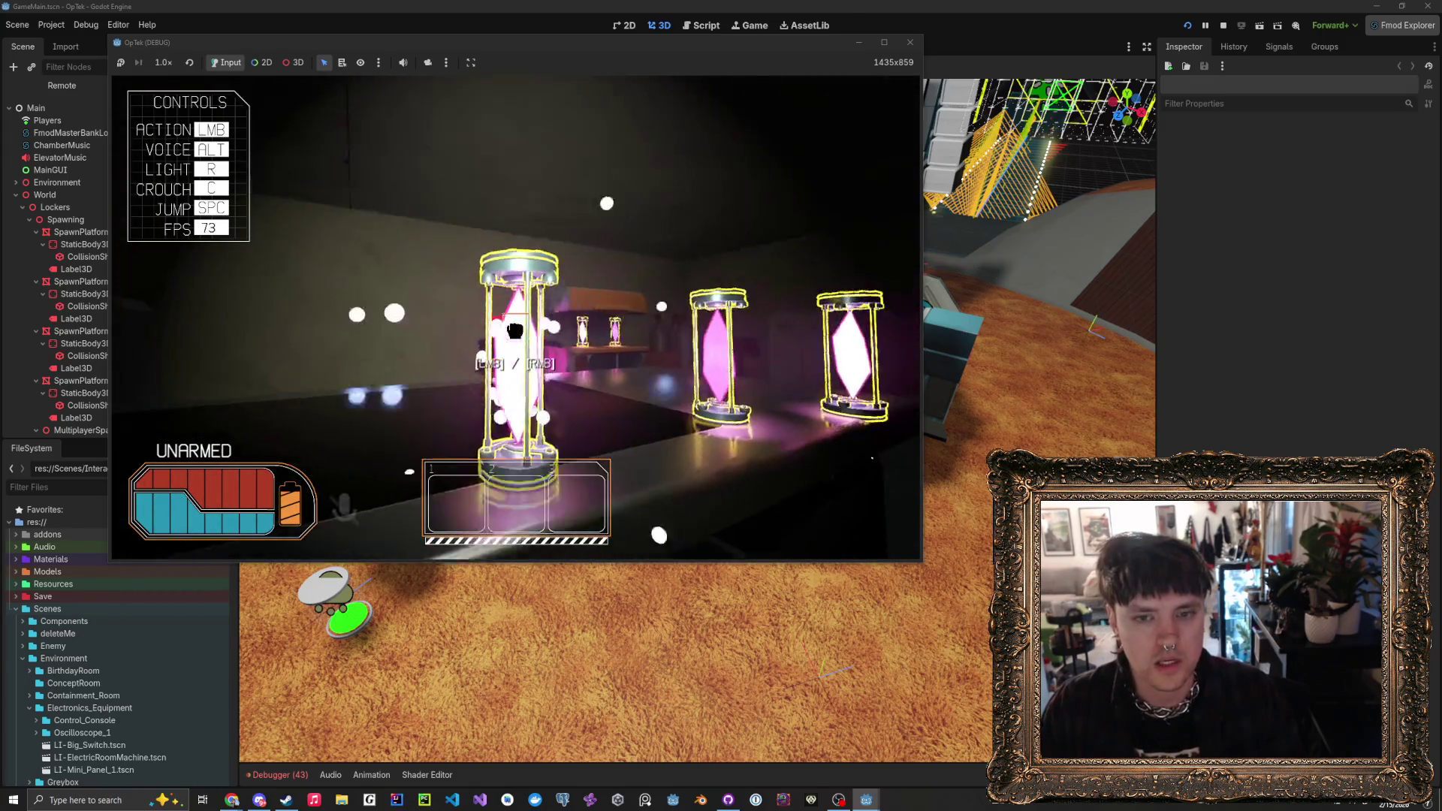
{"action": "left_click", "coordinate": [515, 317]}
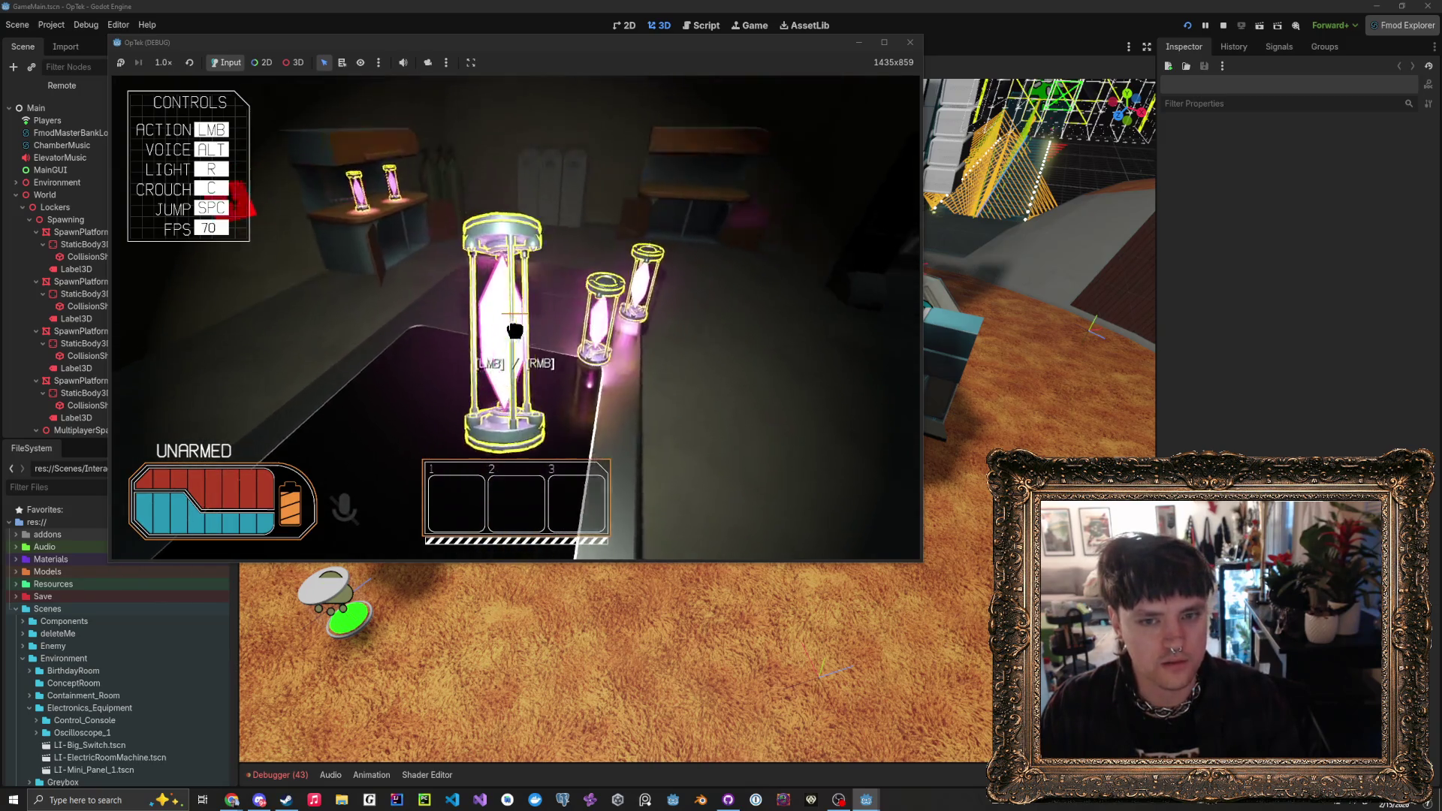
{"action": "left_click", "coordinate": [515, 319]}
{"action": "left_click", "coordinate": [515, 319]}
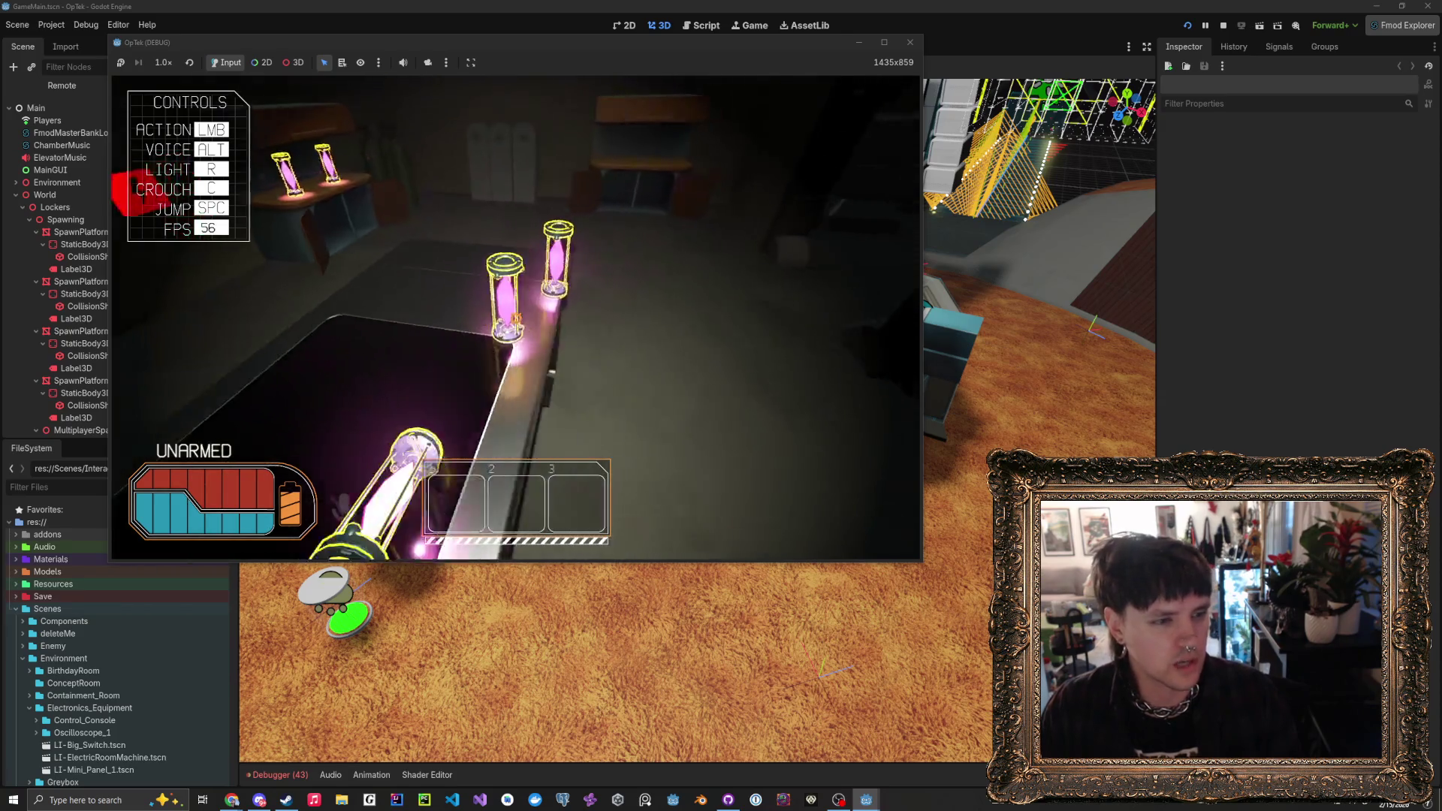
- Walk to the wall machine, return to the hourglass table, and knock hourglasses over facing the Calibrator
{"action": "key", "text": "w"}
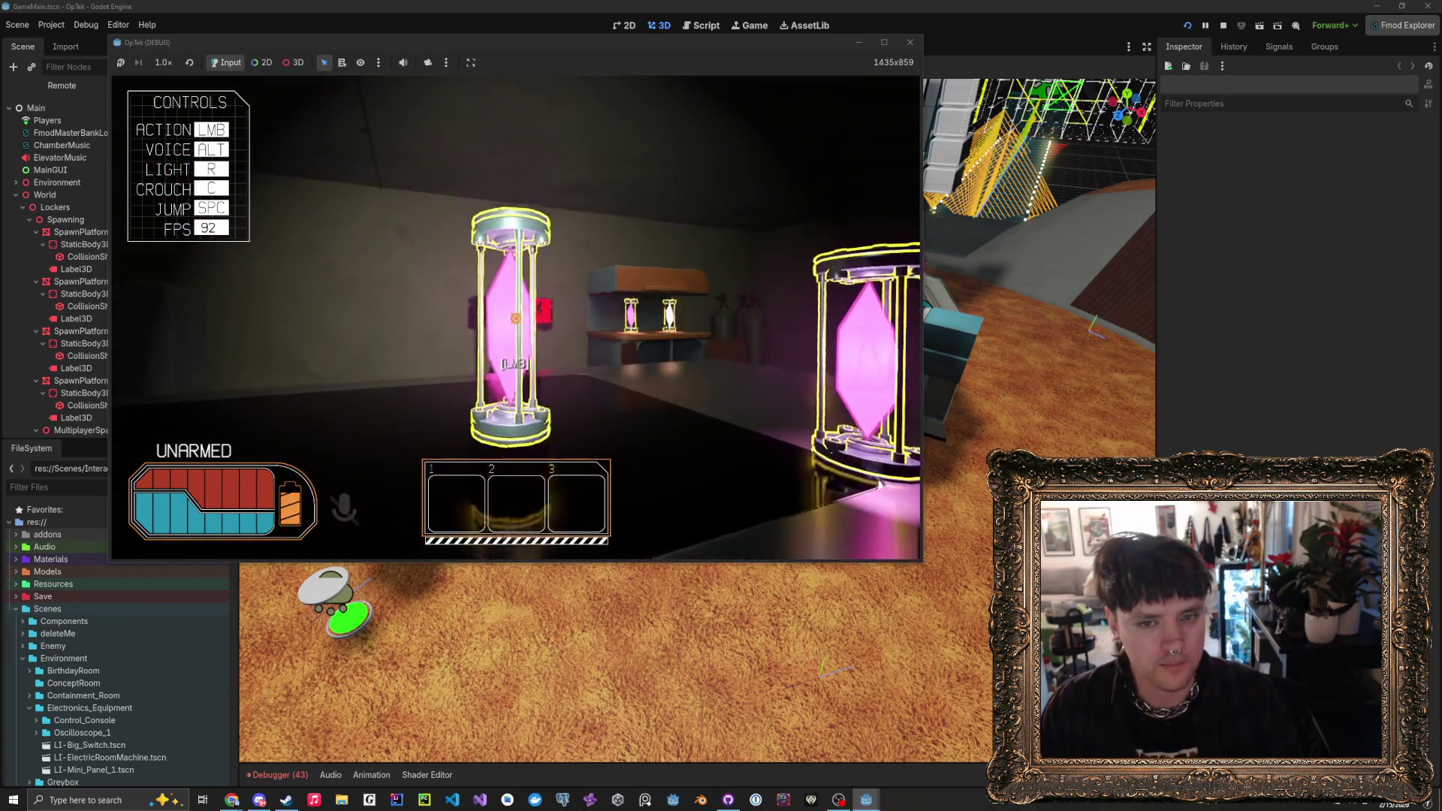
{"action": "key", "text": "w"}
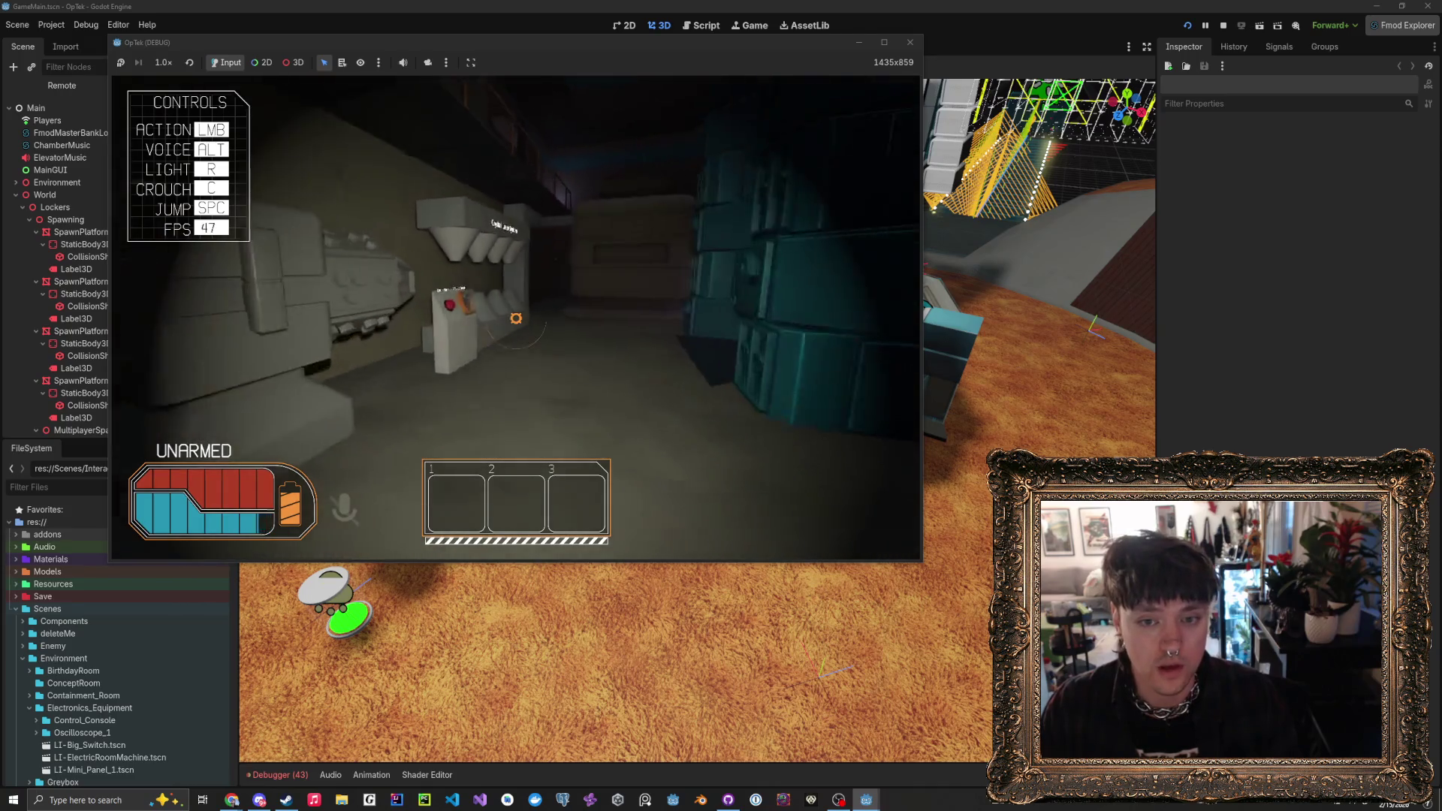
{"action": "key", "text": "w"}
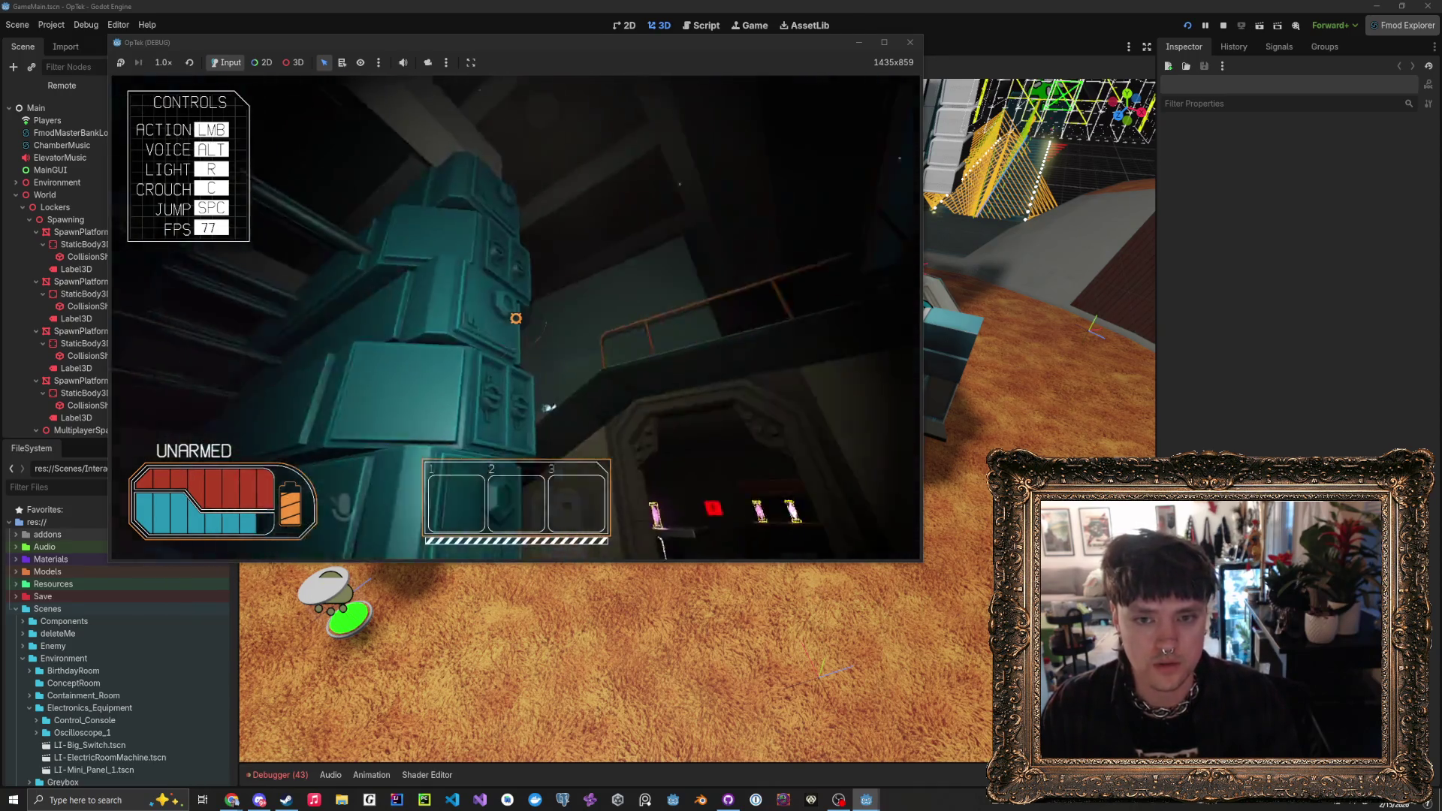
{"action": "key", "text": "w"}
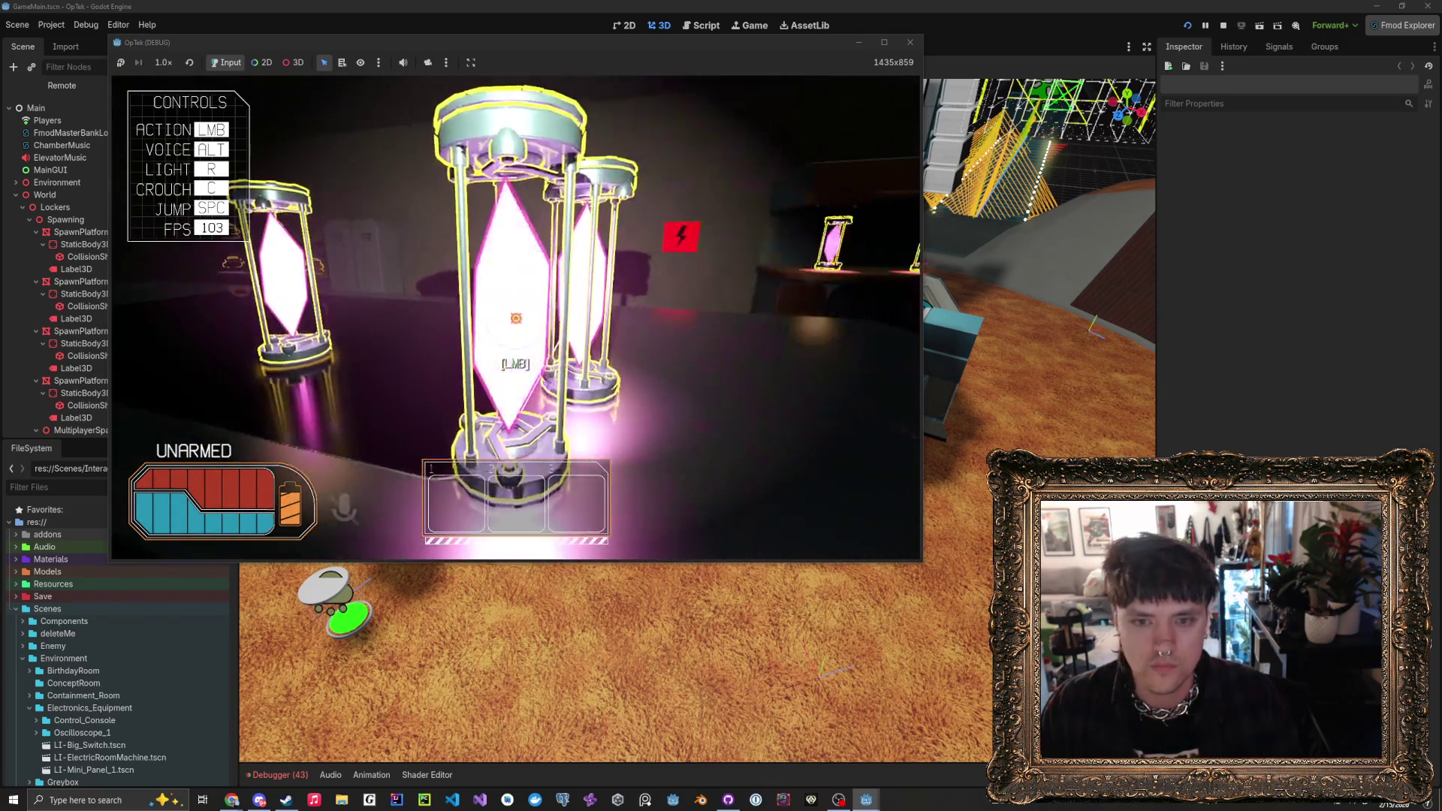
{"action": "key", "text": "s"}
{"action": "key", "text": "w"}
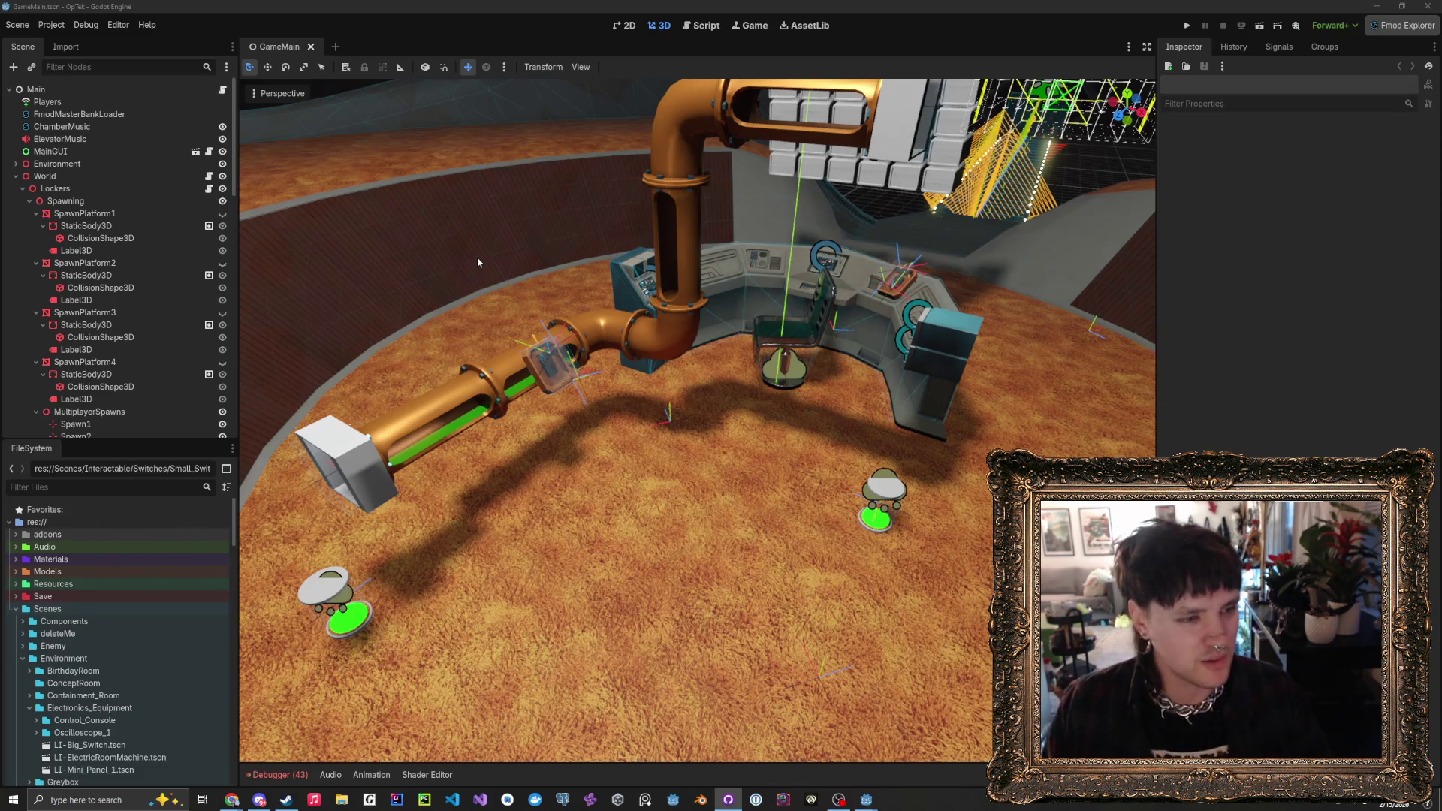
- Focus and orbit the 3D view around the pipe switch, then open resource_container.gd in the script editor
{"action": "left_click_drag", "start_coordinate": [476, 256], "coordinate": [492, 226]}
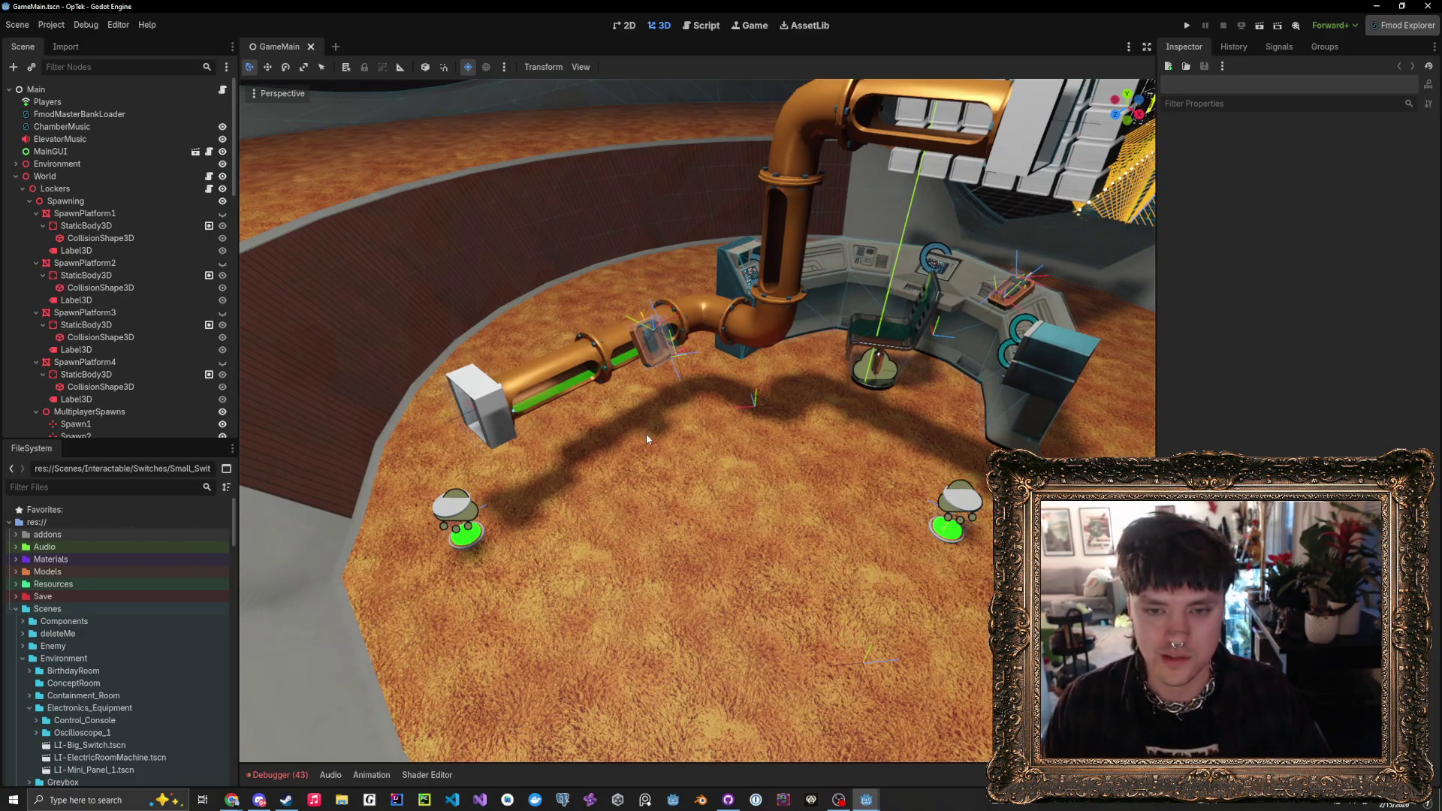
{"action": "scroll", "coordinate": [474, 482], "scroll_direction": "up", "scroll_amount": 2}
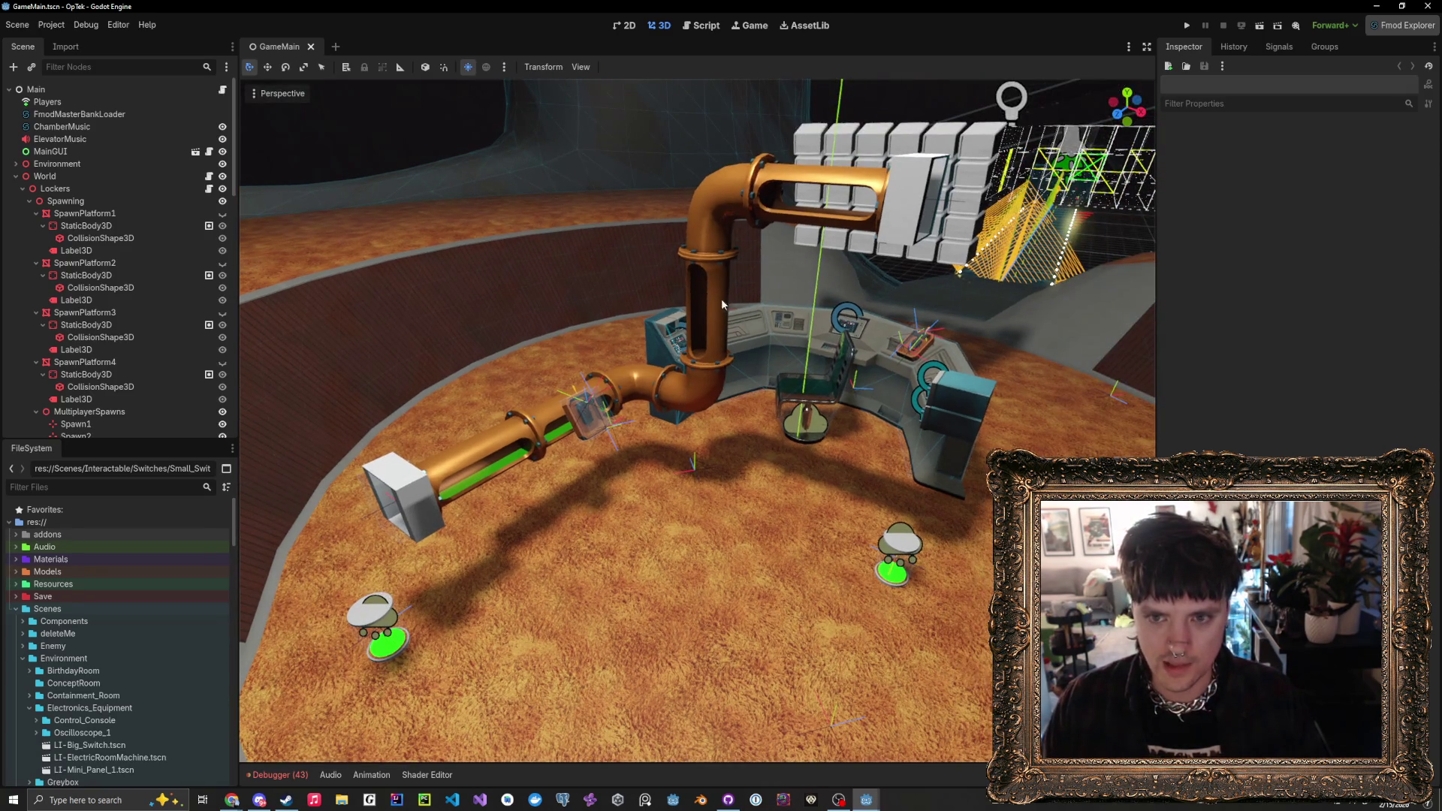
{"action": "key", "text": "f"}
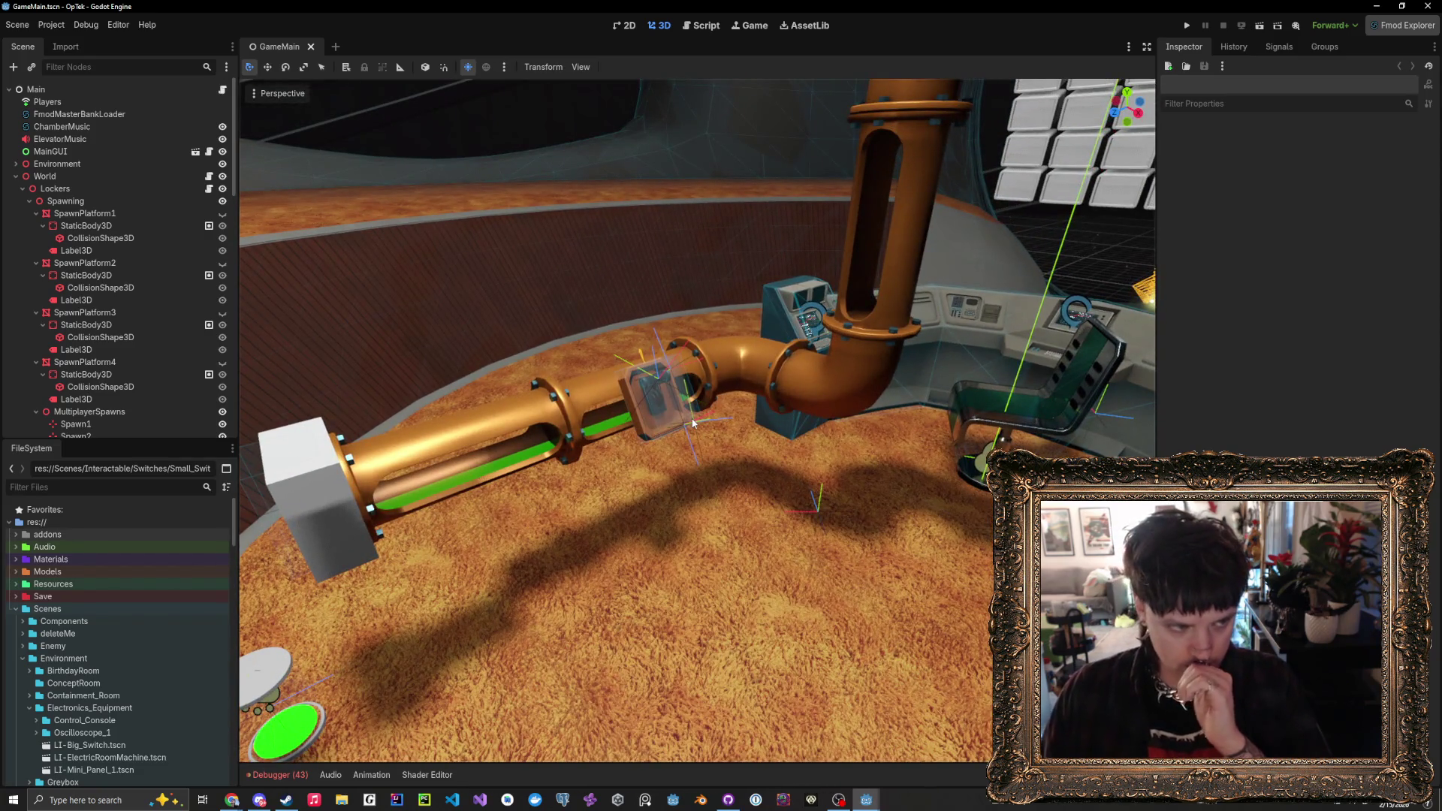
{"action": "mouse_move", "coordinate": [692, 423]}
{"action": "left_mouse_down"}
{"action": "mouse_move", "coordinate": [721, 432]}
{"action": "mouse_move", "coordinate": [706, 428]}
{"action": "left_mouse_up"}
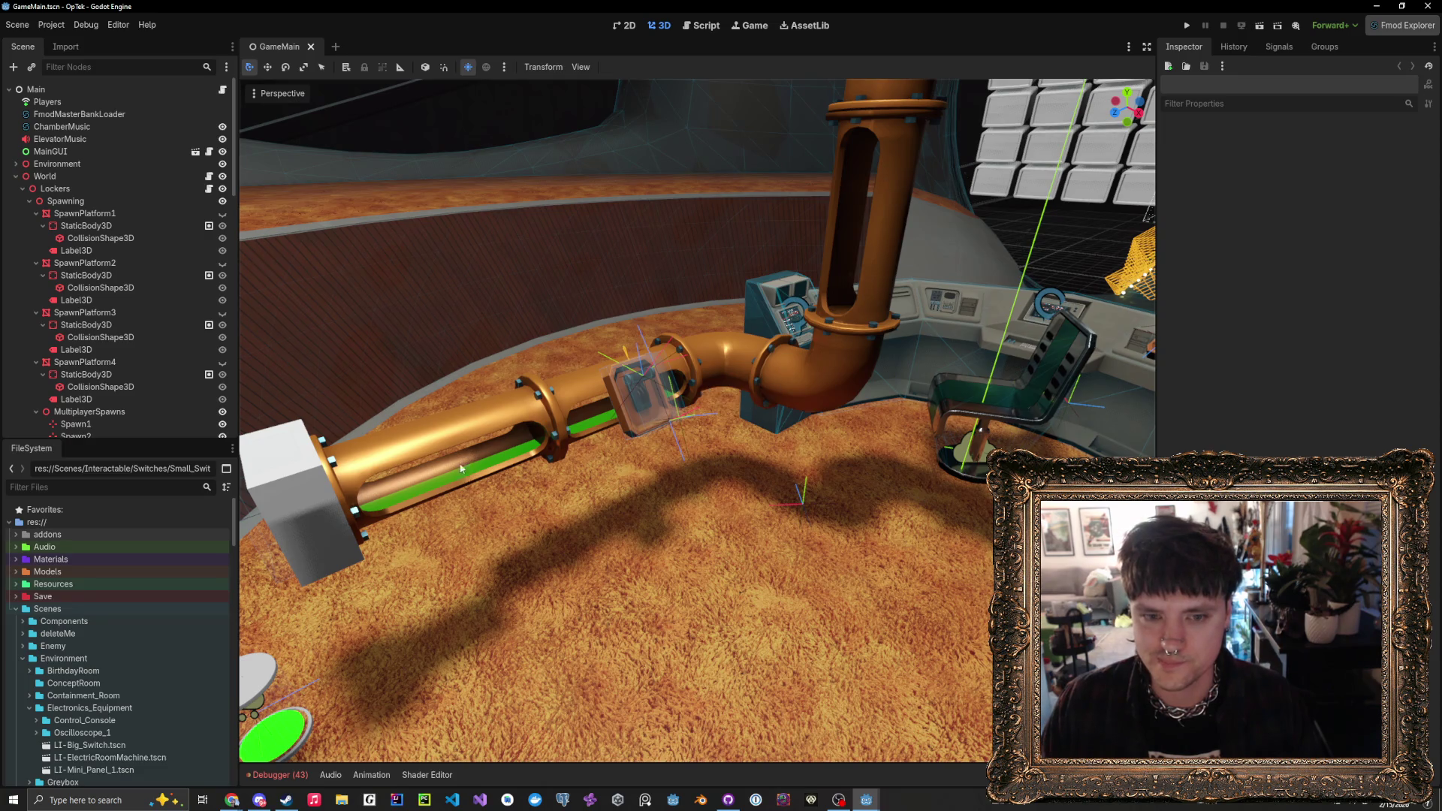
{"action": "mouse_move", "coordinate": [795, 441]}
{"action": "left_mouse_down"}
{"action": "mouse_move", "coordinate": [826, 443]}
{"action": "mouse_move", "coordinate": [795, 441]}
{"action": "left_mouse_up"}
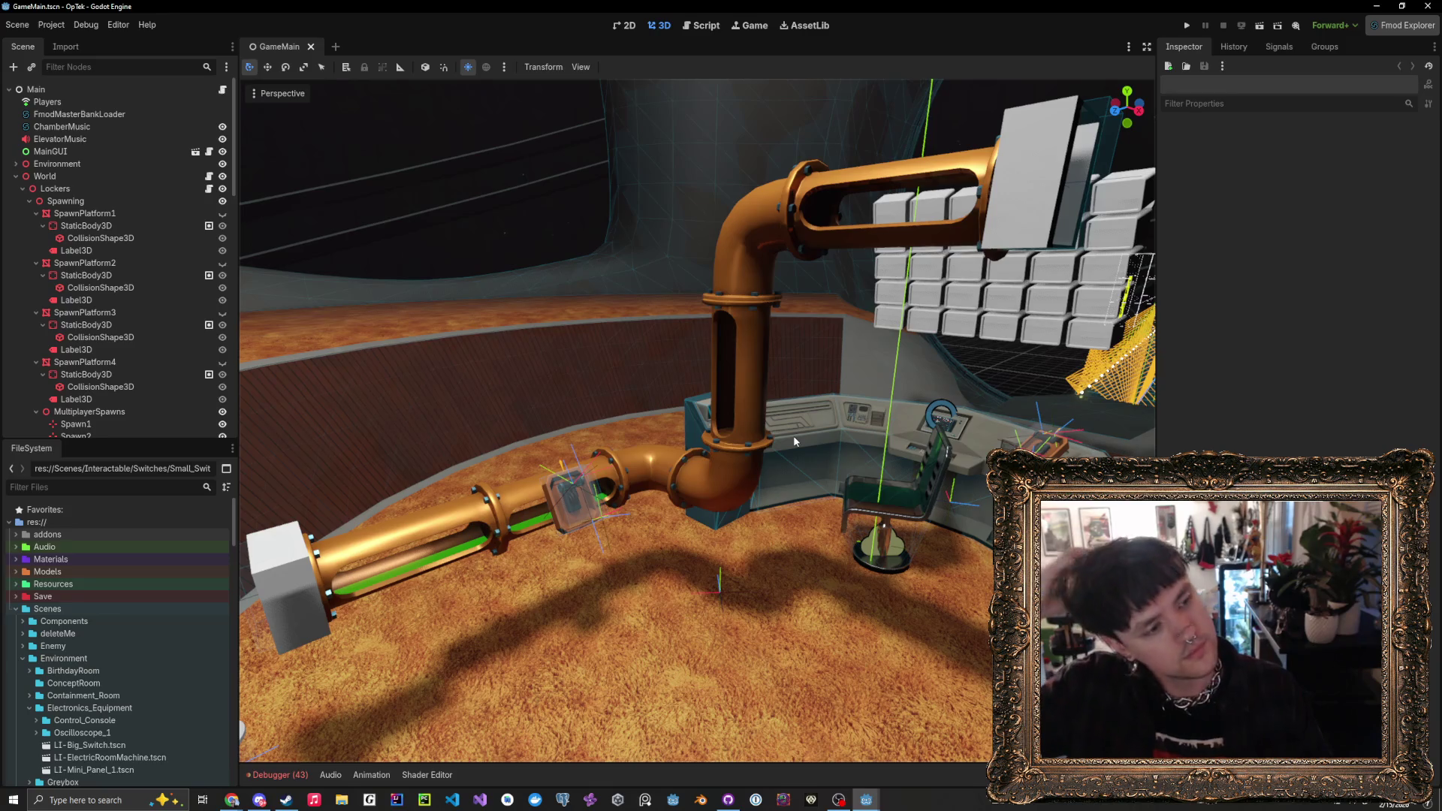
{"action": "left_click_drag", "start_coordinate": [794, 441], "coordinate": [795, 442]}
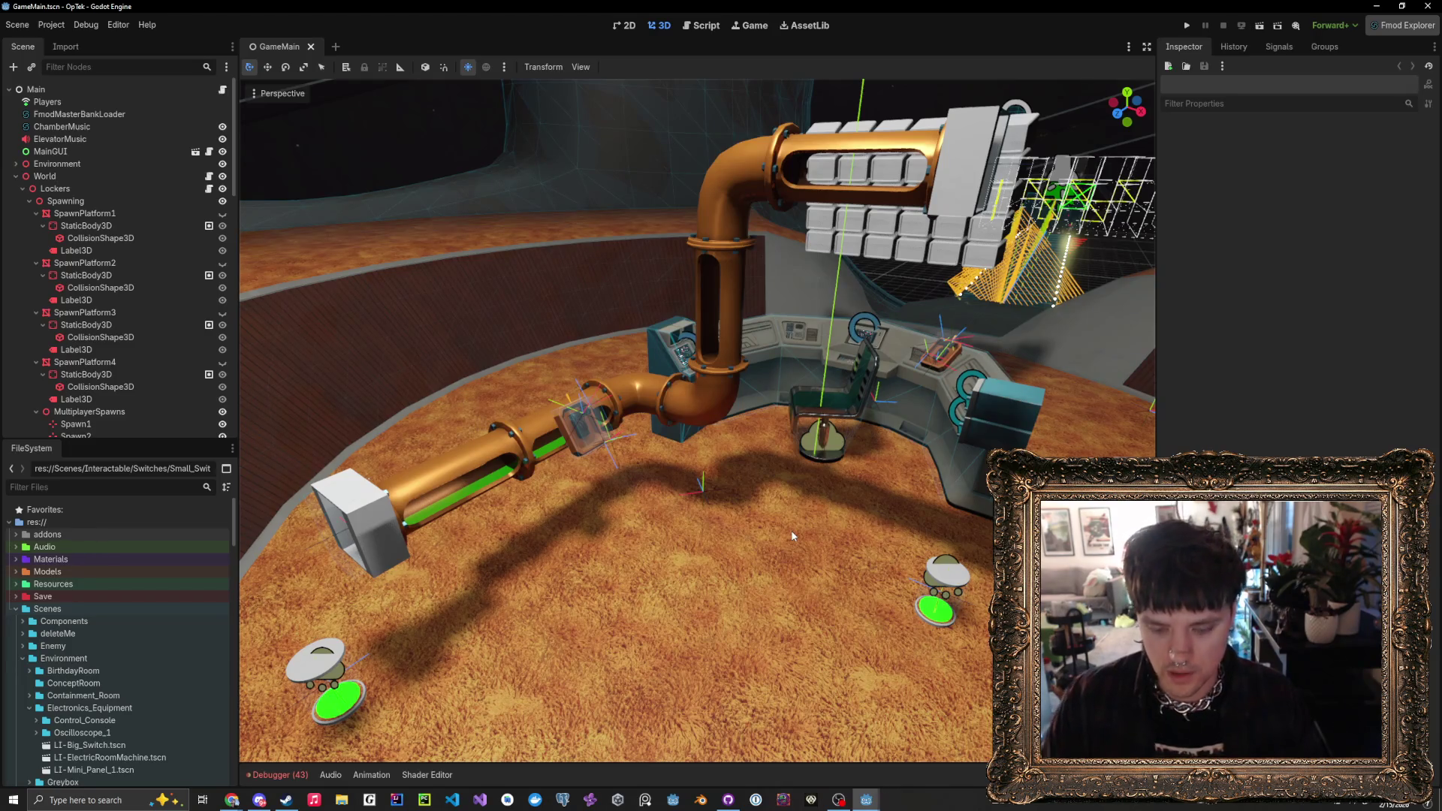
{"action": "left_click", "coordinate": [700, 27]}
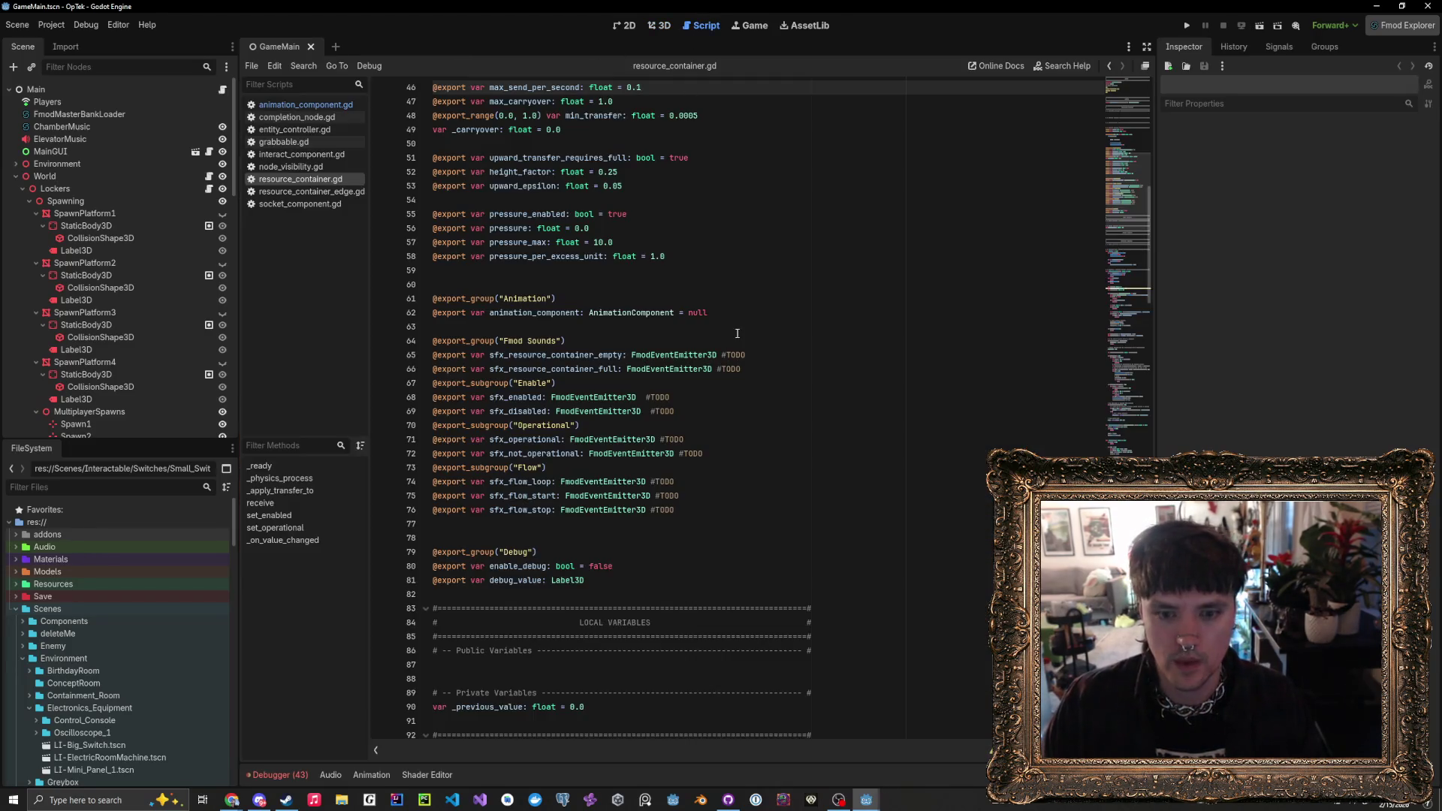
{"action": "scroll", "coordinate": [748, 349], "scroll_direction": "down", "scroll_amount": 20}
{"action": "left_click", "coordinate": [721, 366]}
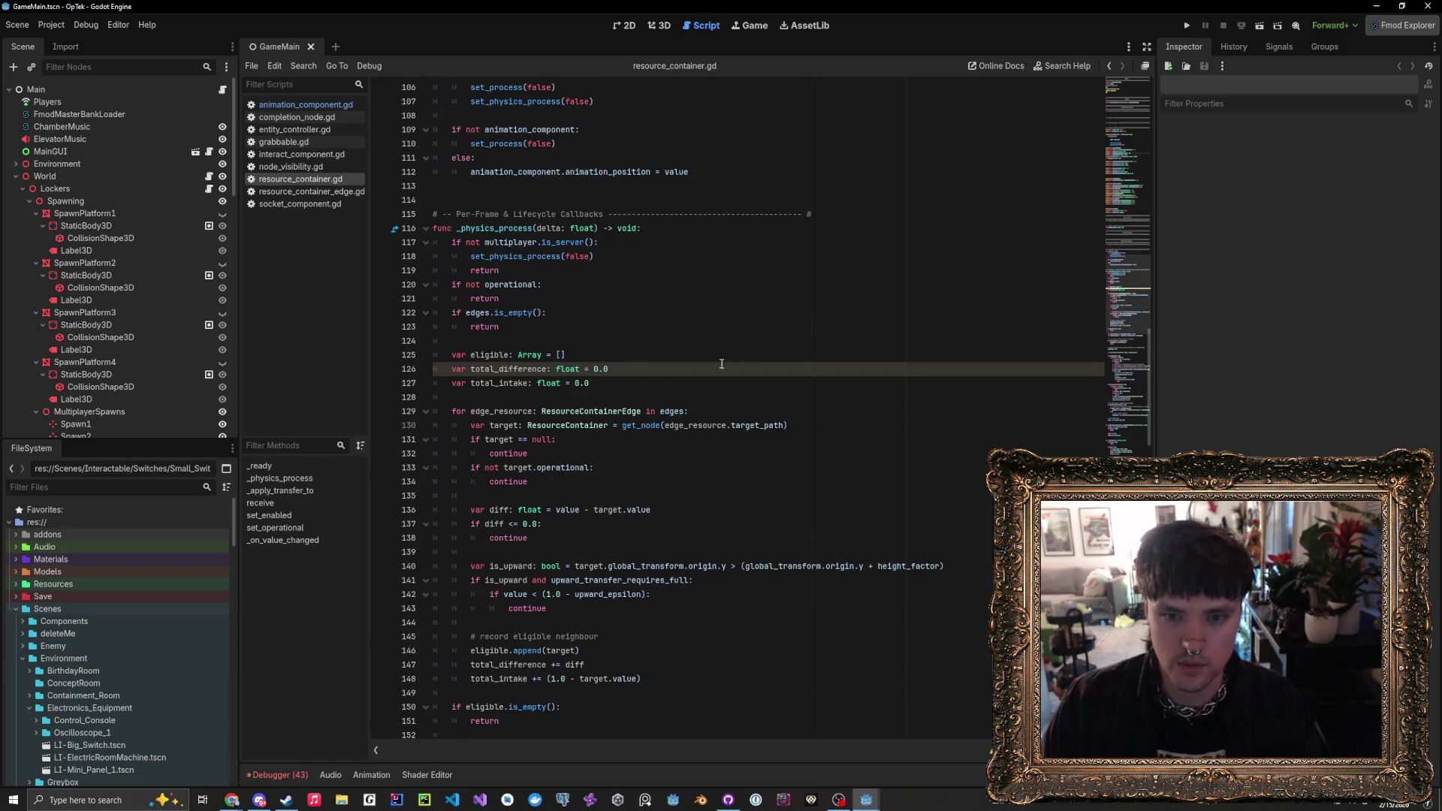
{"action": "left_click", "coordinate": [673, 337]}
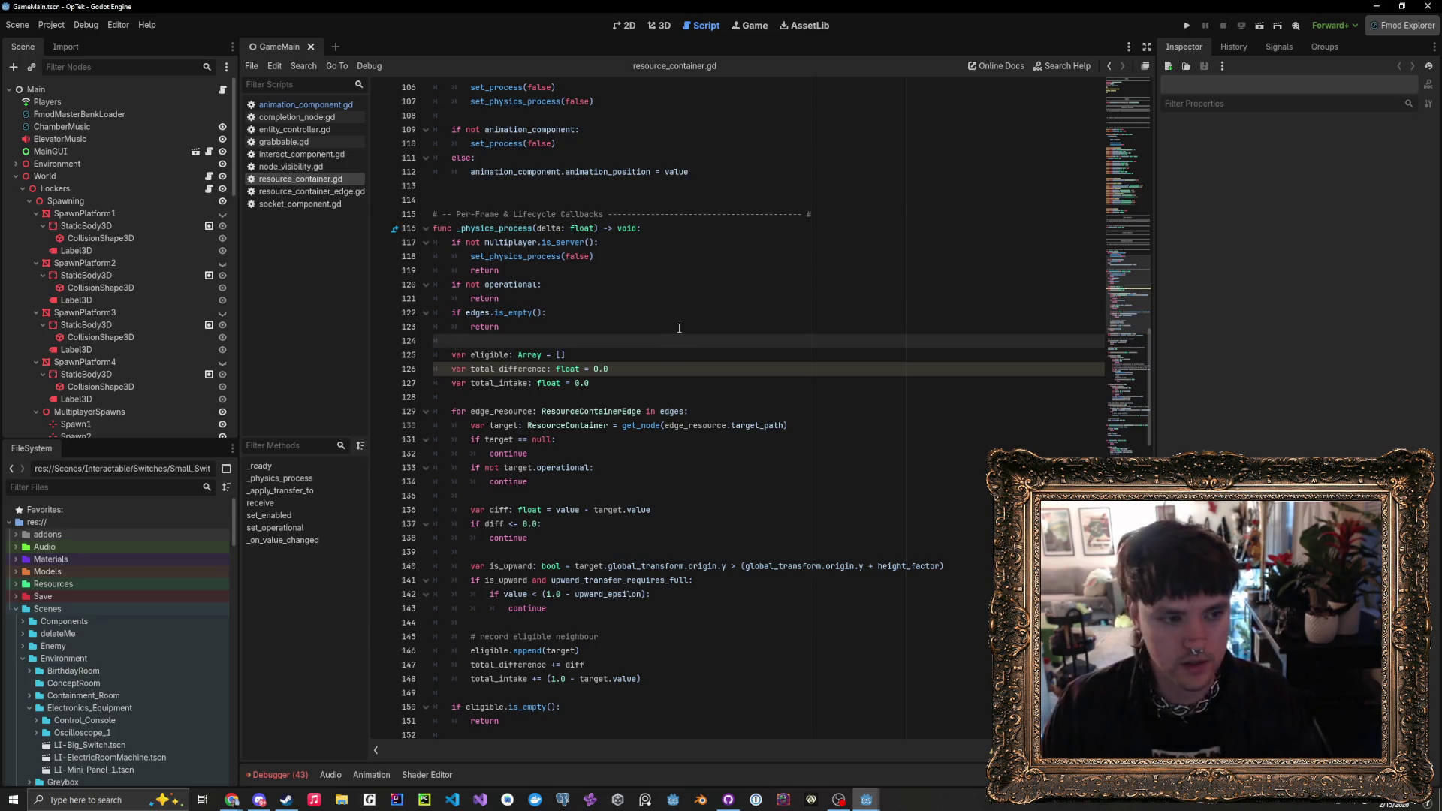
{"action": "key", "text": "Up"}
{"action": "key", "text": "Up"}
{"action": "key", "text": "Up"}
{"action": "scroll", "coordinate": [662, 465], "scroll_direction": "down", "scroll_amount": 3}
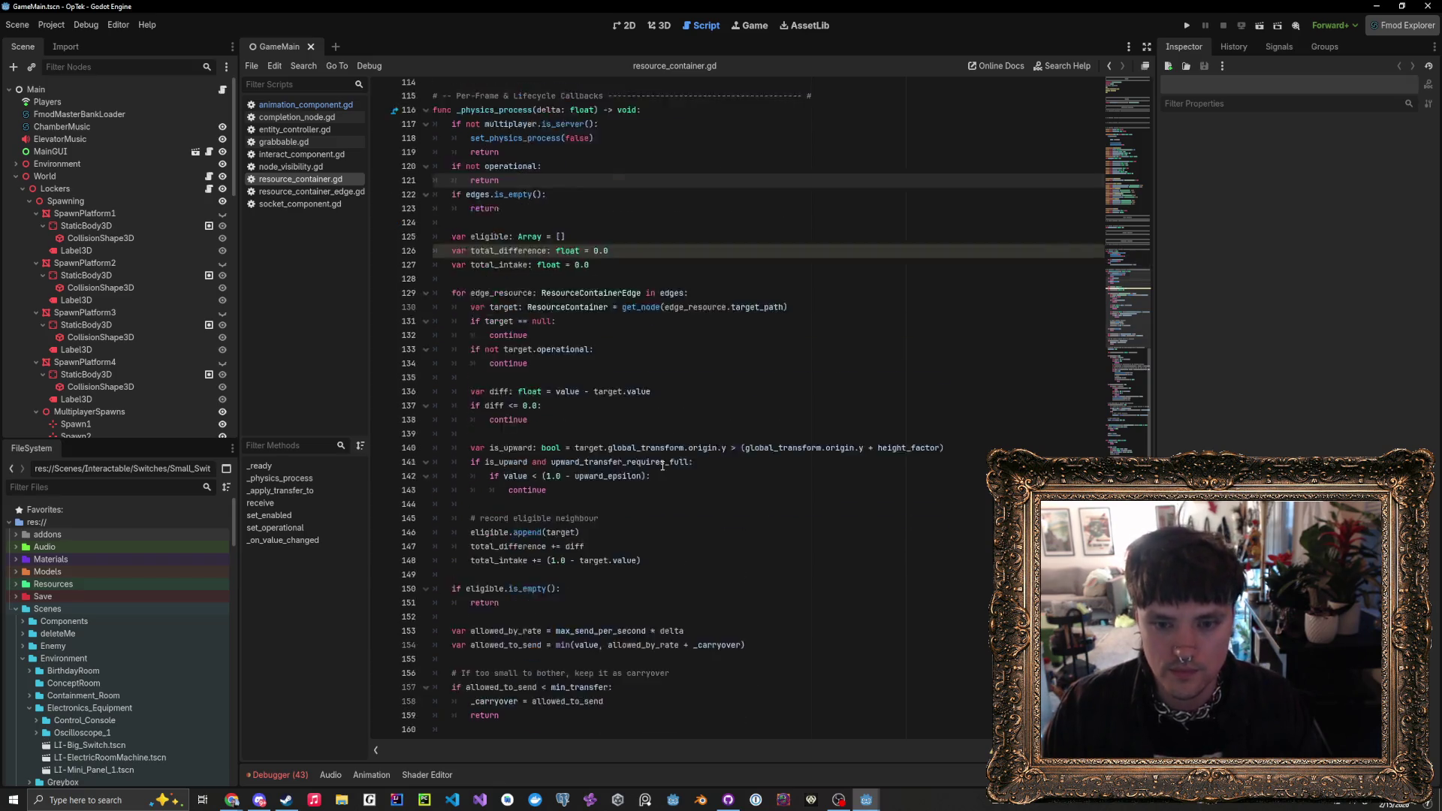
{"action": "scroll", "coordinate": [662, 466], "scroll_direction": "down", "scroll_amount": 2}
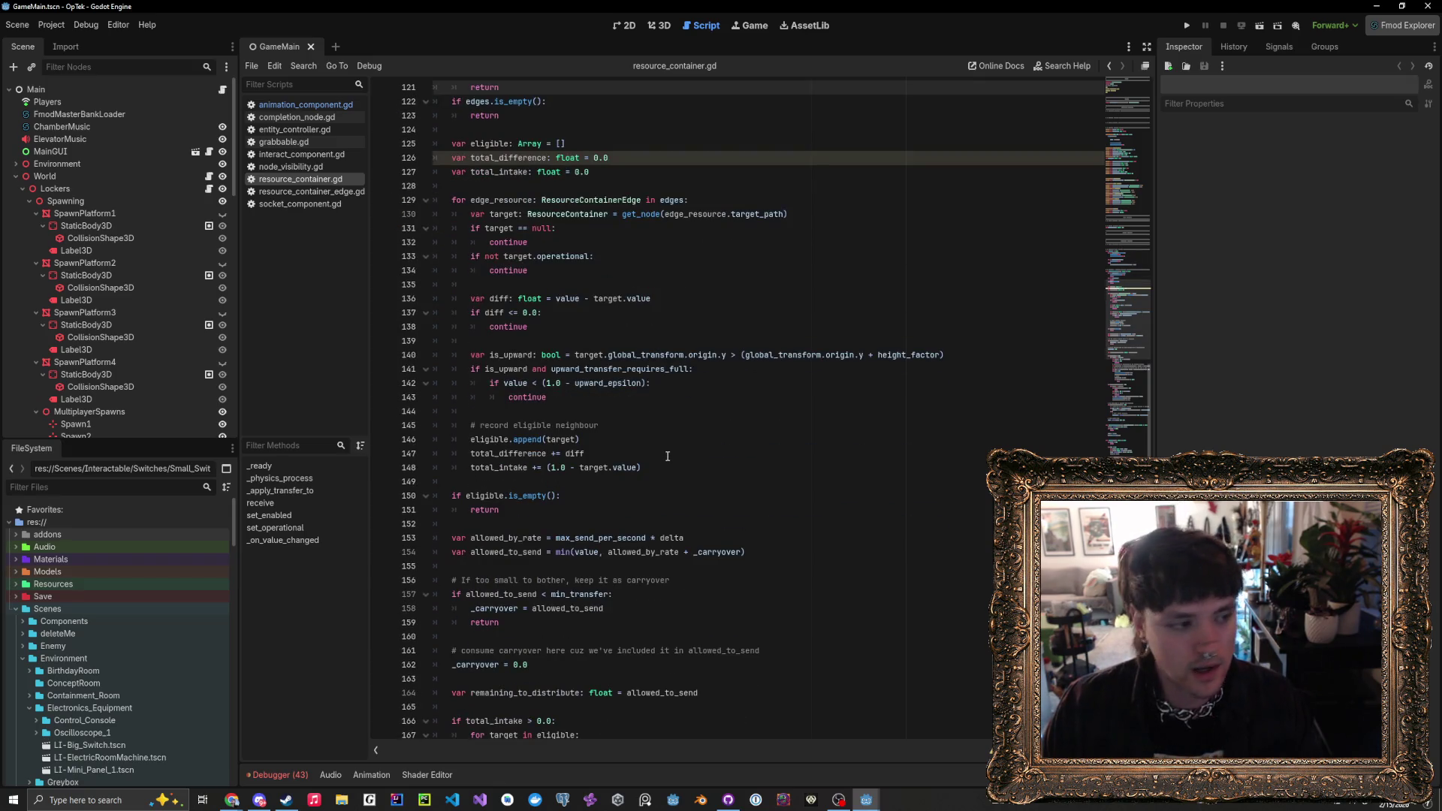
{"action": "scroll", "coordinate": [667, 455], "scroll_direction": "up", "scroll_amount": 2}
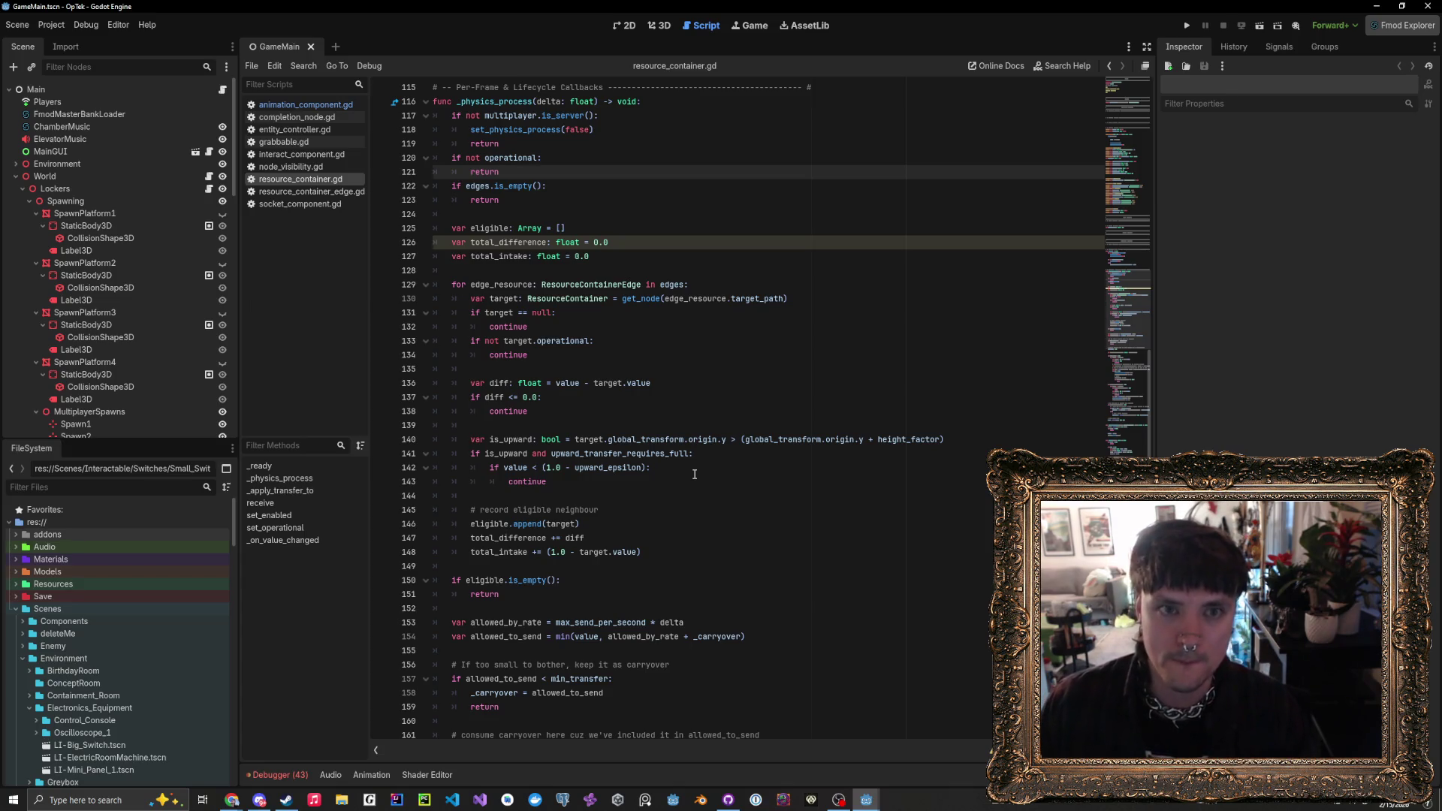
{"action": "left_click", "coordinate": [670, 425]}
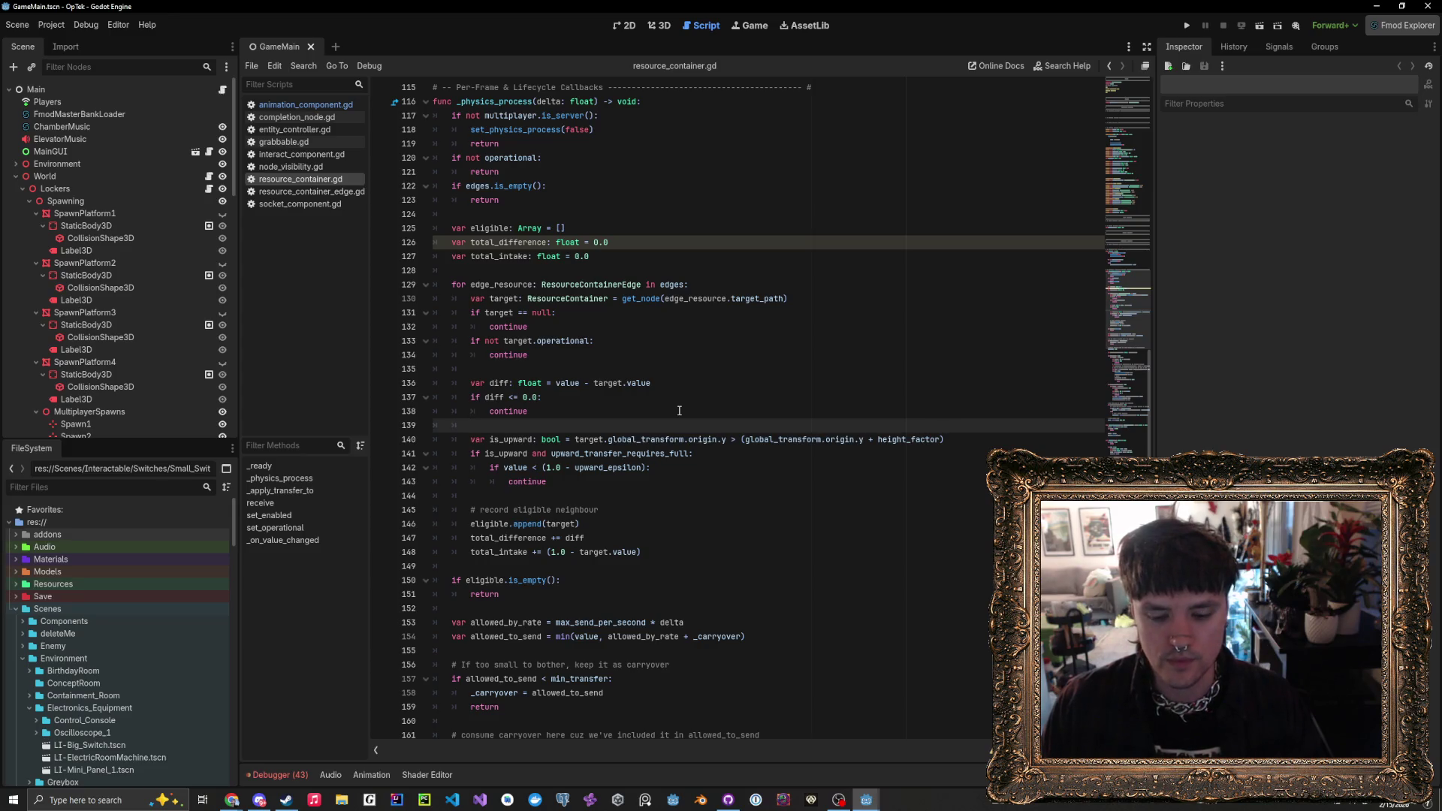
{"action": "left_click", "coordinate": [679, 411]}
{"action": "left_click", "coordinate": [685, 390]}
{"action": "left_click", "coordinate": [698, 370]}
{"action": "left_click", "coordinate": [706, 353]}
{"action": "left_click", "coordinate": [708, 341]}
{"action": "left_click", "coordinate": [710, 325]}
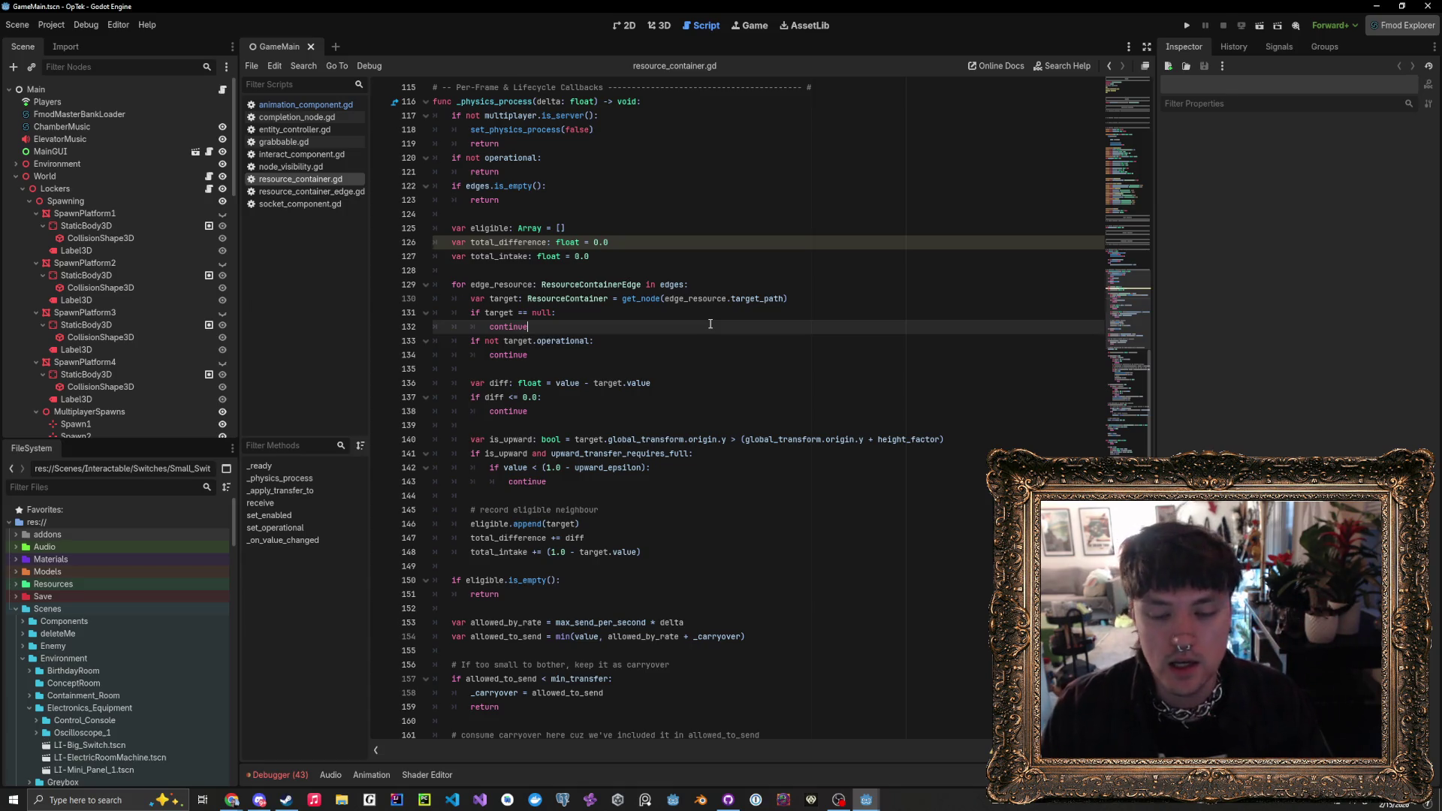
{"action": "scroll", "coordinate": [666, 418], "scroll_direction": "down", "scroll_amount": 3}
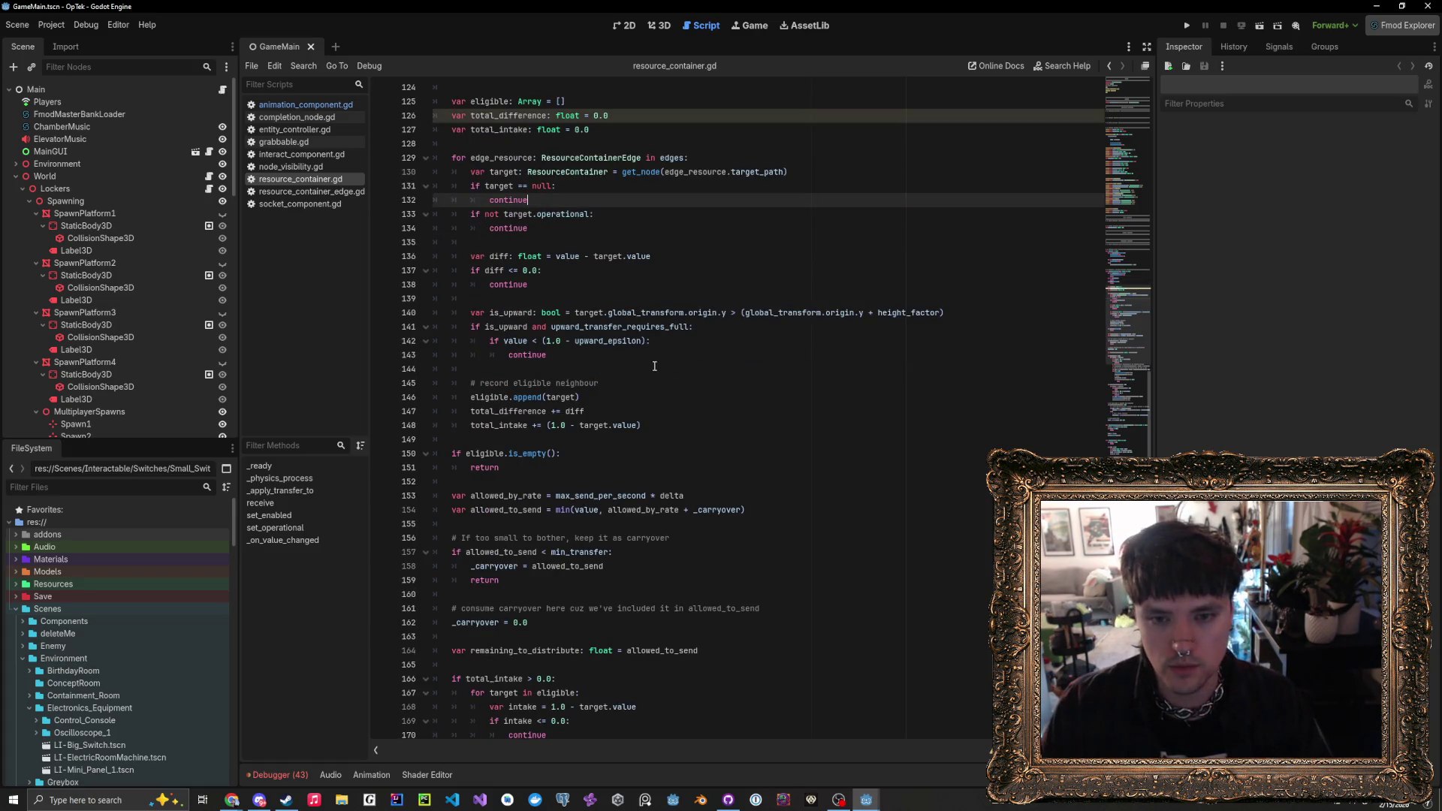
{"action": "left_click", "coordinate": [666, 369]}
{"action": "left_click", "coordinate": [666, 355]}
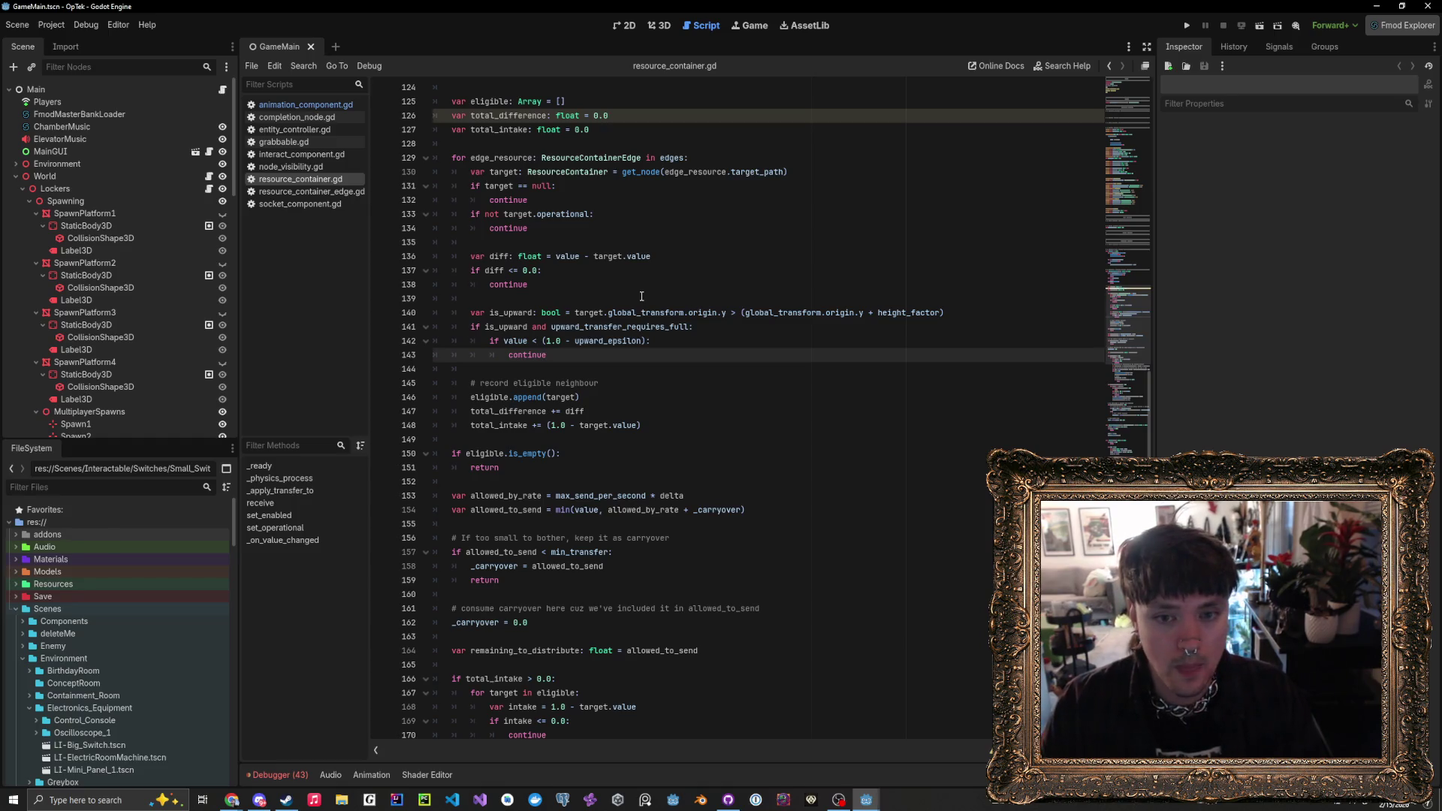
{"action": "left_click", "coordinate": [641, 284]}
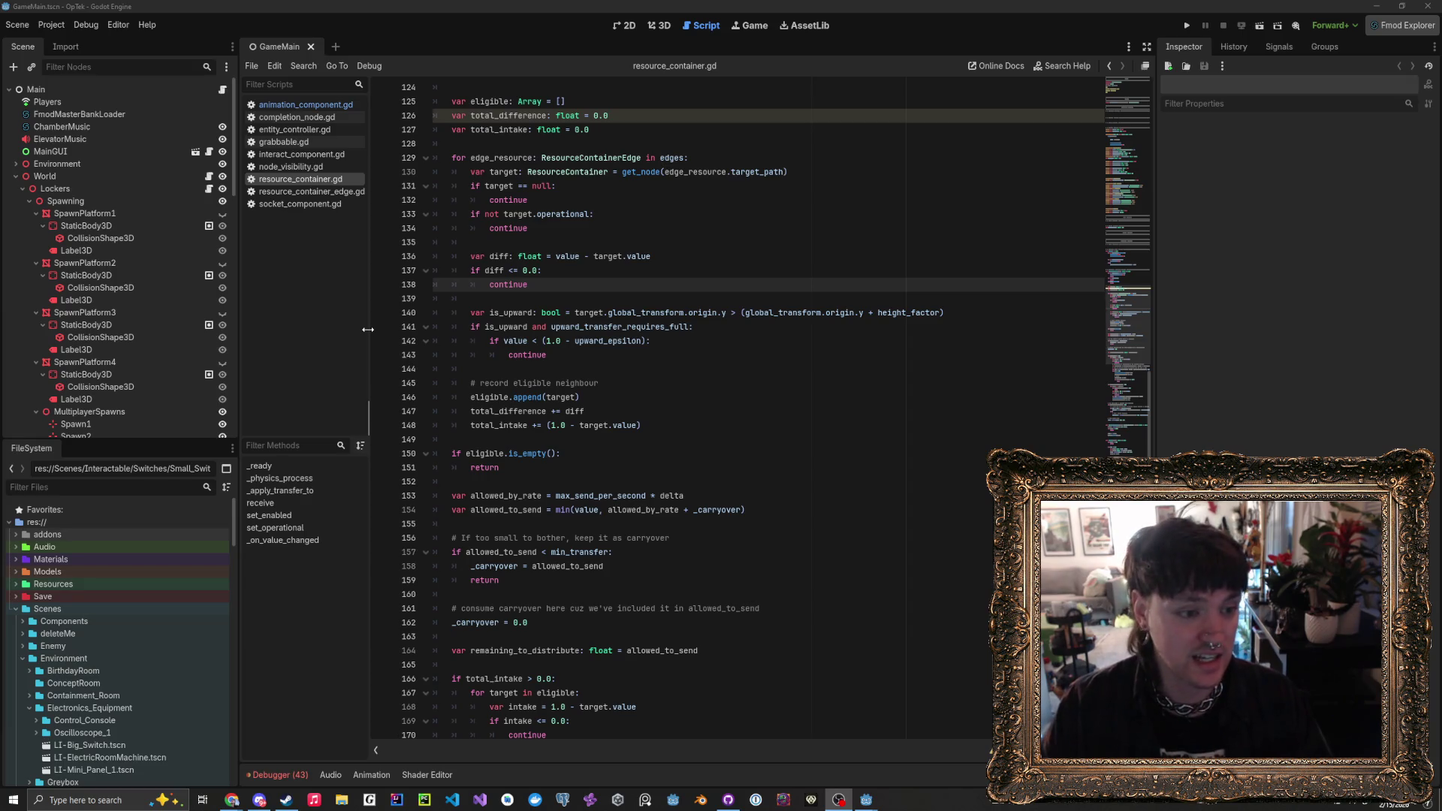
{"action": "scroll", "coordinate": [654, 459], "scroll_direction": "up", "scroll_amount": 3}
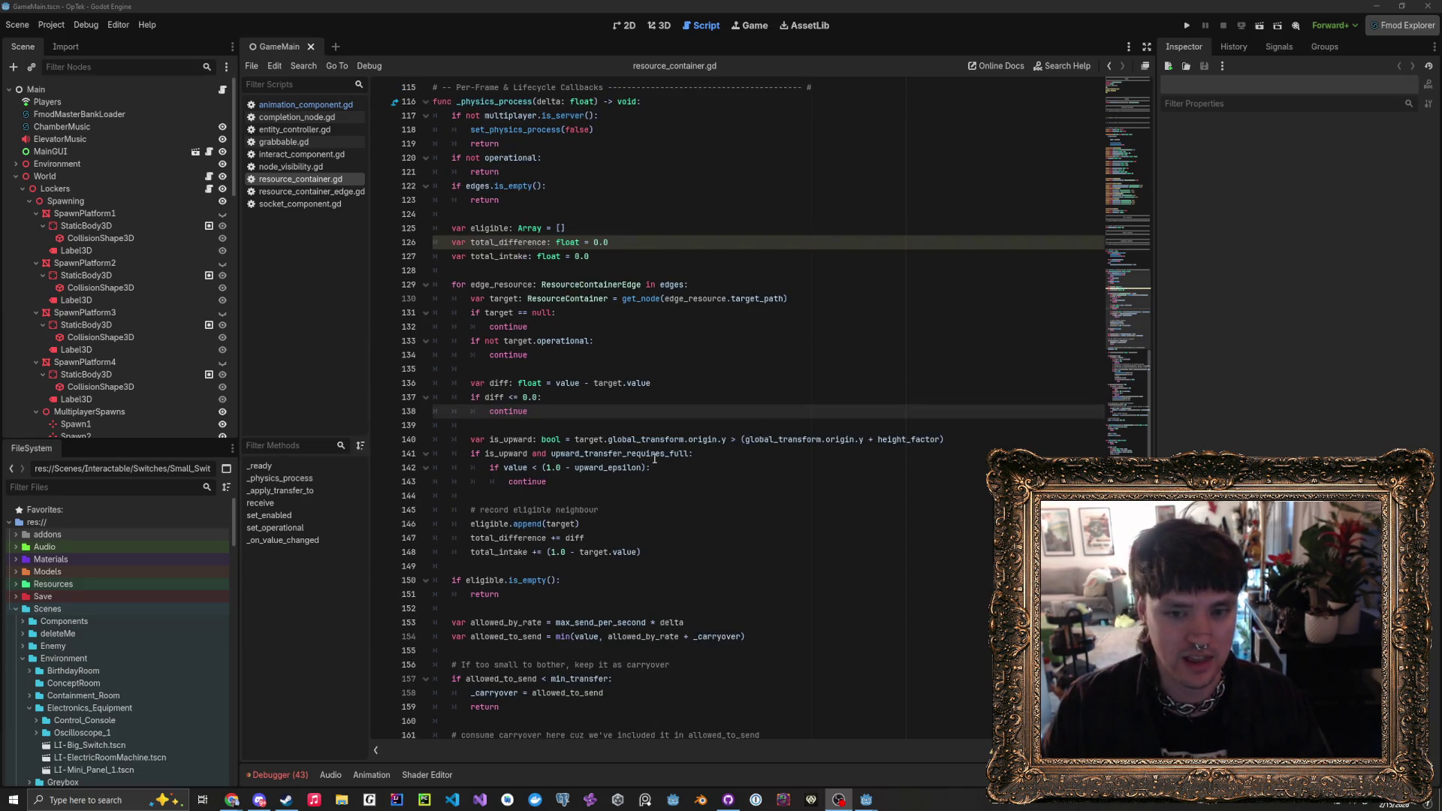
{"action": "left_click", "coordinate": [645, 425]}
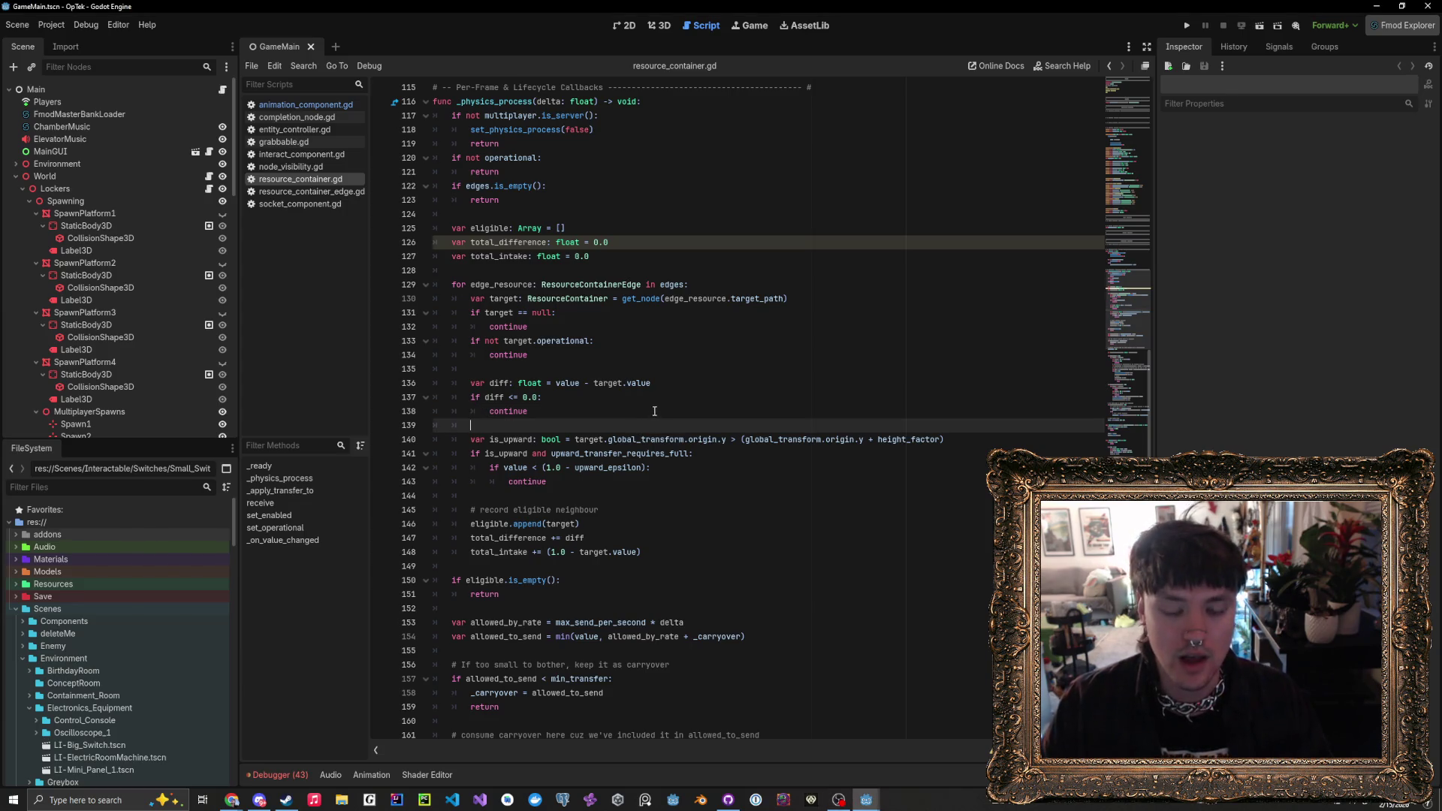
{"action": "left_click", "coordinate": [654, 411]}
{"action": "left_click", "coordinate": [668, 395]}
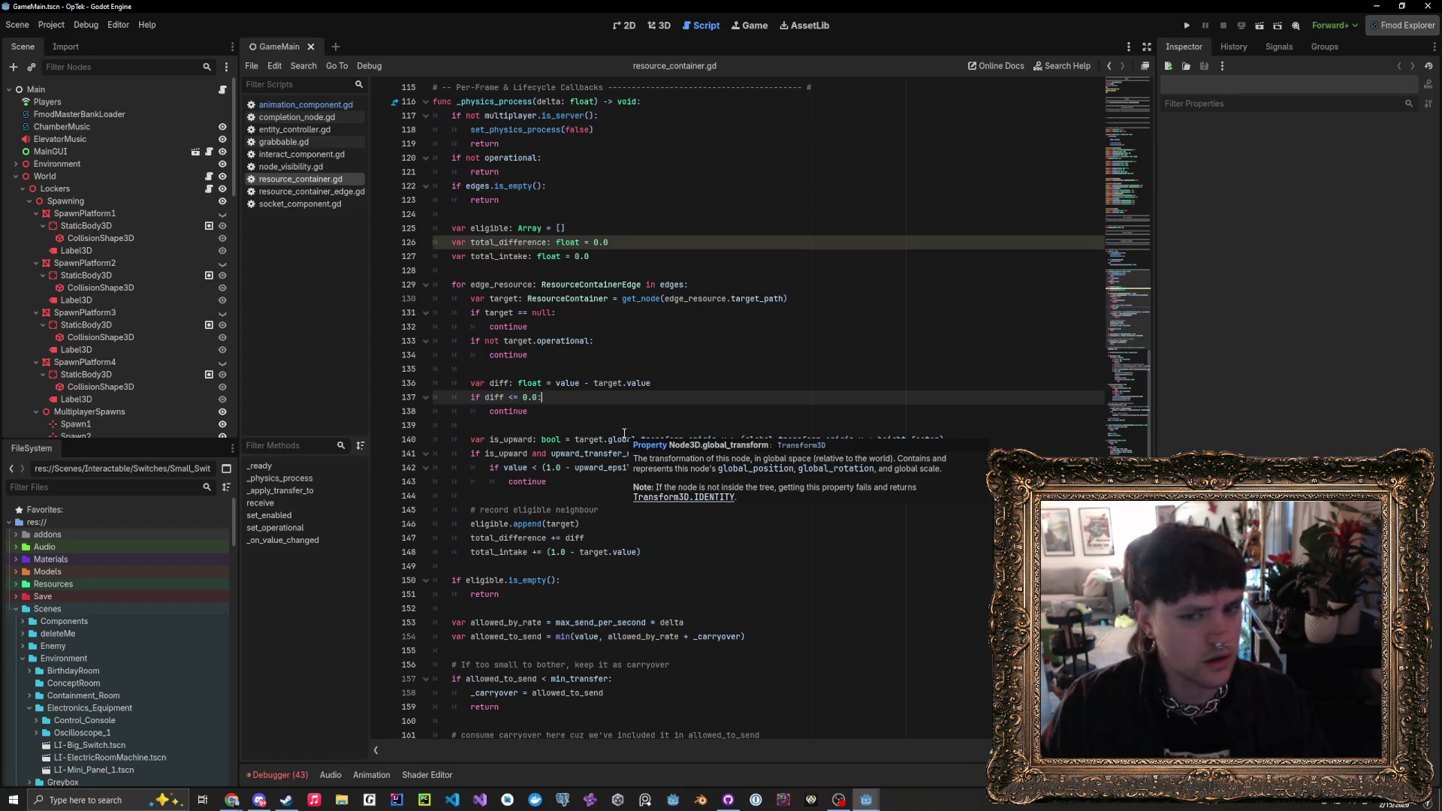
{"action": "left_click", "coordinate": [627, 426]}
{"action": "left_click", "coordinate": [635, 410]}
{"action": "left_click", "coordinate": [640, 396]}
{"action": "left_click", "coordinate": [655, 368]}
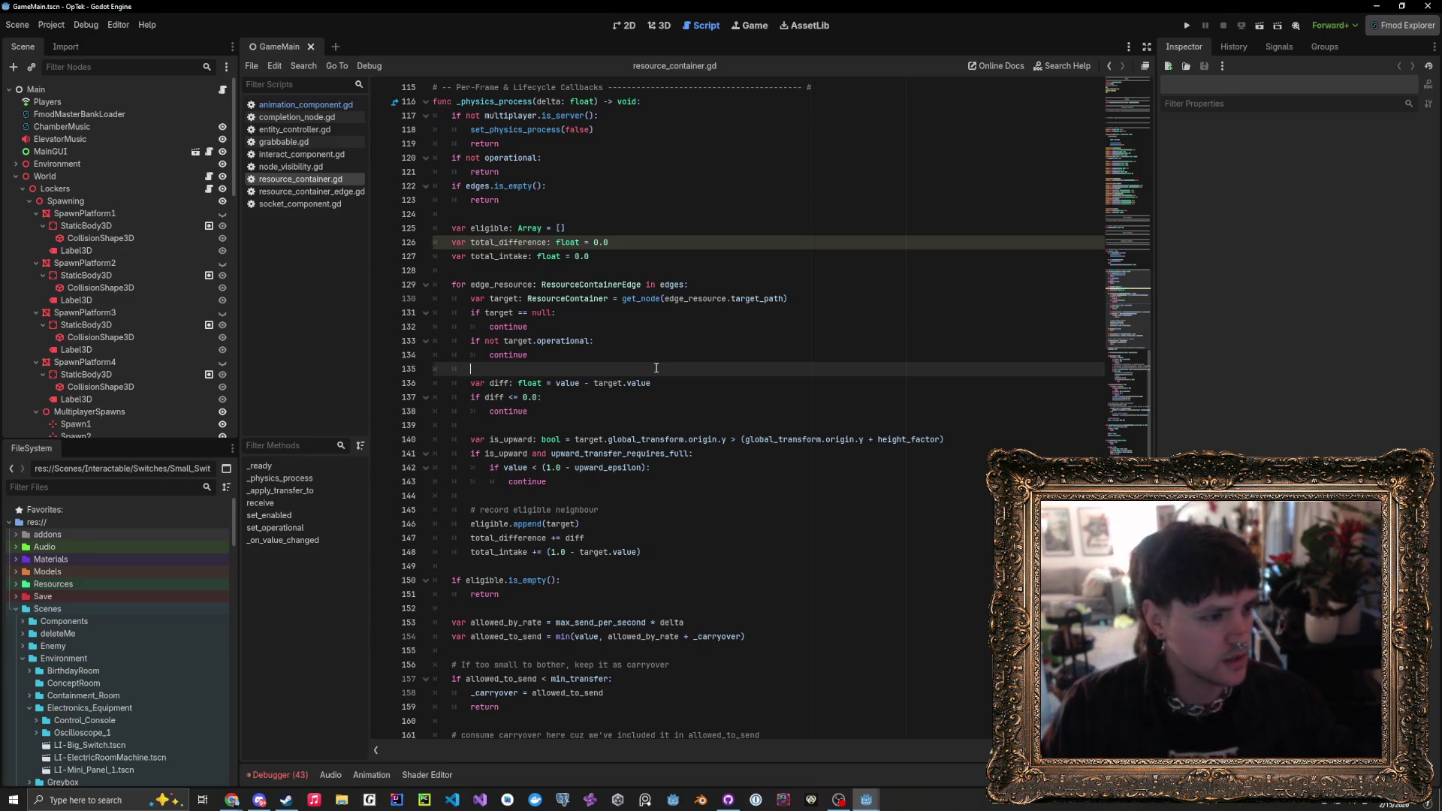
{"action": "key", "text": "Down"}
{"action": "key", "text": "Down"}
{"action": "key", "text": "Down"}
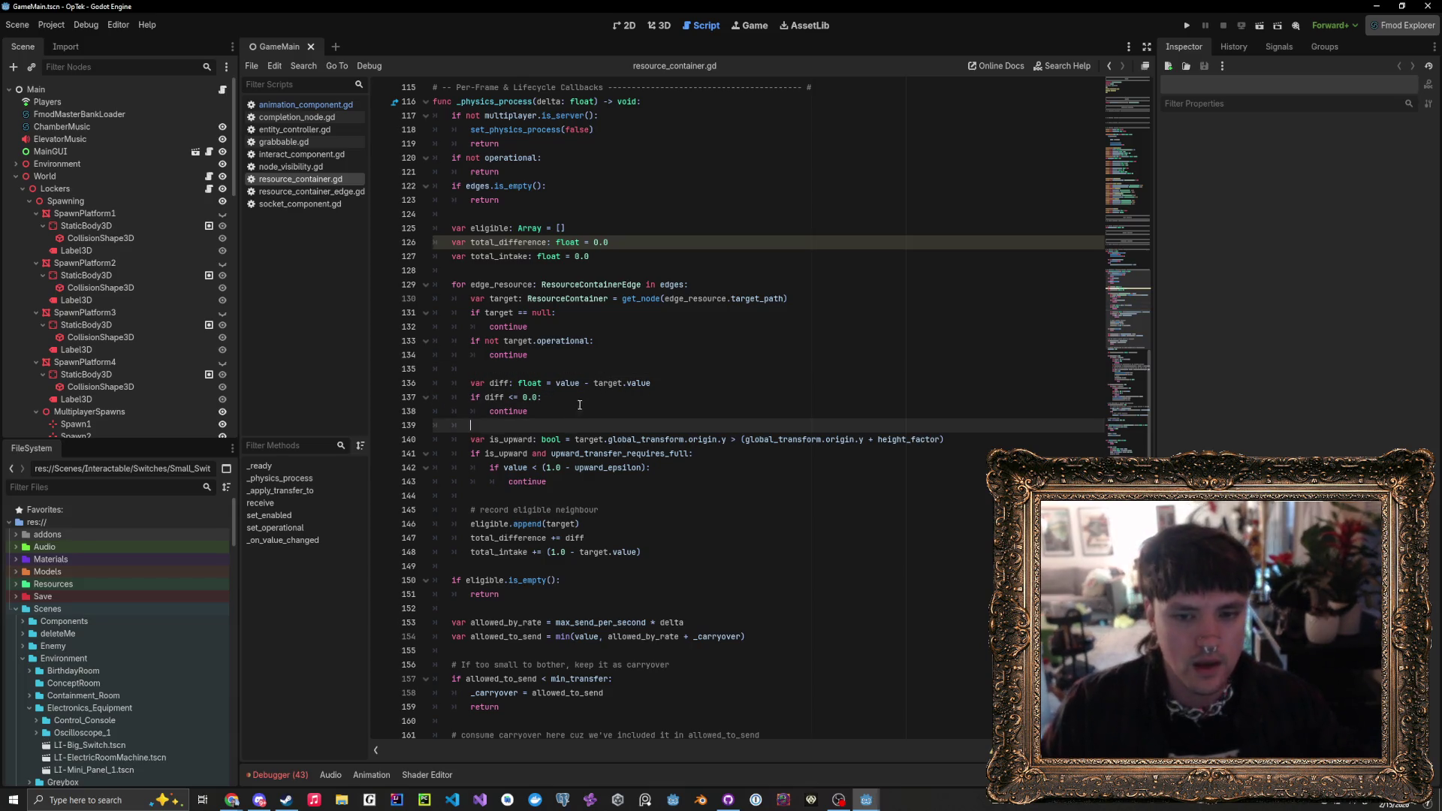
{"action": "left_click", "coordinate": [581, 364]}
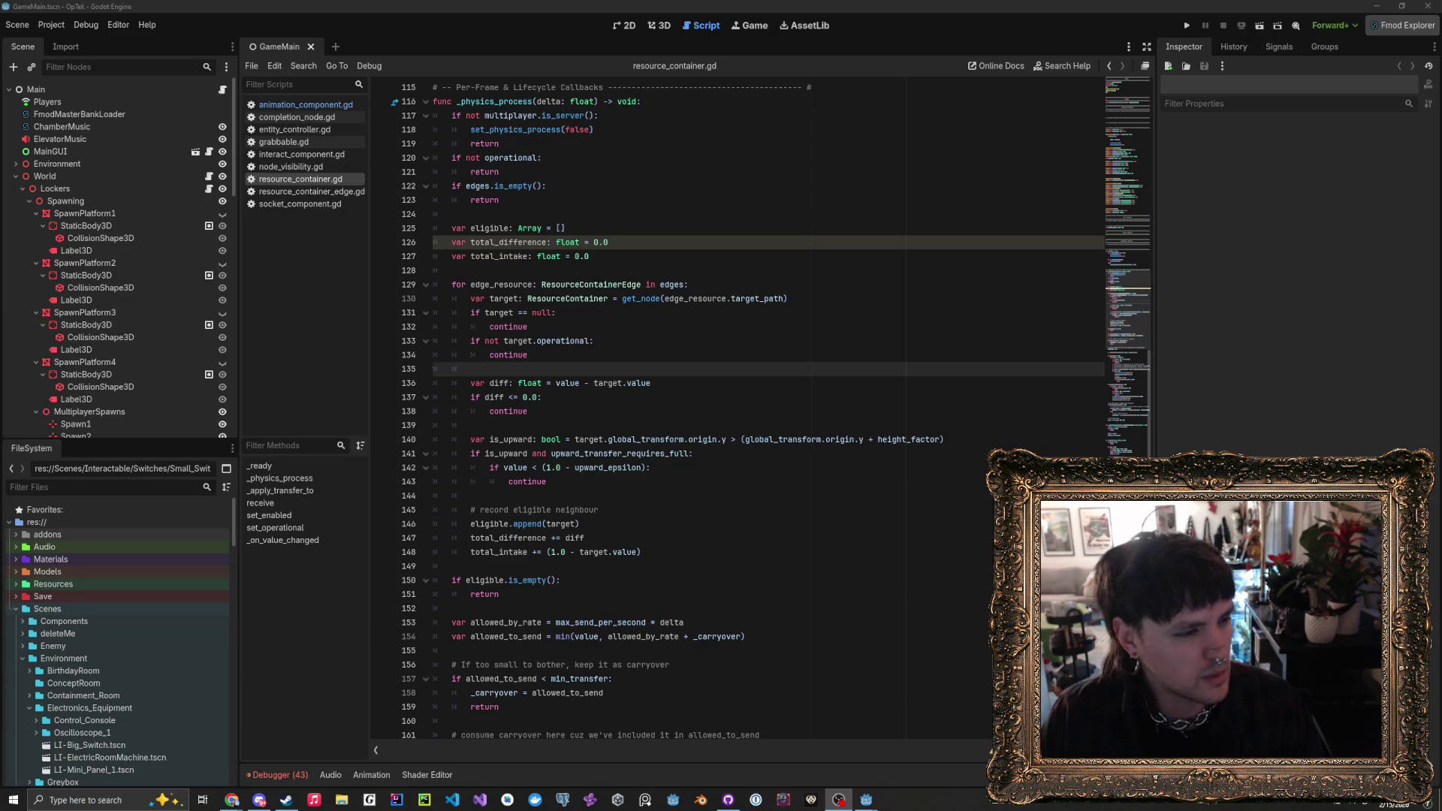
{"action": "left_click", "coordinate": [629, 410]}
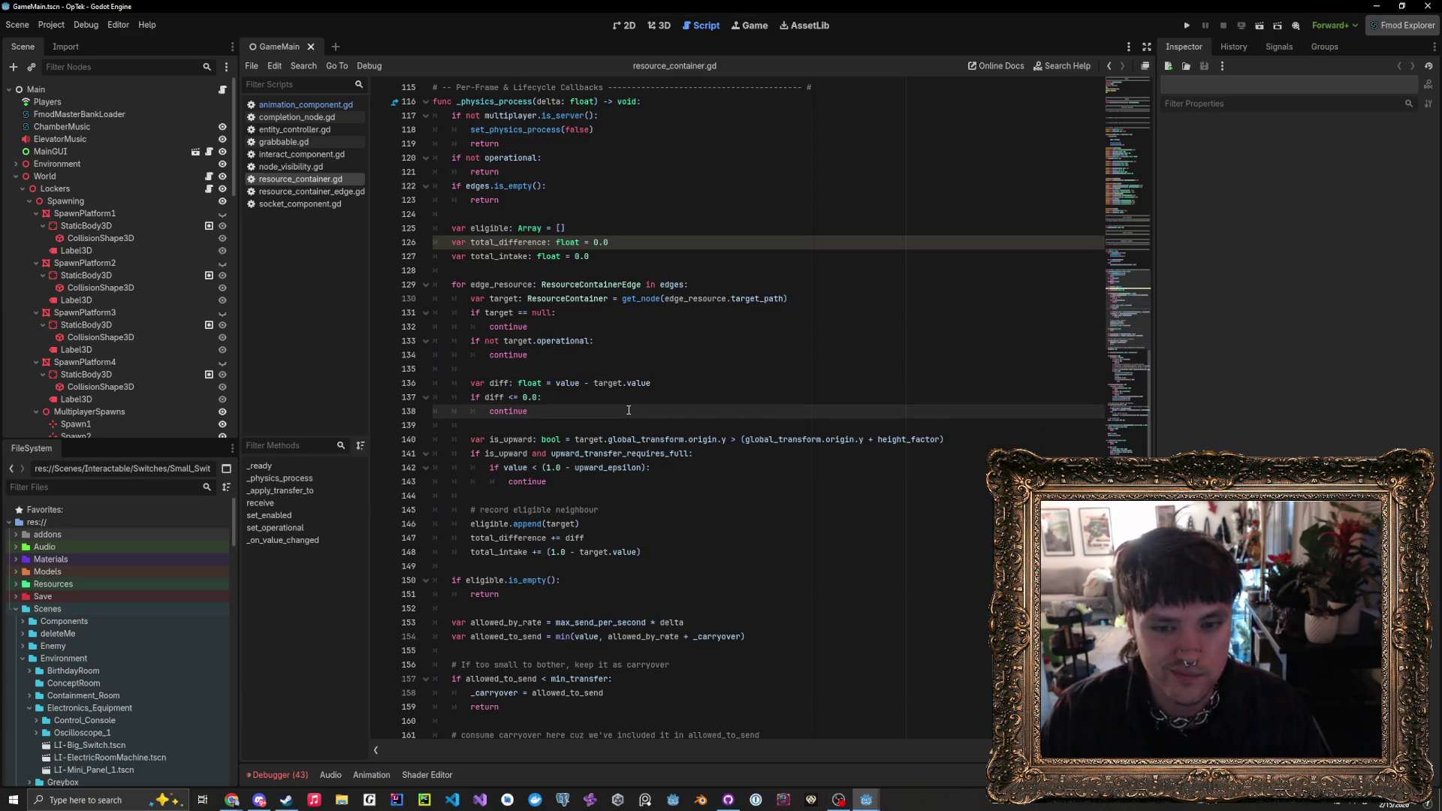
{"action": "scroll", "coordinate": [628, 425], "scroll_direction": "up", "scroll_amount": 6}
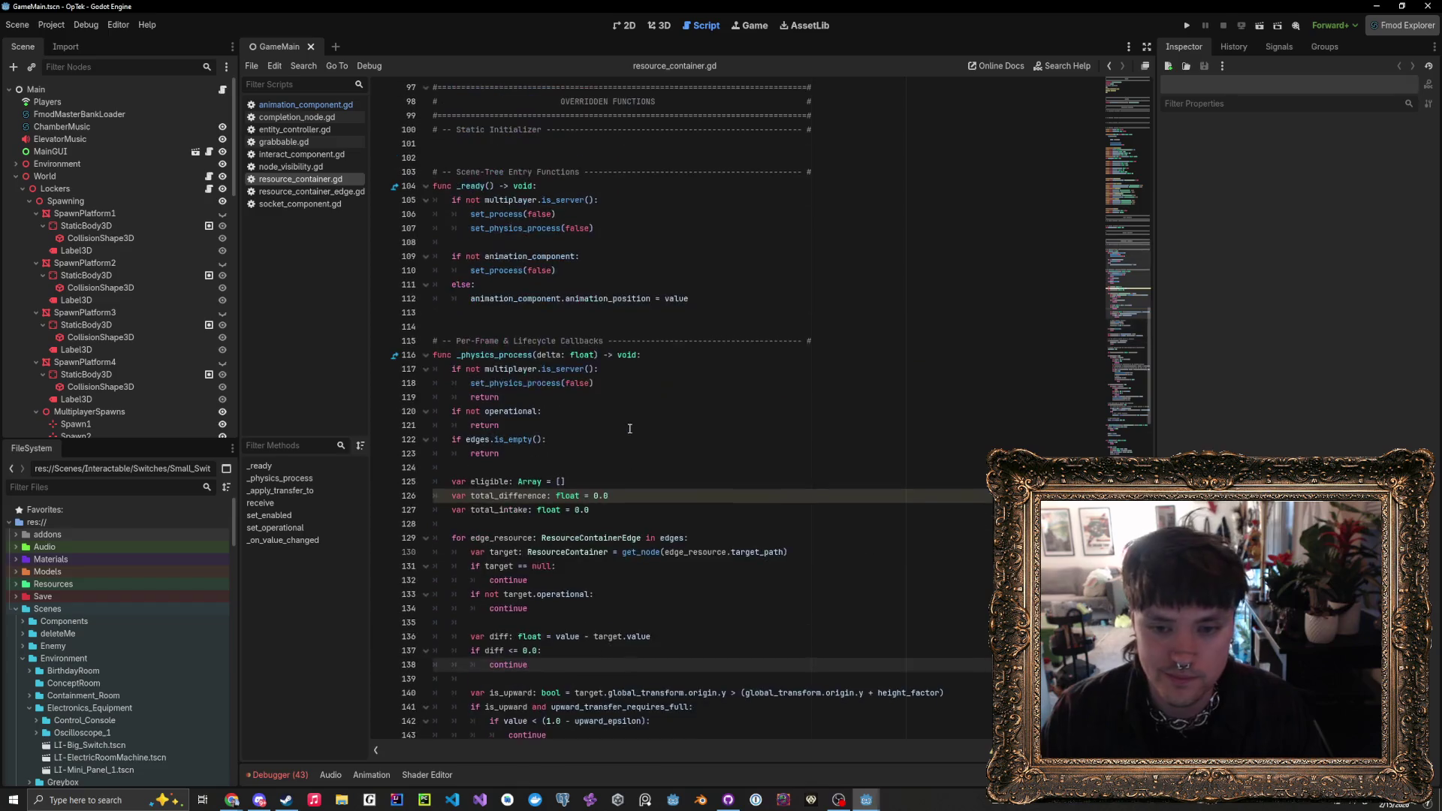
{"action": "scroll", "coordinate": [629, 428], "scroll_direction": "down", "scroll_amount": 2}
{"action": "left_click", "coordinate": [616, 367]}
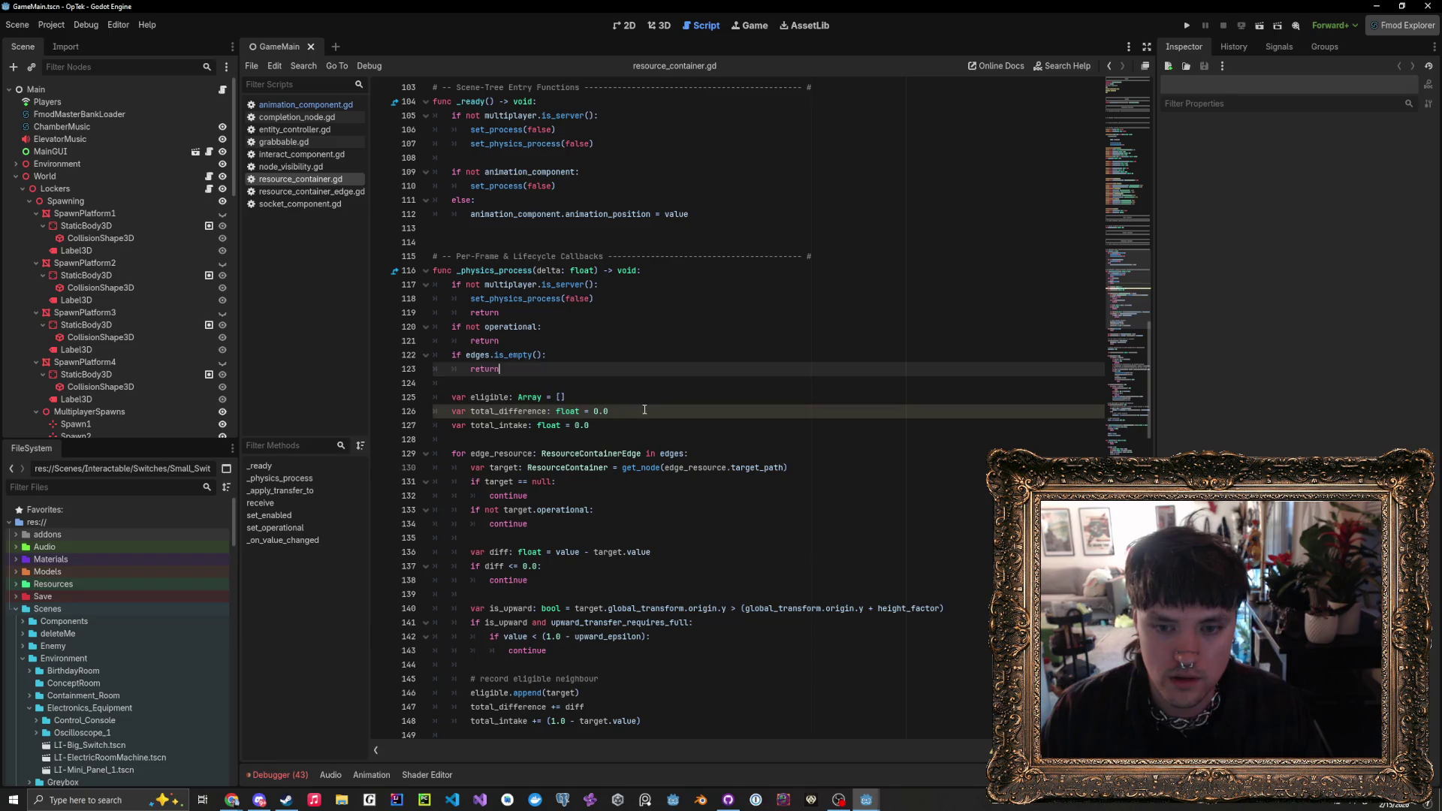
- Delete the 'var total_difference' declaration on line 126 and save the script
{"action": "left_click_drag", "start_coordinate": [644, 410], "coordinate": [406, 410]}
{"action": "key", "text": "BackSpace"}
{"action": "key", "text": "BackSpace"}
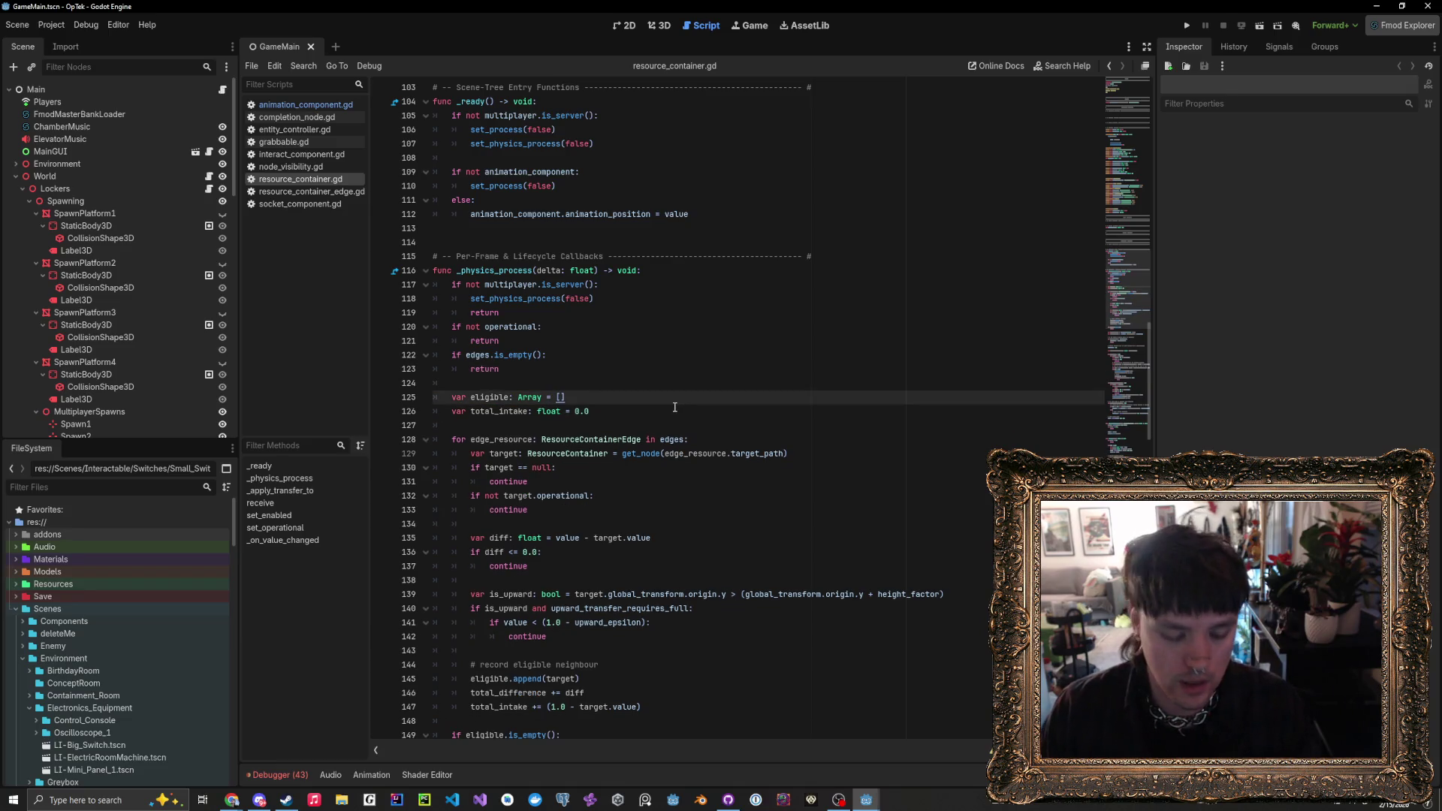
{"action": "key", "text": "ctrl+s"}
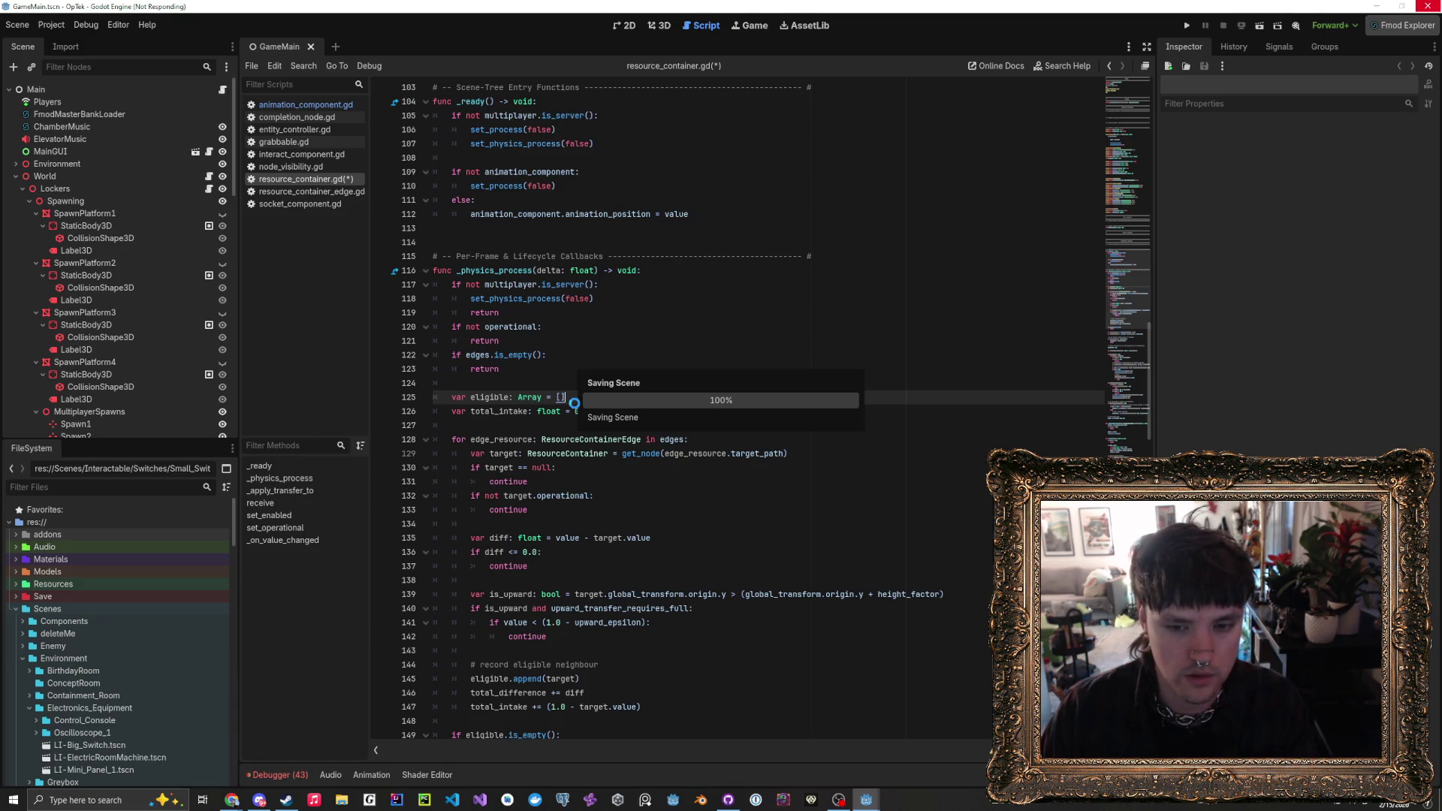
- Remove the 'total_difference += diff' line and save resource_container.gd again
{"action": "scroll", "coordinate": [575, 403], "scroll_direction": "down", "scroll_amount": 2}
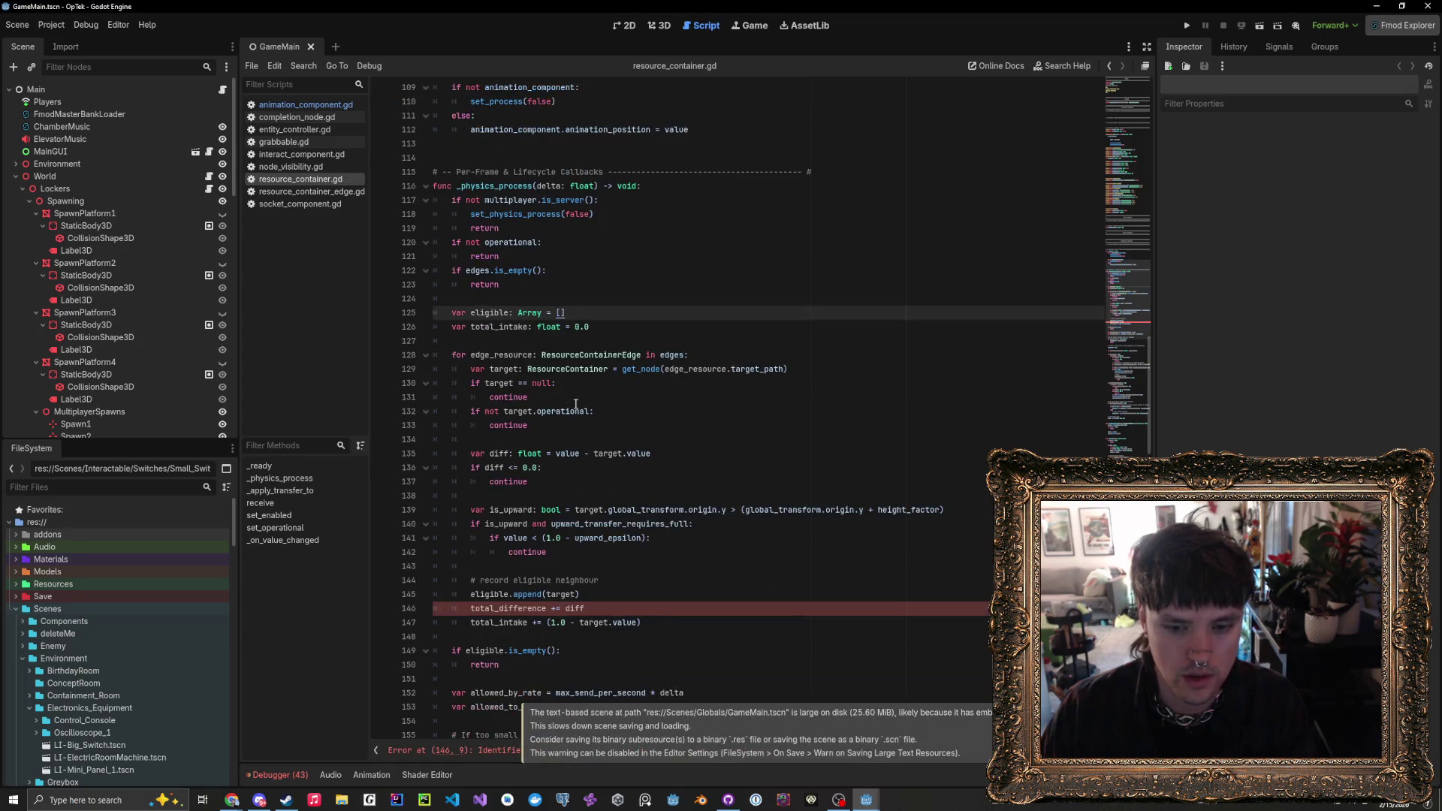
{"action": "triple_click", "coordinate": [596, 610]}
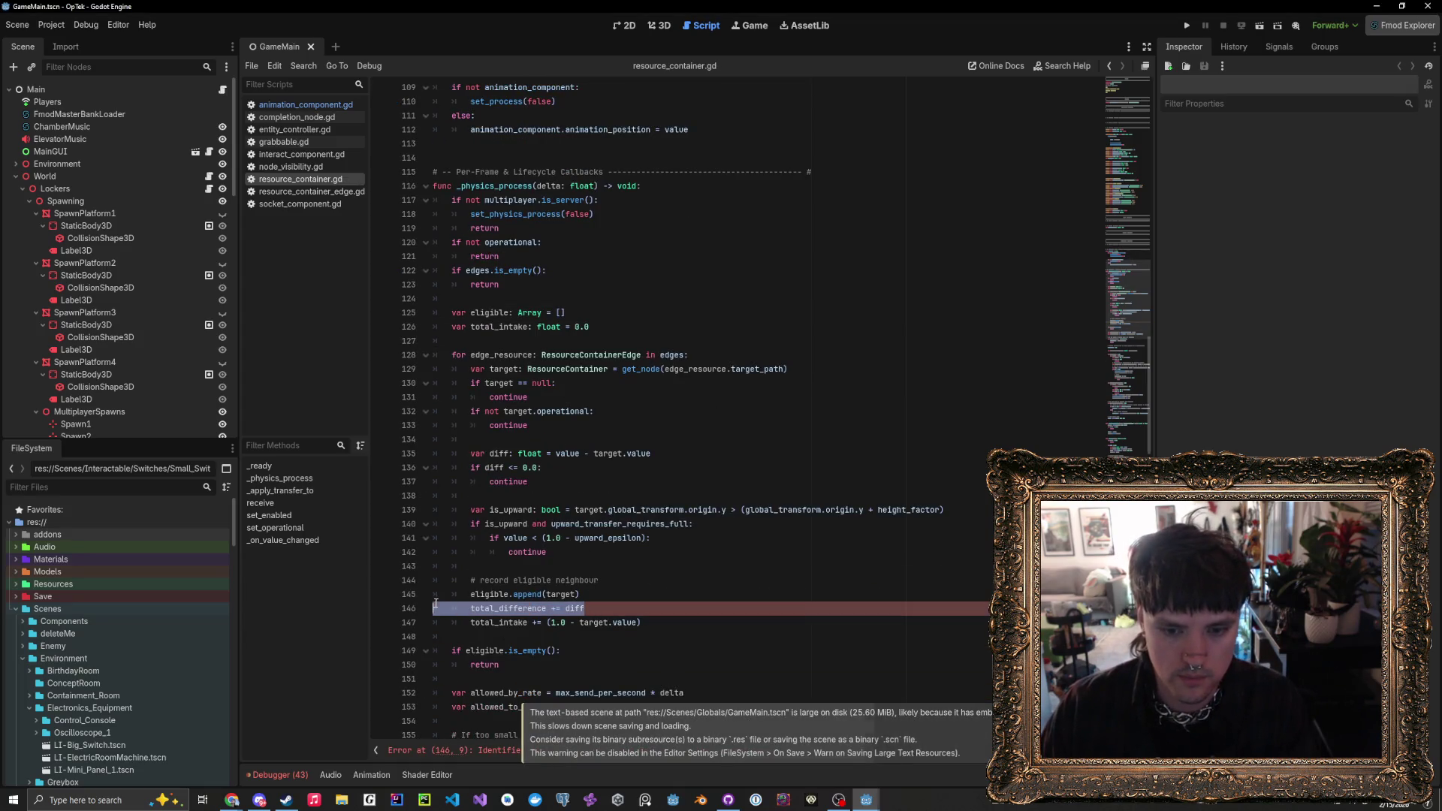
{"action": "key", "text": "BackSpace"}
{"action": "key", "text": "ctrl+s"}
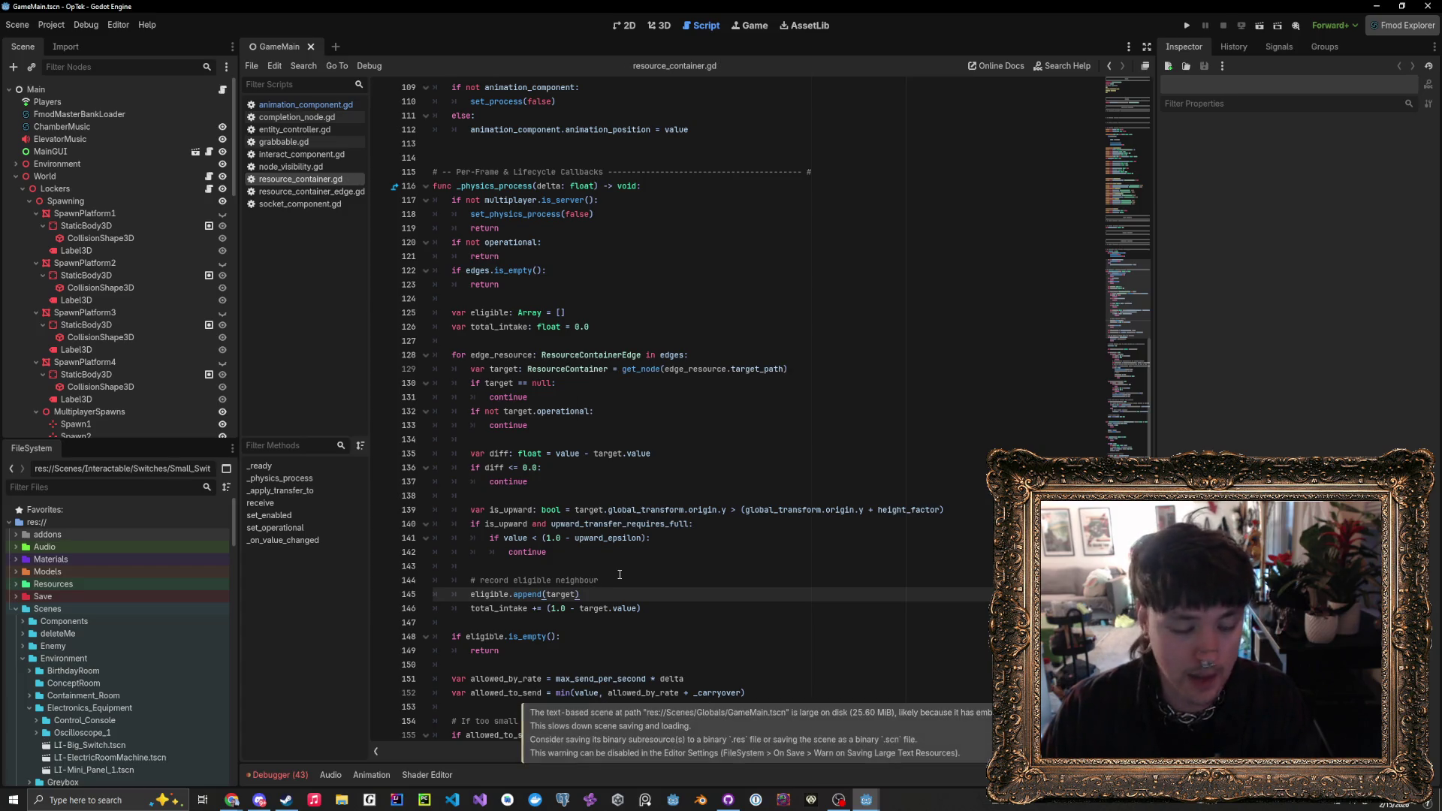
{"action": "scroll", "coordinate": [620, 574], "scroll_direction": "down", "scroll_amount": 7}
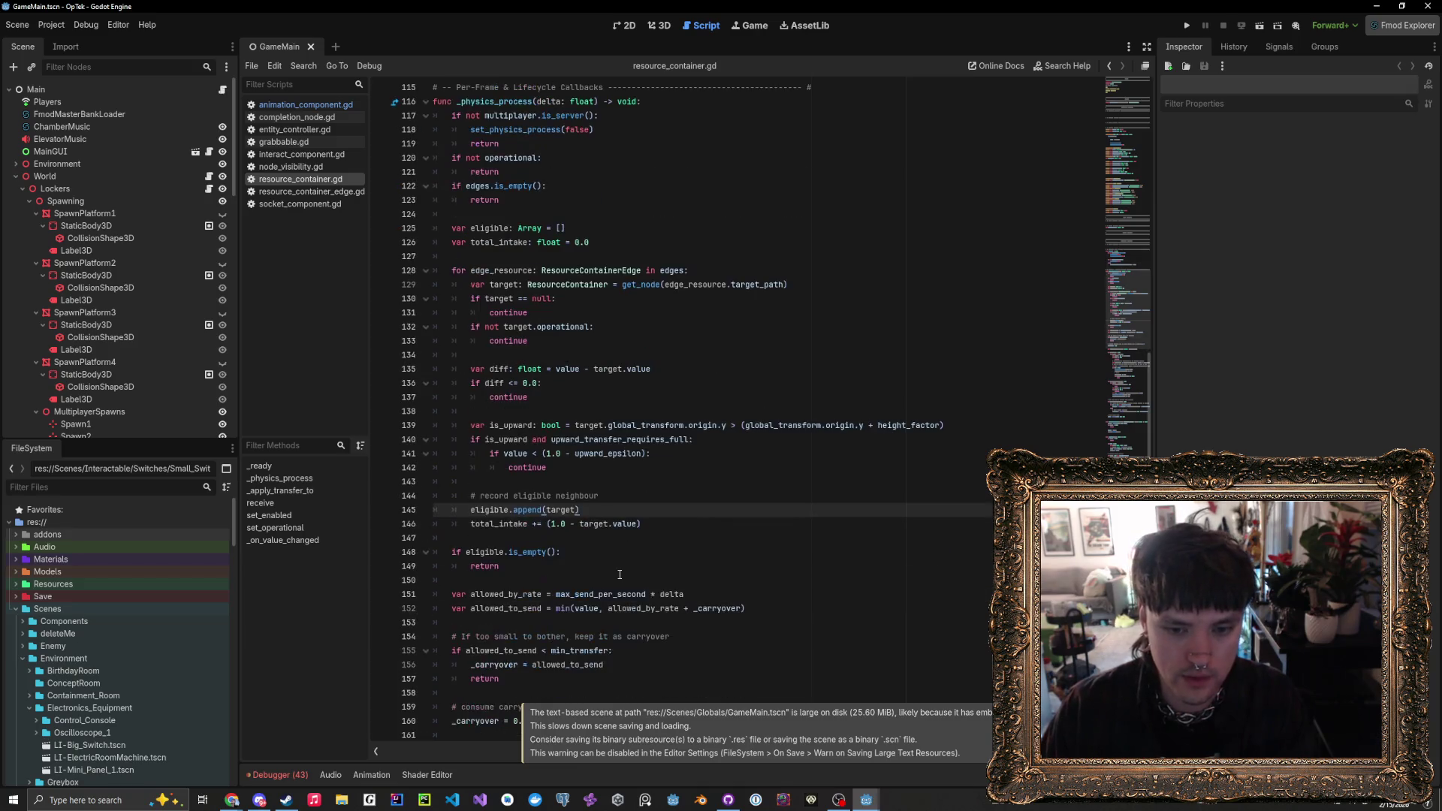
{"action": "scroll", "coordinate": [620, 574], "scroll_direction": "down", "scroll_amount": 2}
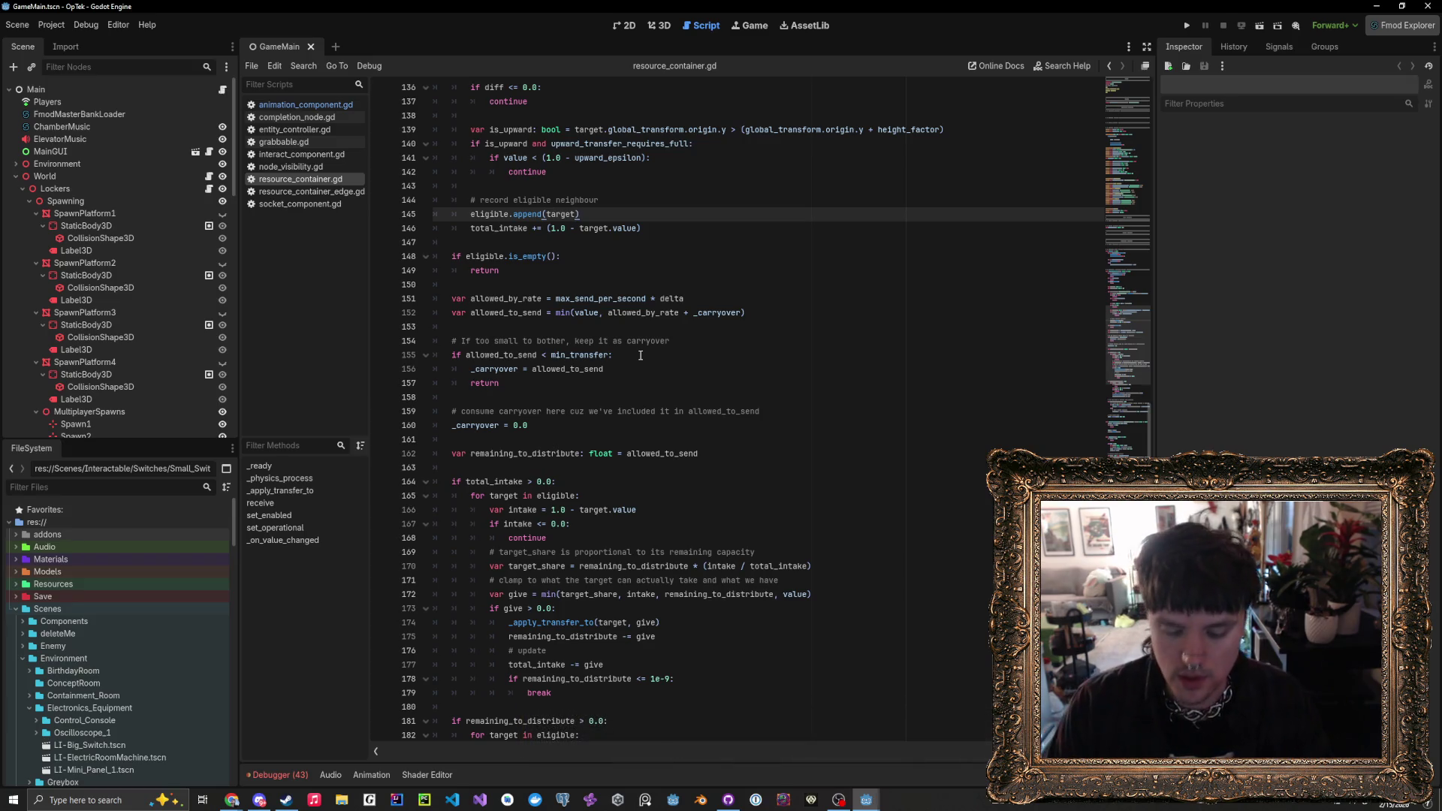
{"action": "key", "text": "ctrl+shift+o"}
- Search 'multipaly' and open MultiplayerPlayer.tscn in the 3D view
{"action": "type", "text": "multipaly"}
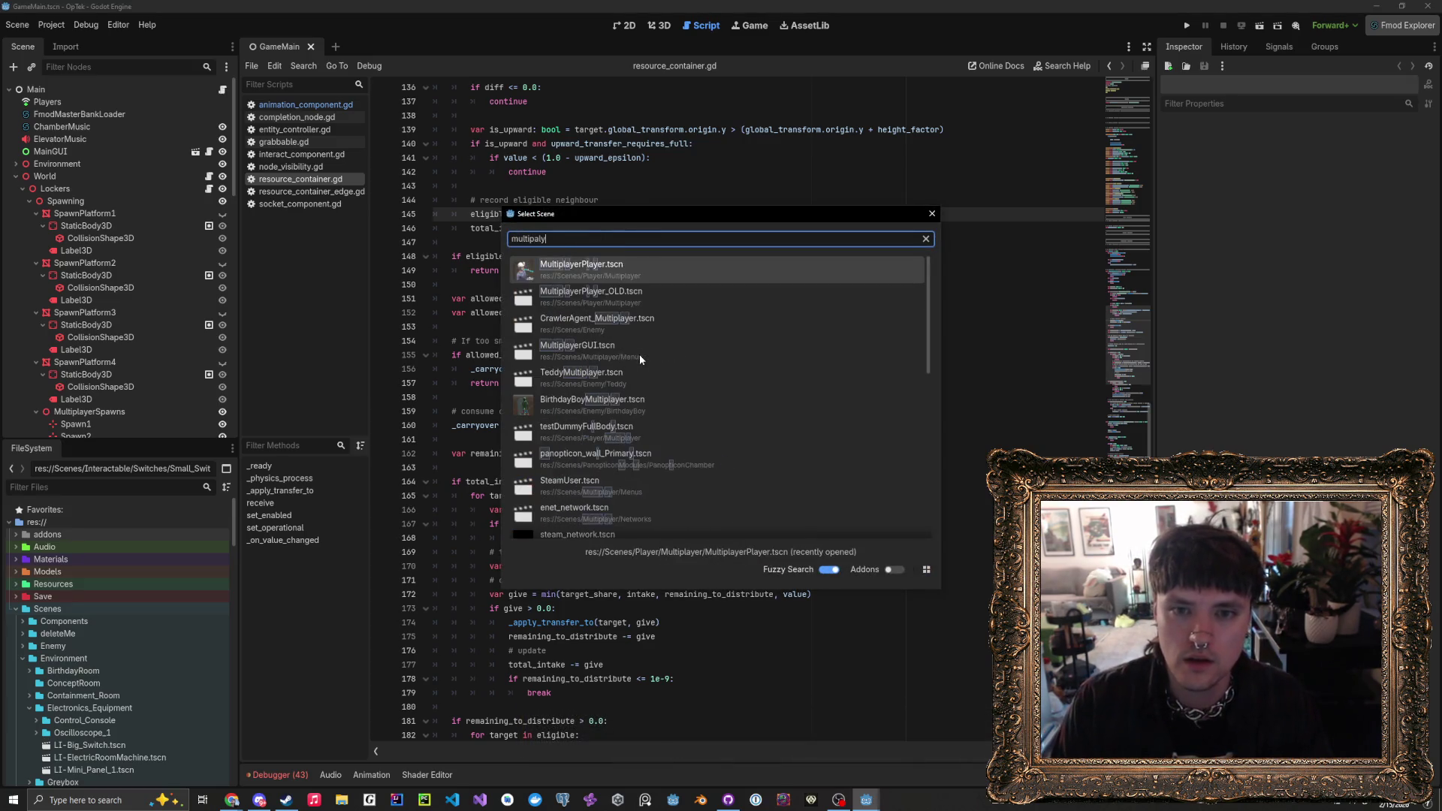
{"action": "key", "text": "Return"}
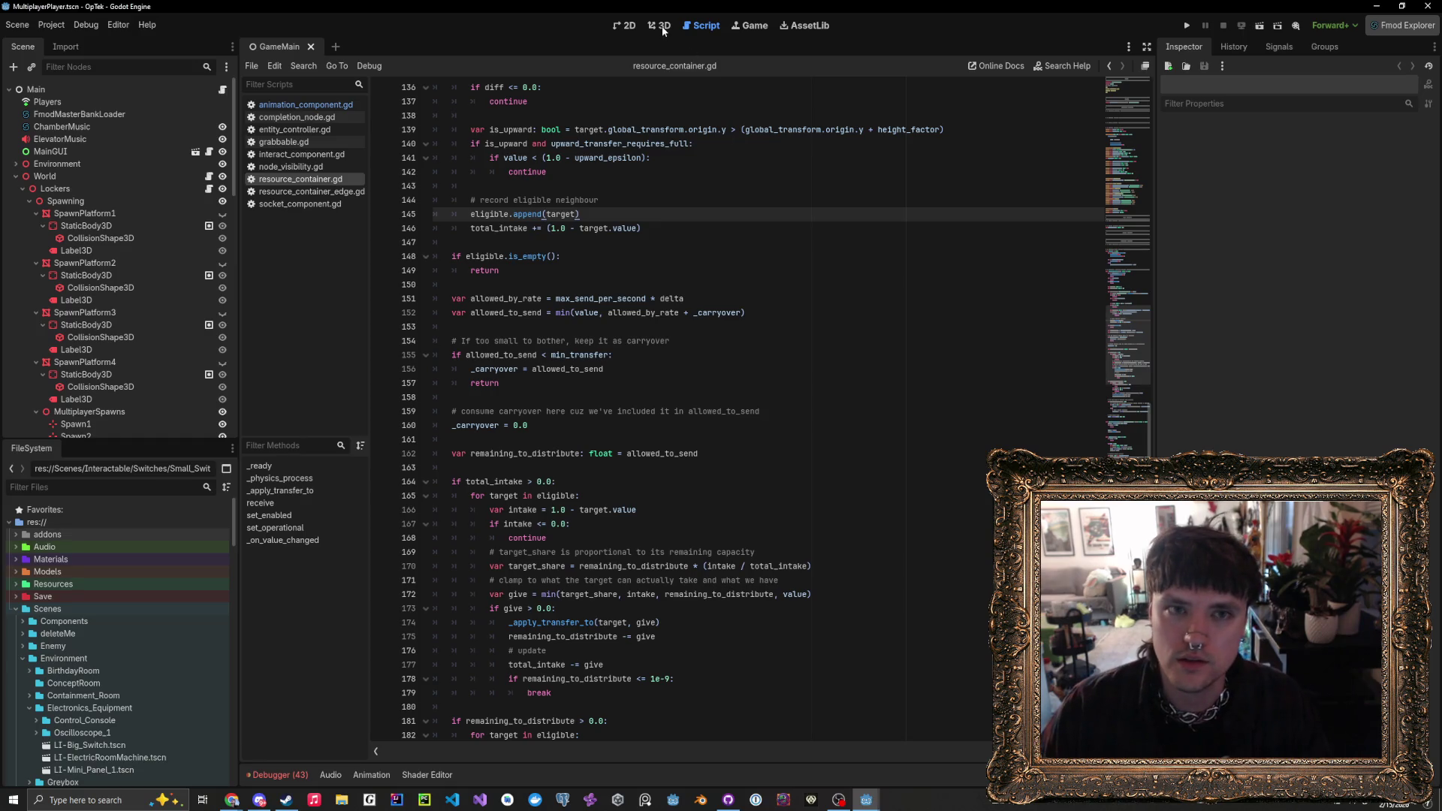
{"action": "left_click", "coordinate": [660, 25]}
- Orbit and zoom the viewport around the character's head, torso and legs
{"action": "left_click_drag", "start_coordinate": [676, 349], "coordinate": [1014, 351]}
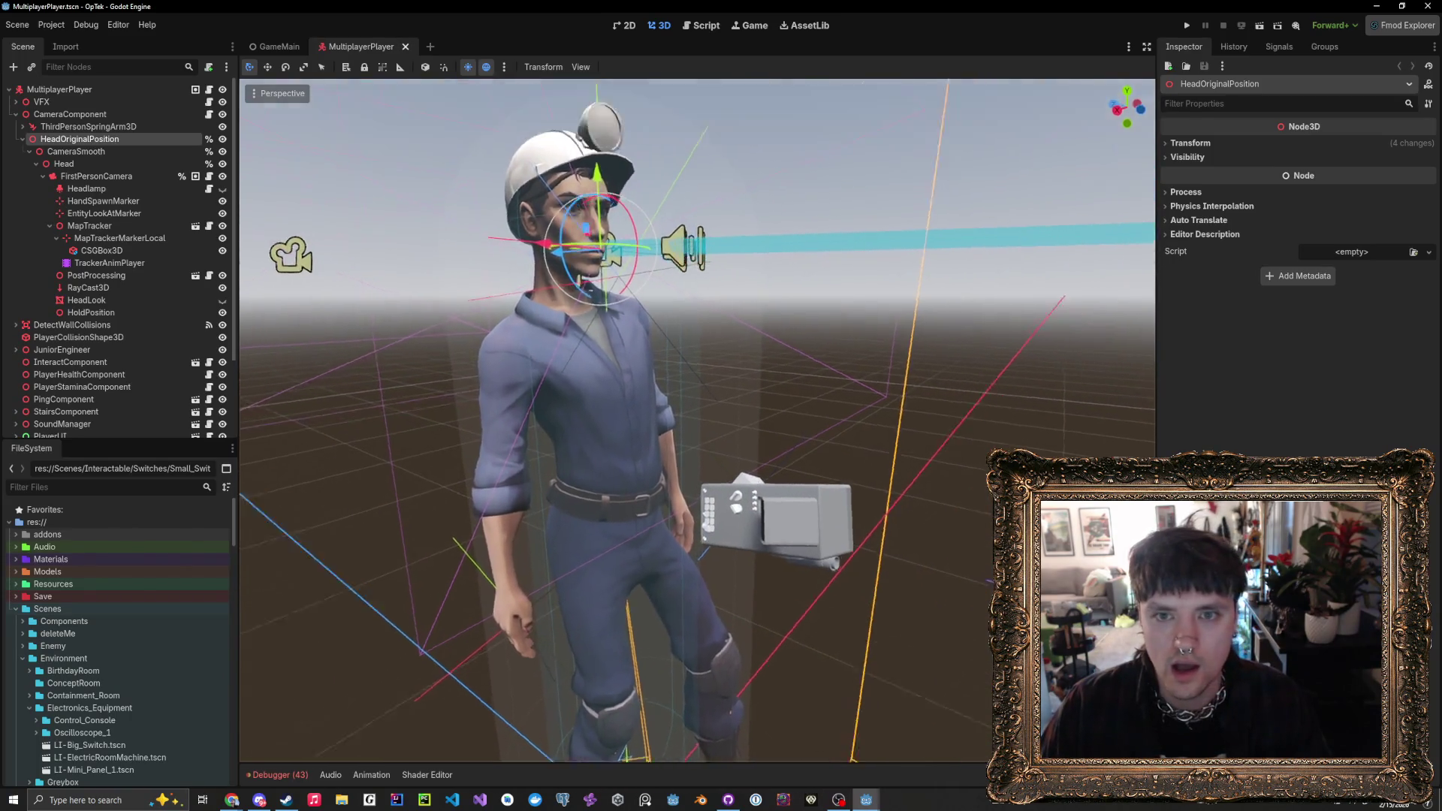
{"action": "scroll", "coordinate": [697, 421], "scroll_direction": "up", "scroll_amount": 3}
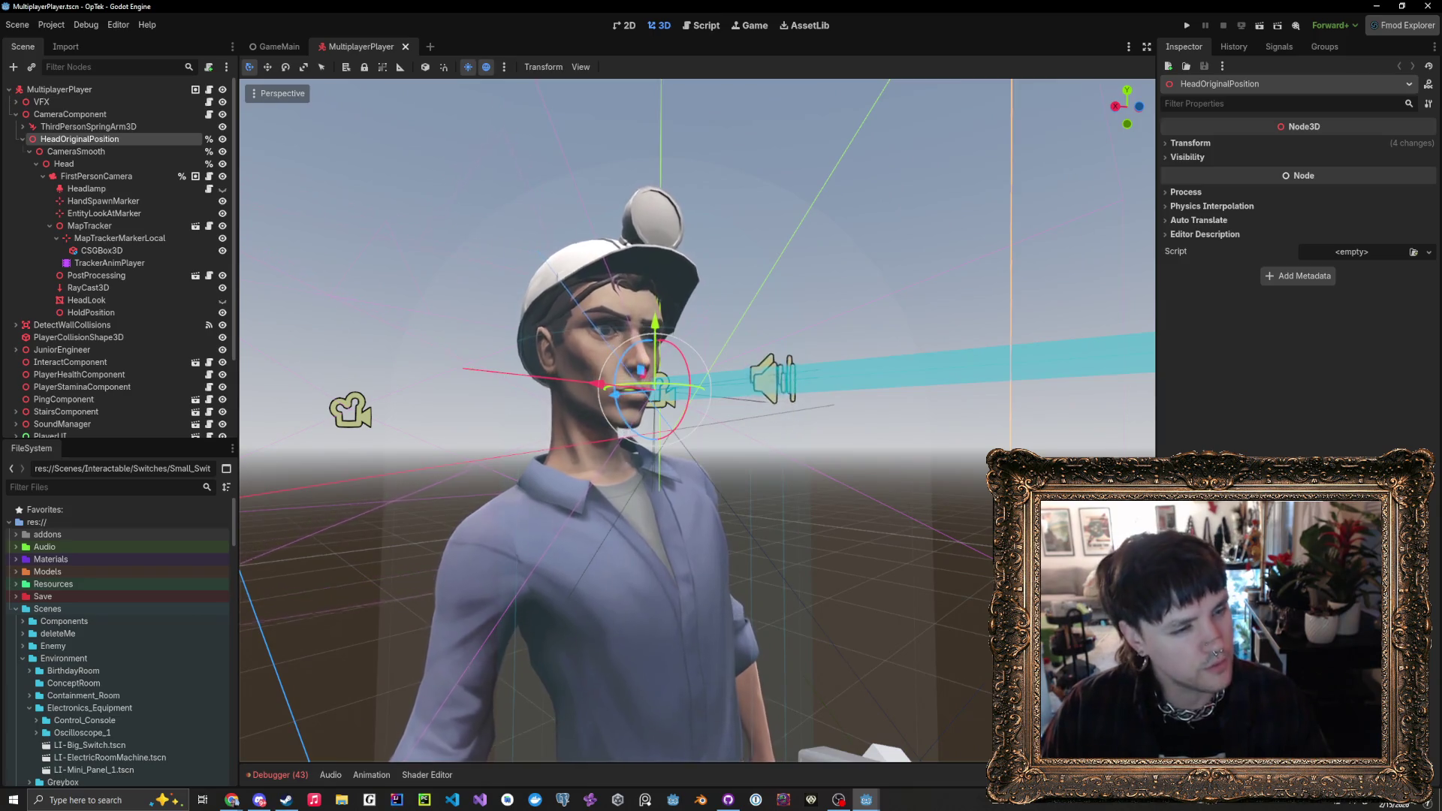
{"action": "mouse_move", "coordinate": [697, 421]}
{"action": "left_mouse_down"}
{"action": "mouse_move", "coordinate": [697, 481]}
{"action": "mouse_move", "coordinate": [696, 375]}
{"action": "mouse_move", "coordinate": [889, 419]}
{"action": "mouse_move", "coordinate": [899, 383]}
{"action": "mouse_move", "coordinate": [906, 422]}
{"action": "mouse_move", "coordinate": [871, 398]}
{"action": "left_mouse_up"}
{"action": "mouse_move", "coordinate": [661, 443]}
{"action": "left_mouse_down"}
{"action": "mouse_move", "coordinate": [684, 453]}
{"action": "mouse_move", "coordinate": [637, 466]}
{"action": "mouse_move", "coordinate": [831, 507]}
{"action": "left_mouse_up"}
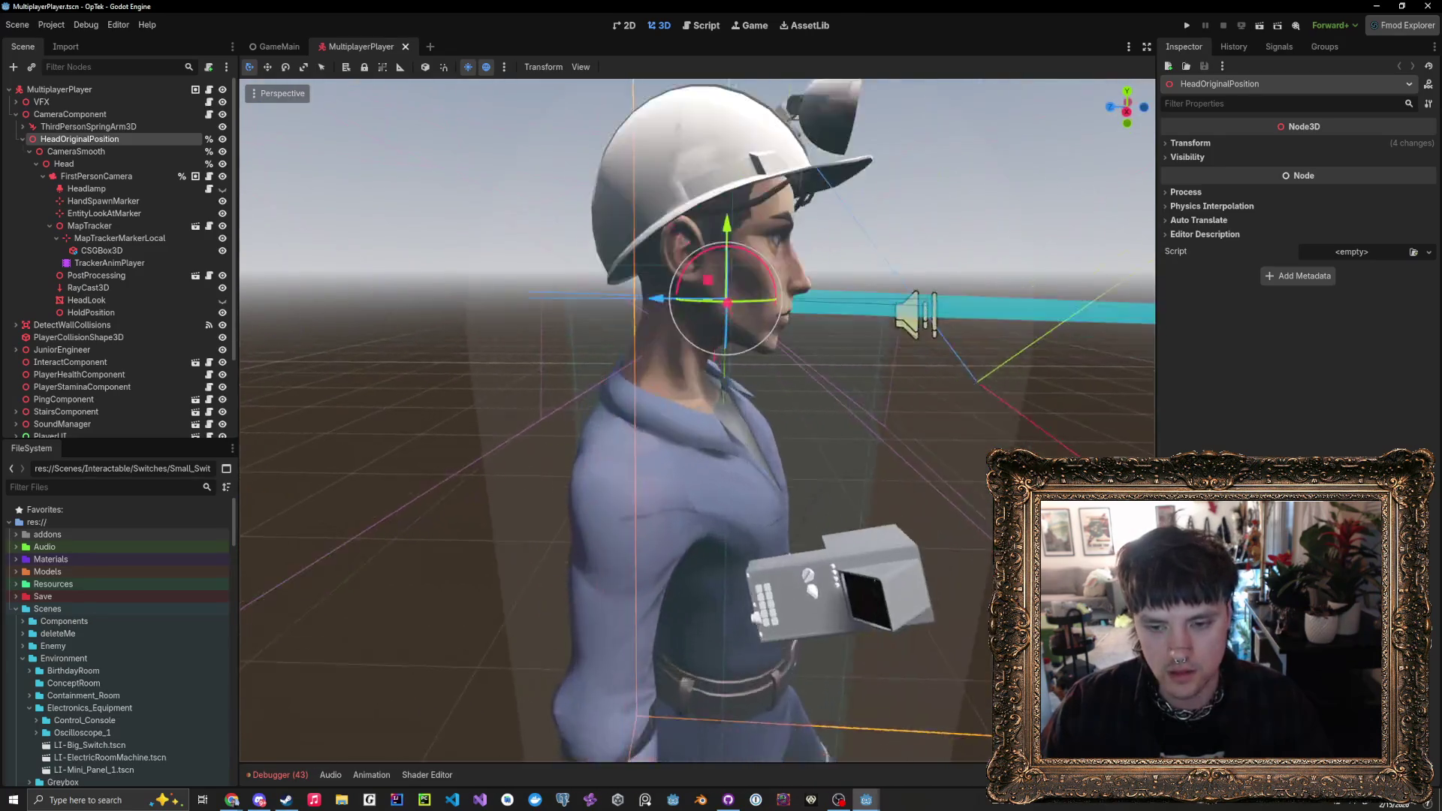
{"action": "scroll", "coordinate": [706, 476], "scroll_direction": "down", "scroll_amount": 5}
{"action": "key", "text": "ctrl+shift+o"}
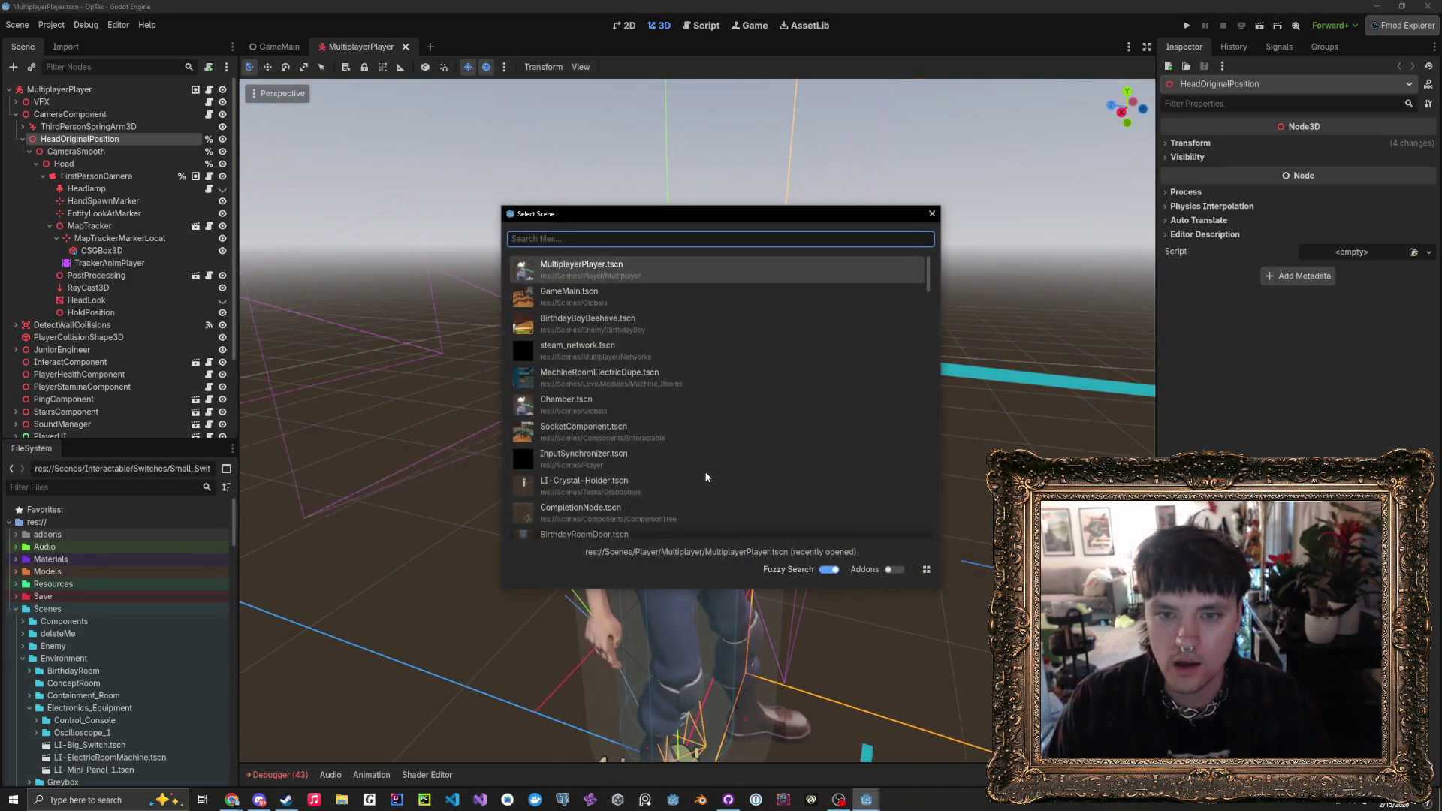
- Open BirthdayBoyBeehave.tscn and select its BirthdayBoy root node
{"action": "key", "text": "Down"}
{"action": "key", "text": "Down"}
{"action": "key", "text": "Down"}
{"action": "key", "text": "Return"}
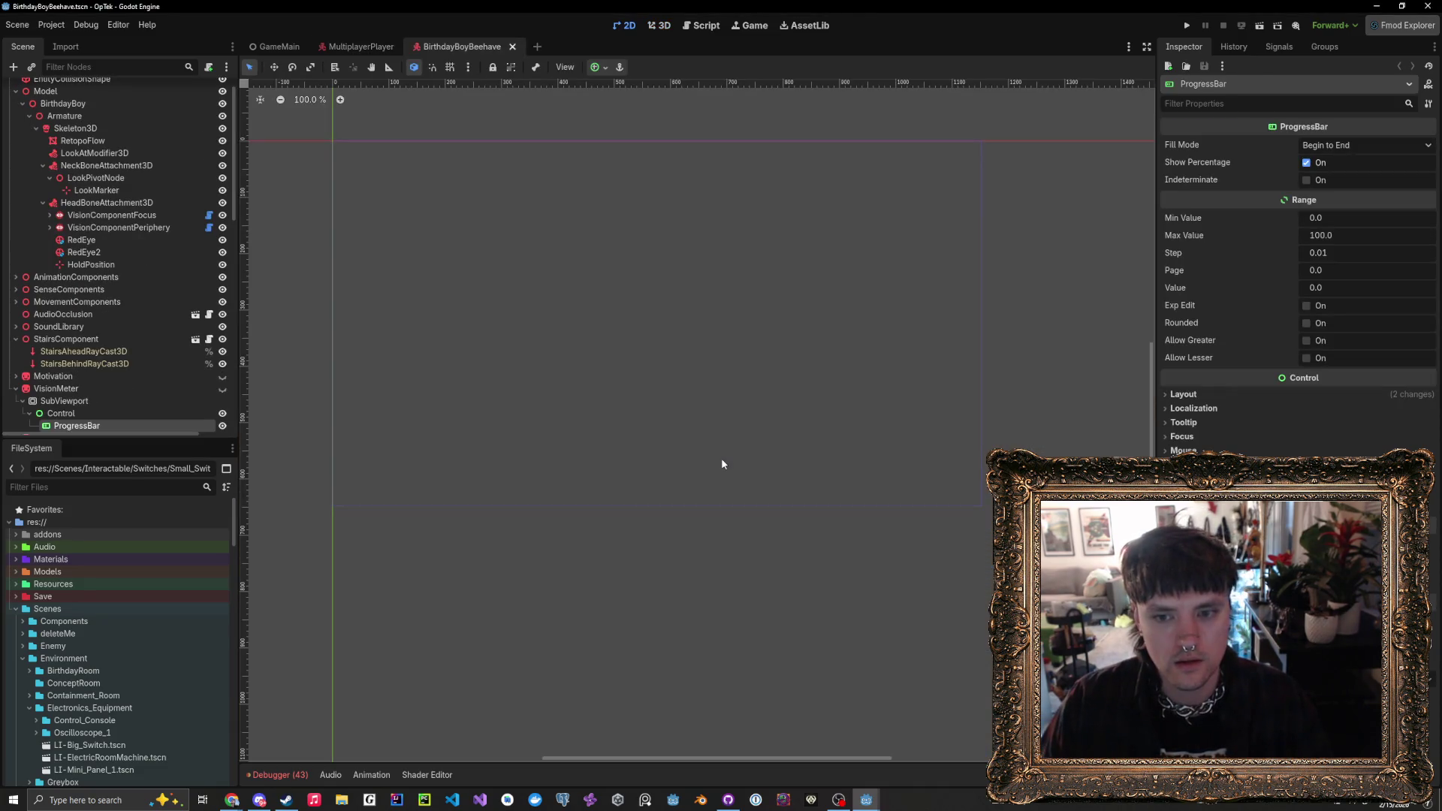
{"action": "scroll", "coordinate": [148, 136], "scroll_direction": "up", "scroll_amount": 2}
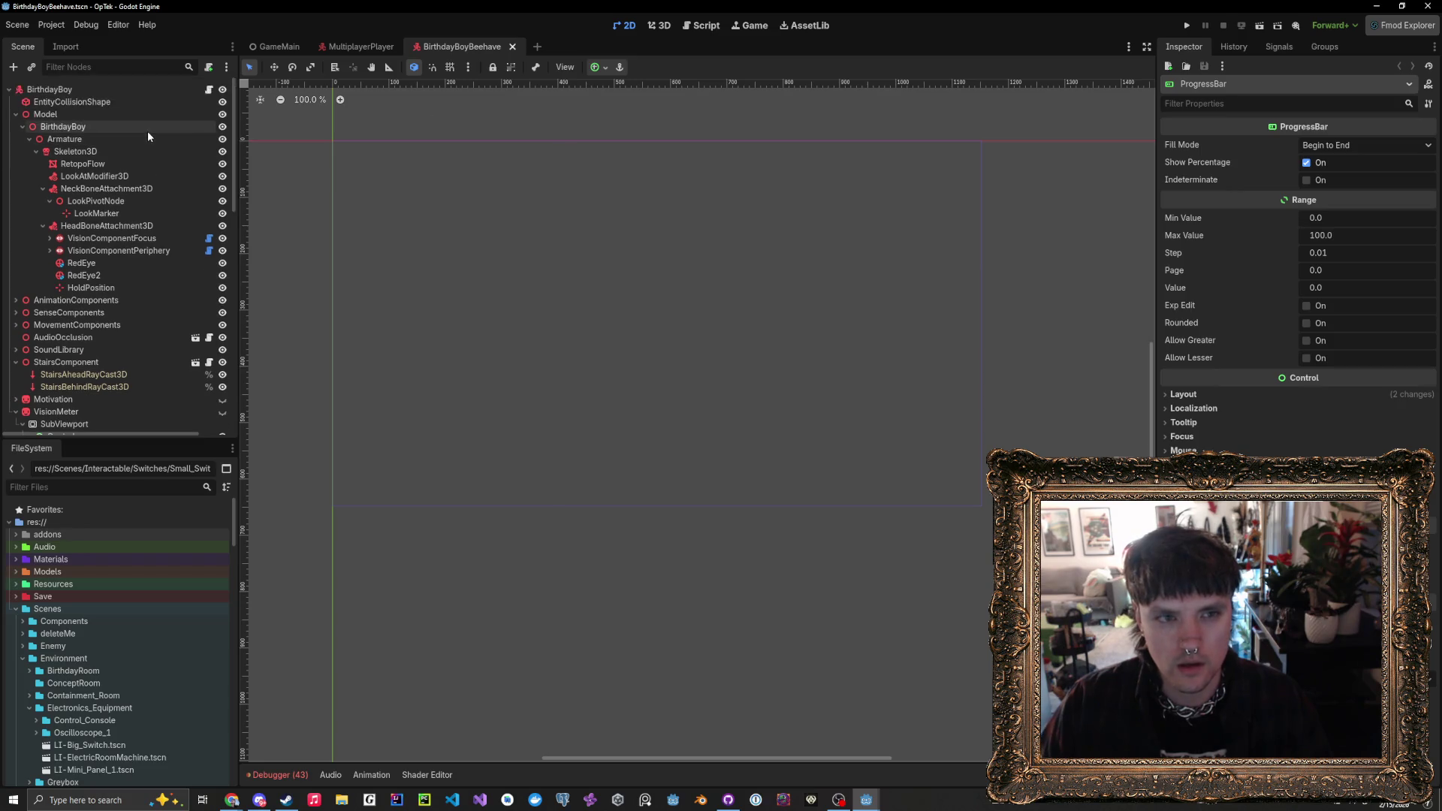
{"action": "left_click", "coordinate": [107, 86]}
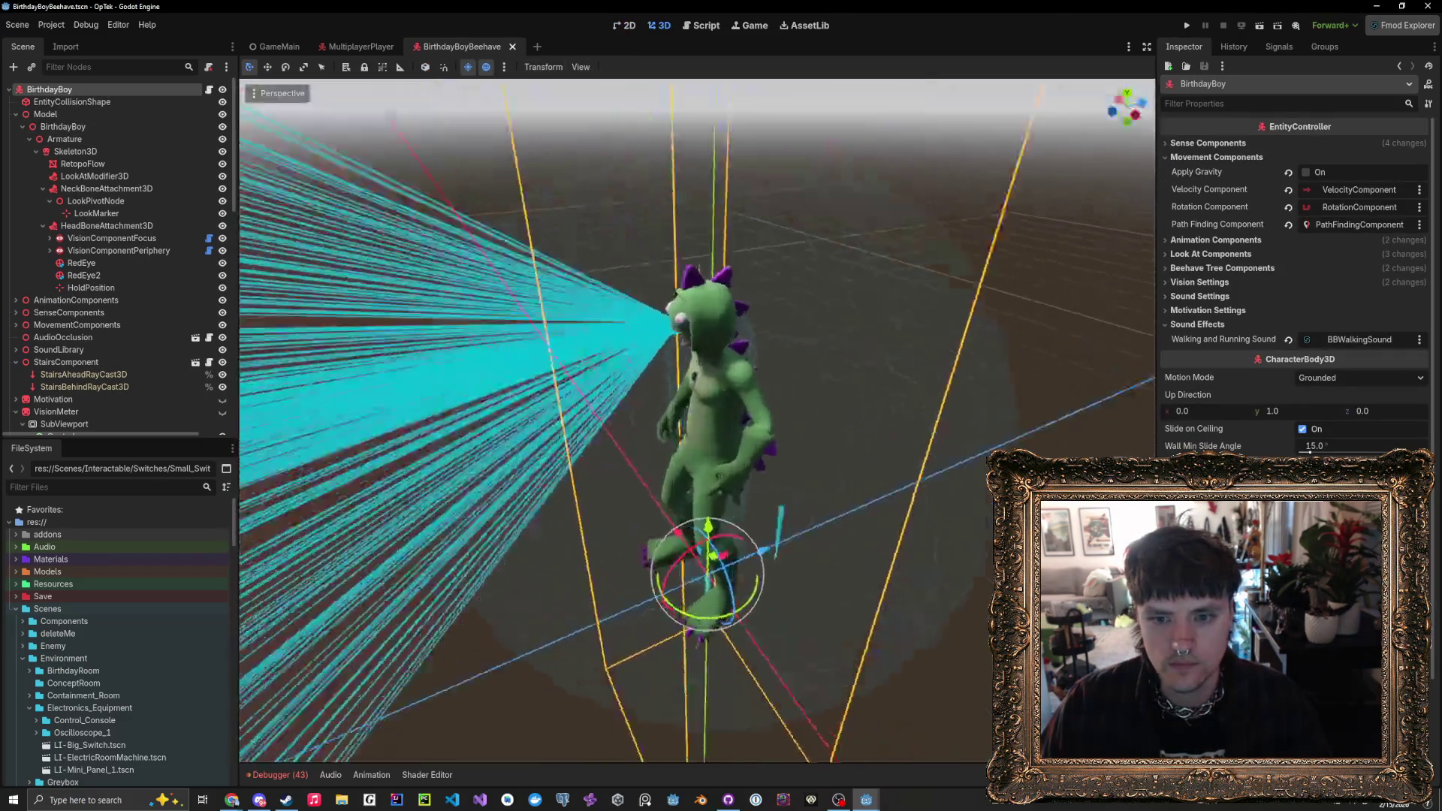
- Fly around the green character from several angles, then select its EntityCollisionShape capsule
{"action": "key", "text": "w"}
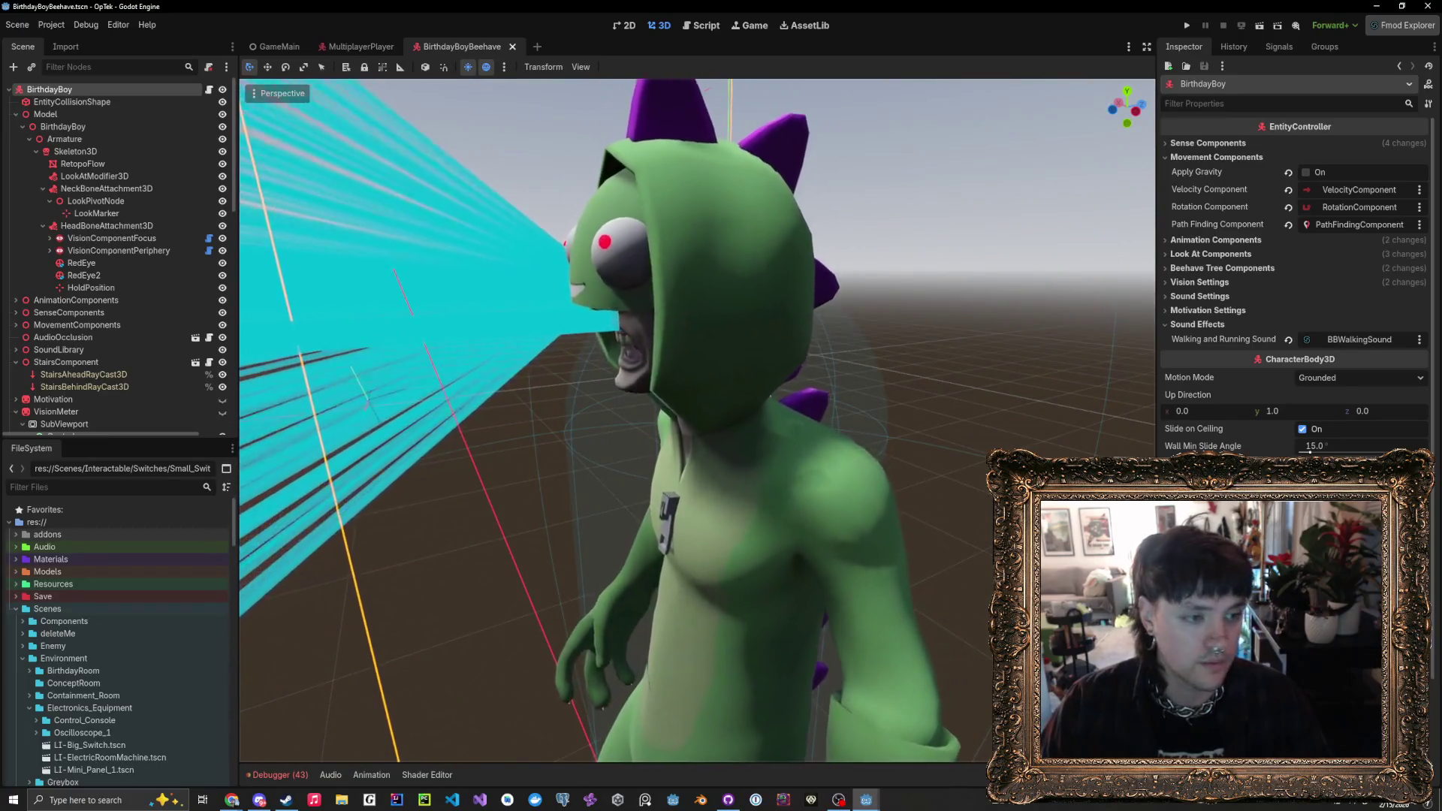
{"action": "key", "text": "s"}
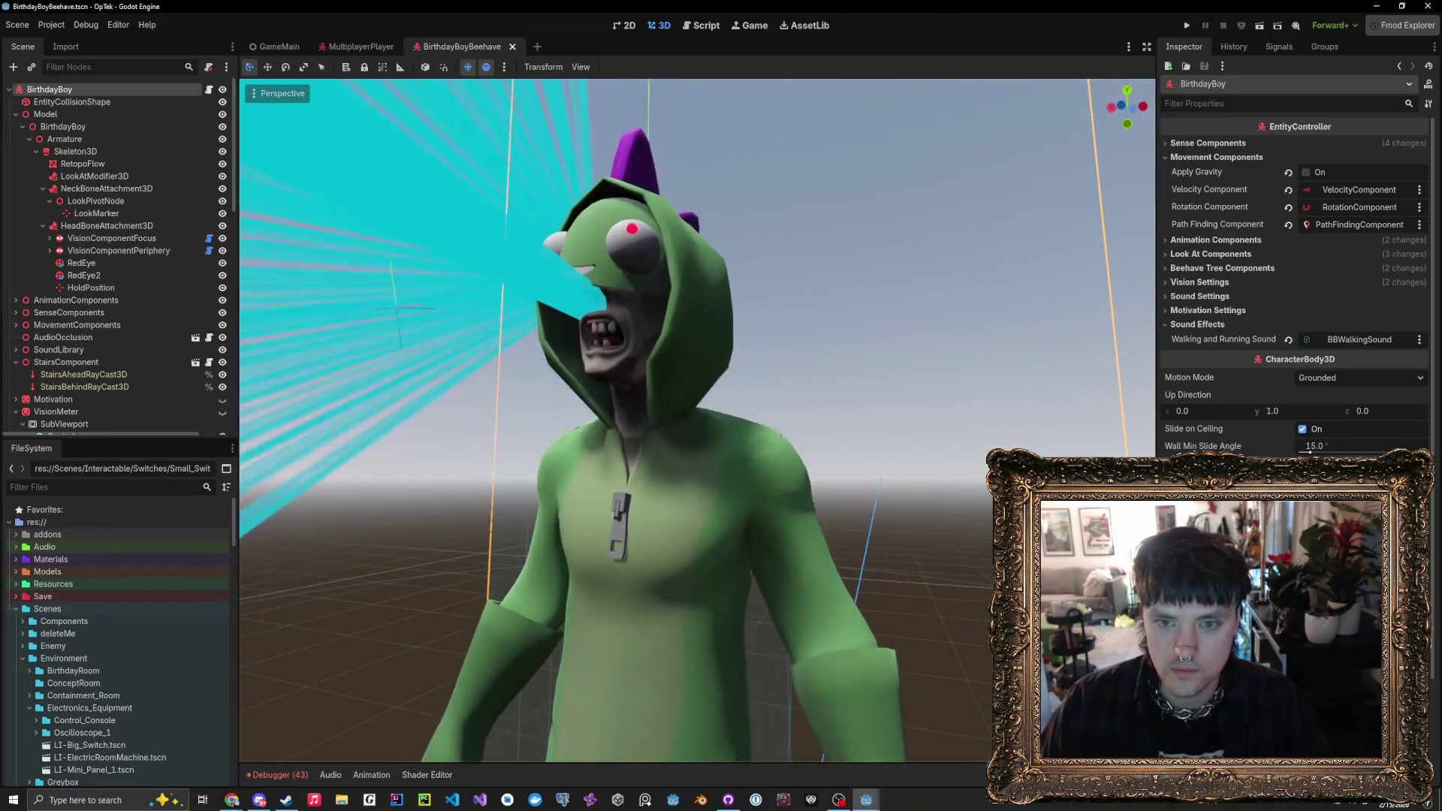
{"action": "key", "text": "q"}
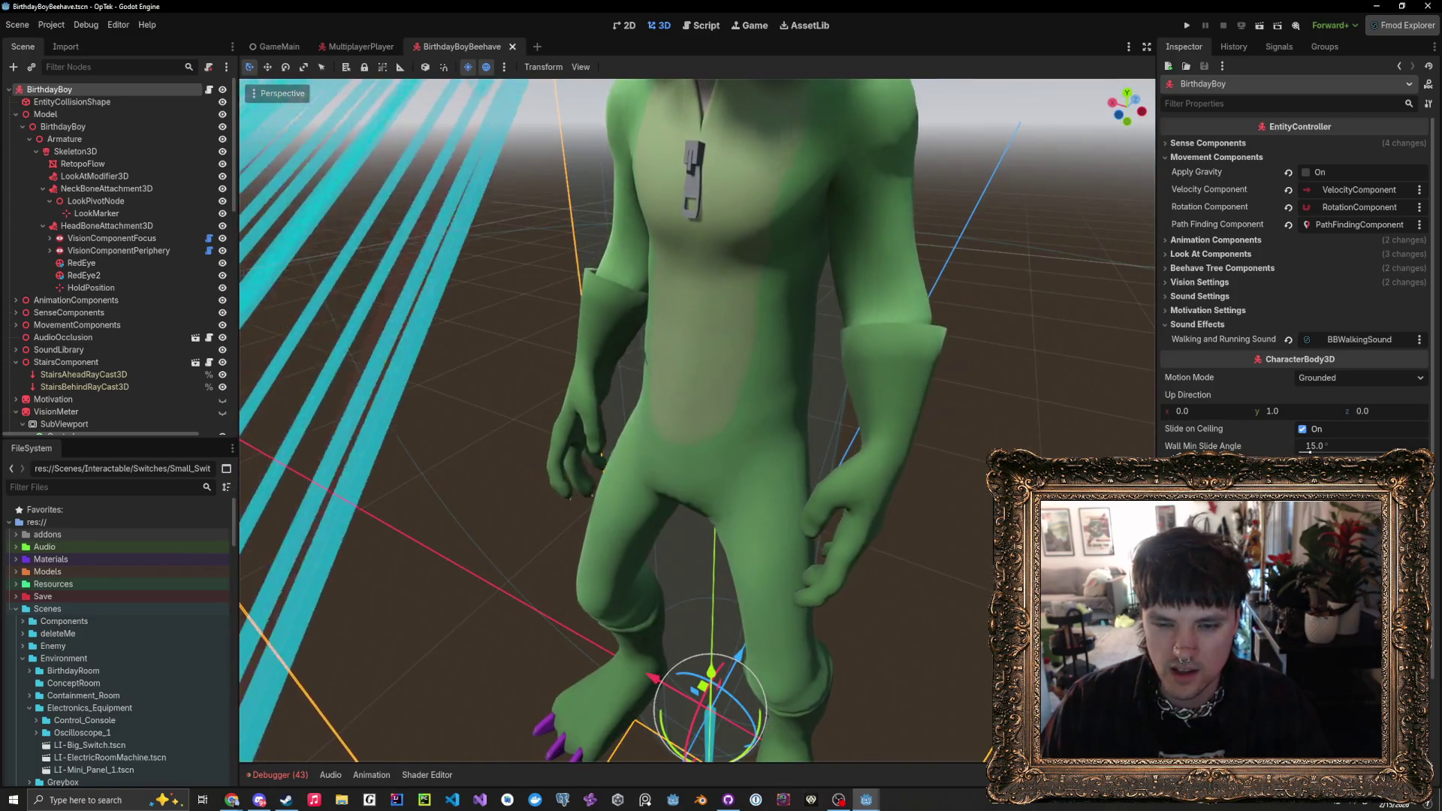
{"action": "key", "text": "e"}
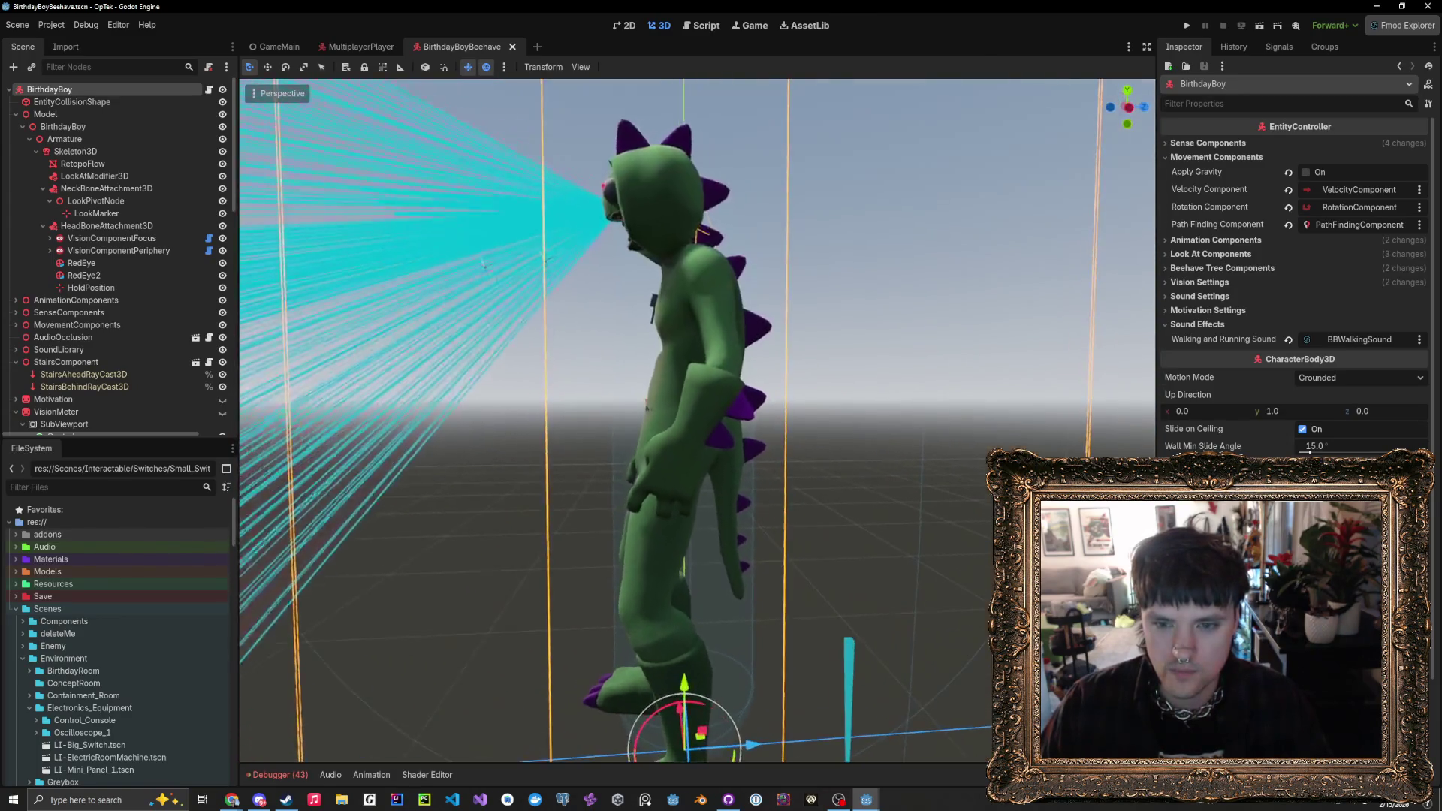
{"action": "key", "text": "d"}
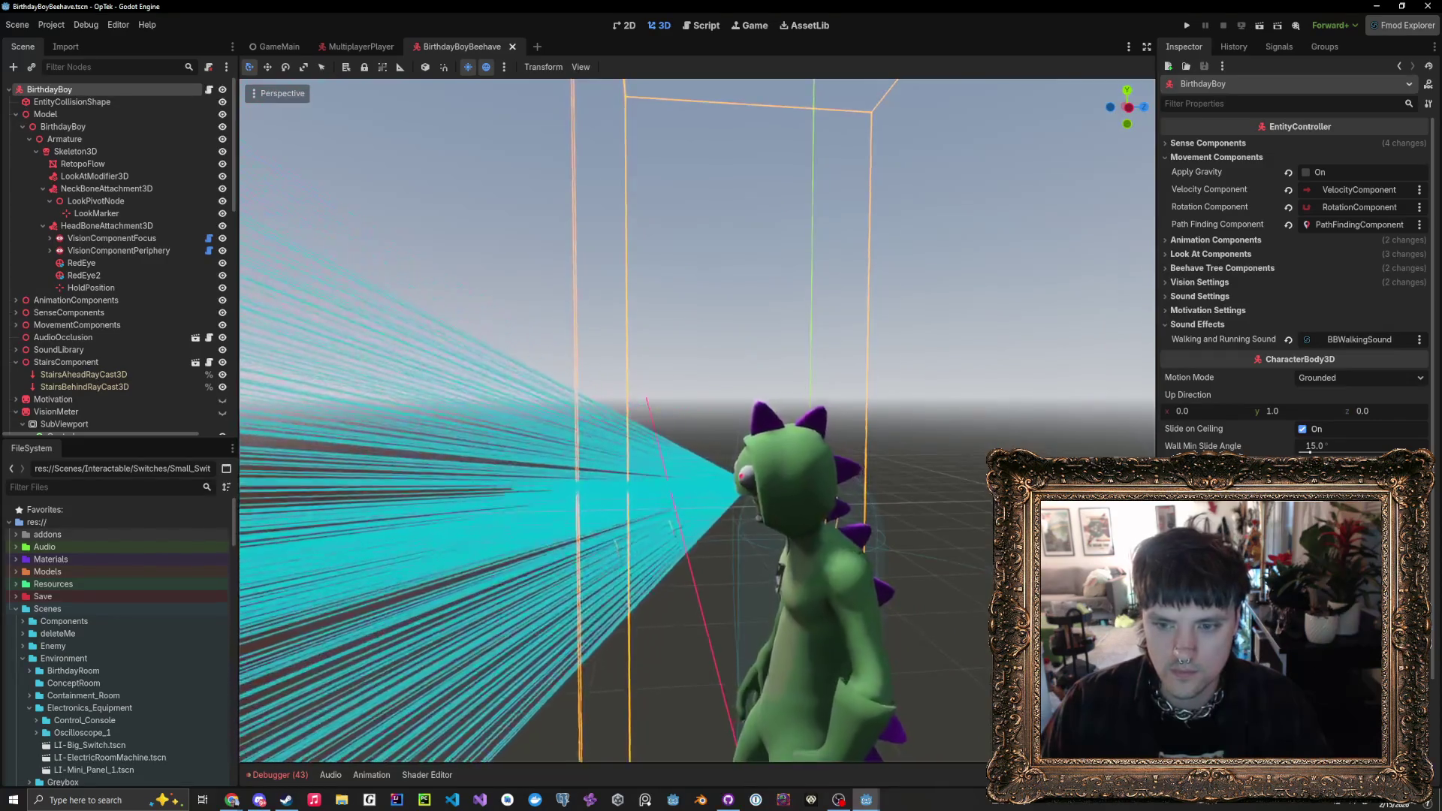
{"action": "key", "text": "d"}
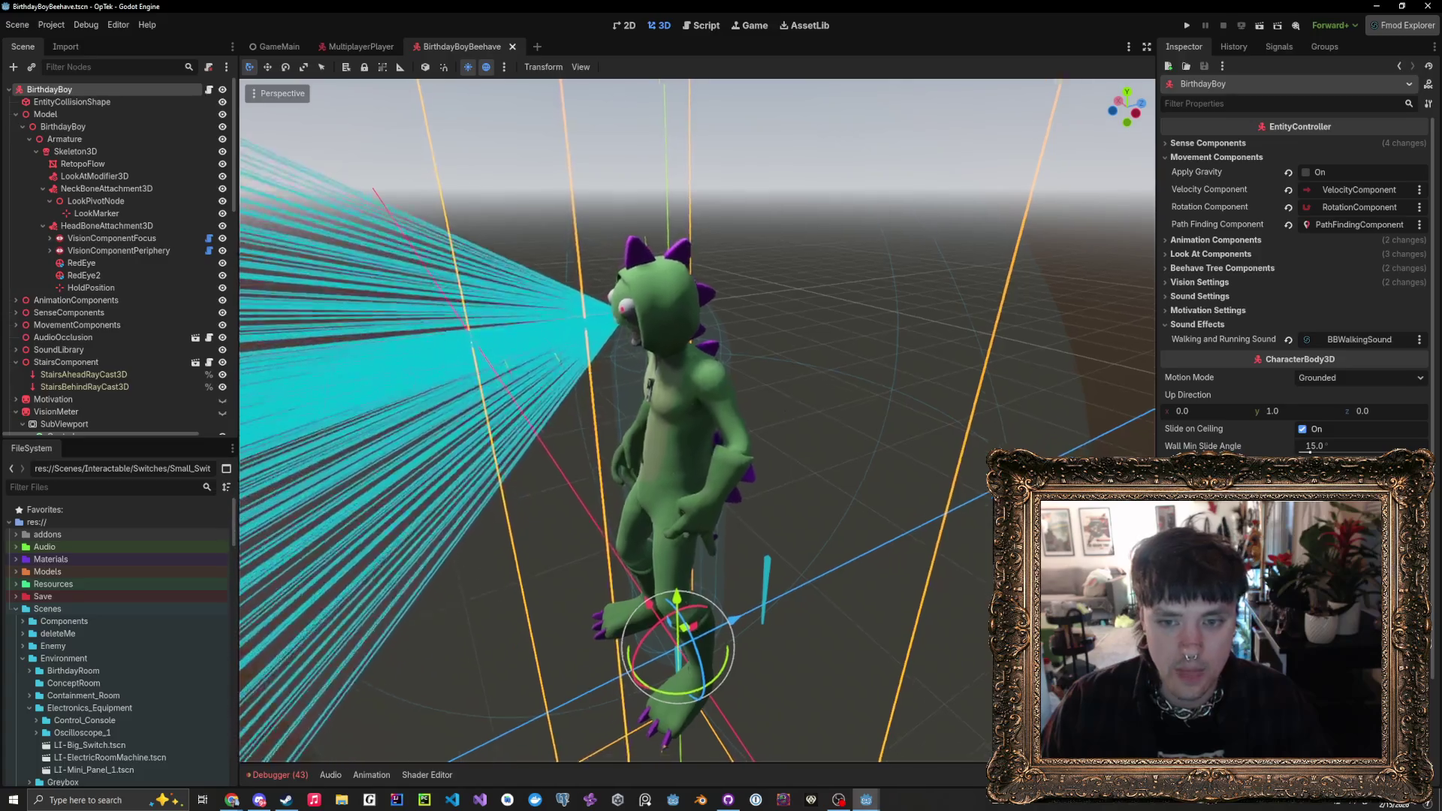
{"action": "key", "text": "e"}
{"action": "left_click", "coordinate": [72, 101]}
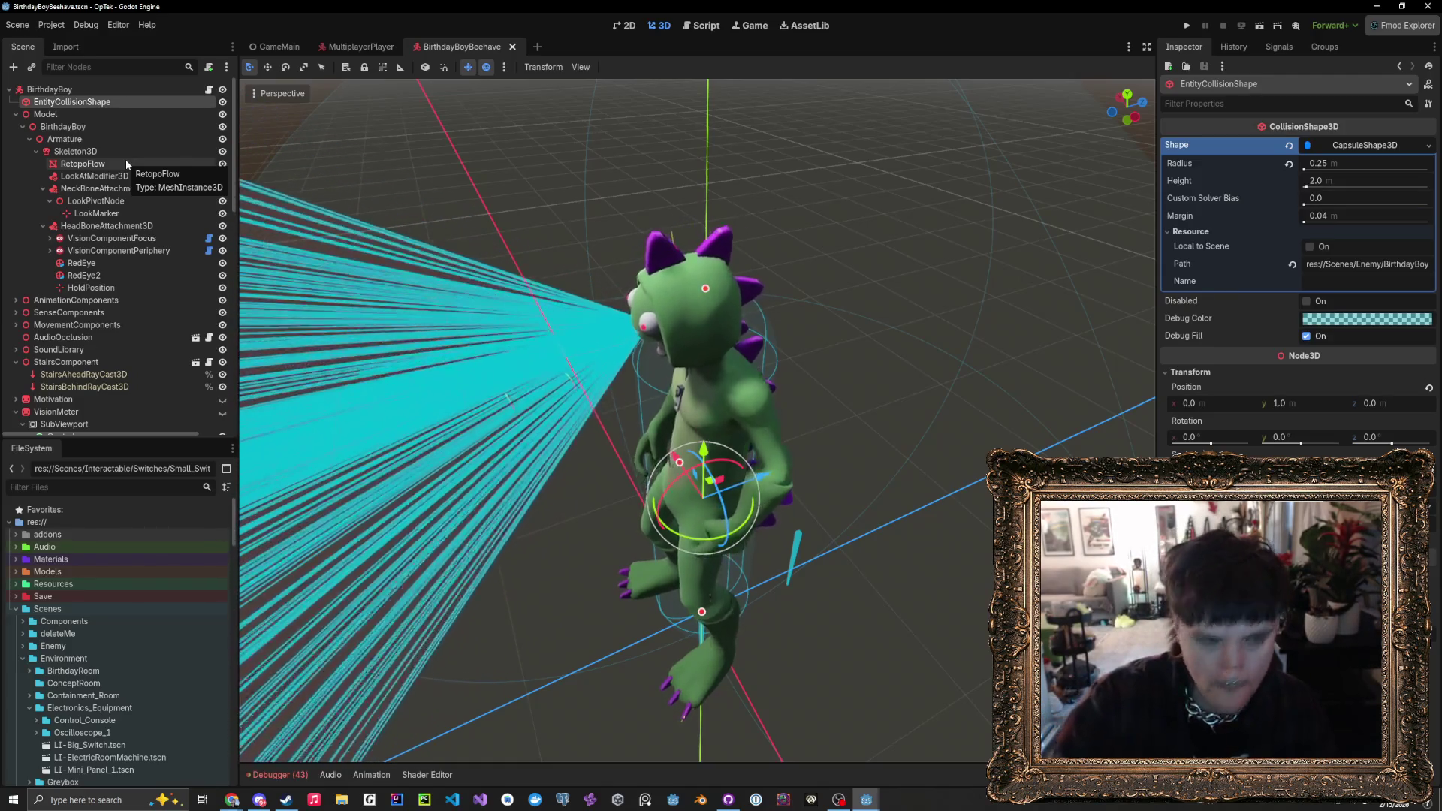
- Set LookMarker as the Target Node of the LookAtModifier3D
{"action": "left_click", "coordinate": [96, 214]}
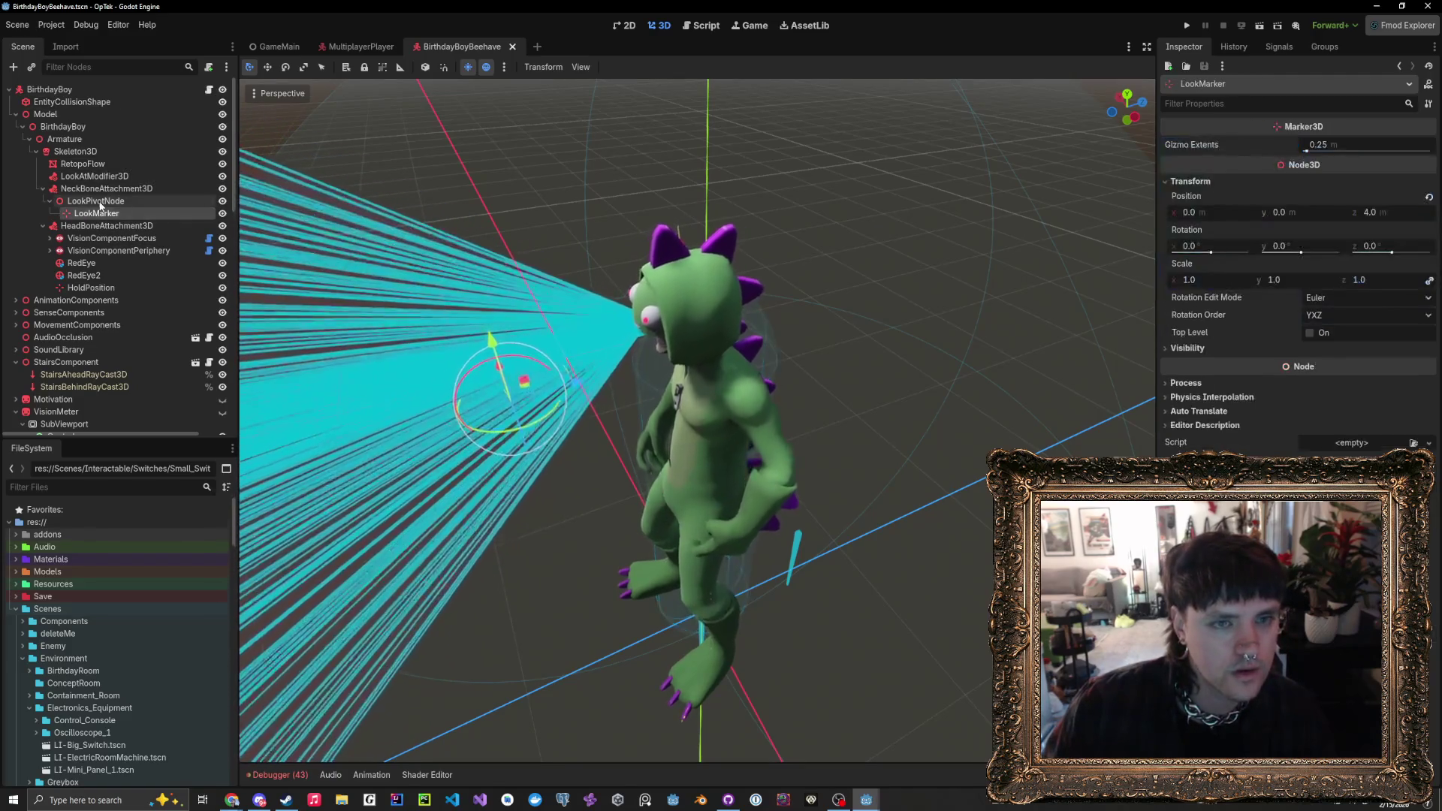
{"action": "left_click", "coordinate": [109, 189]}
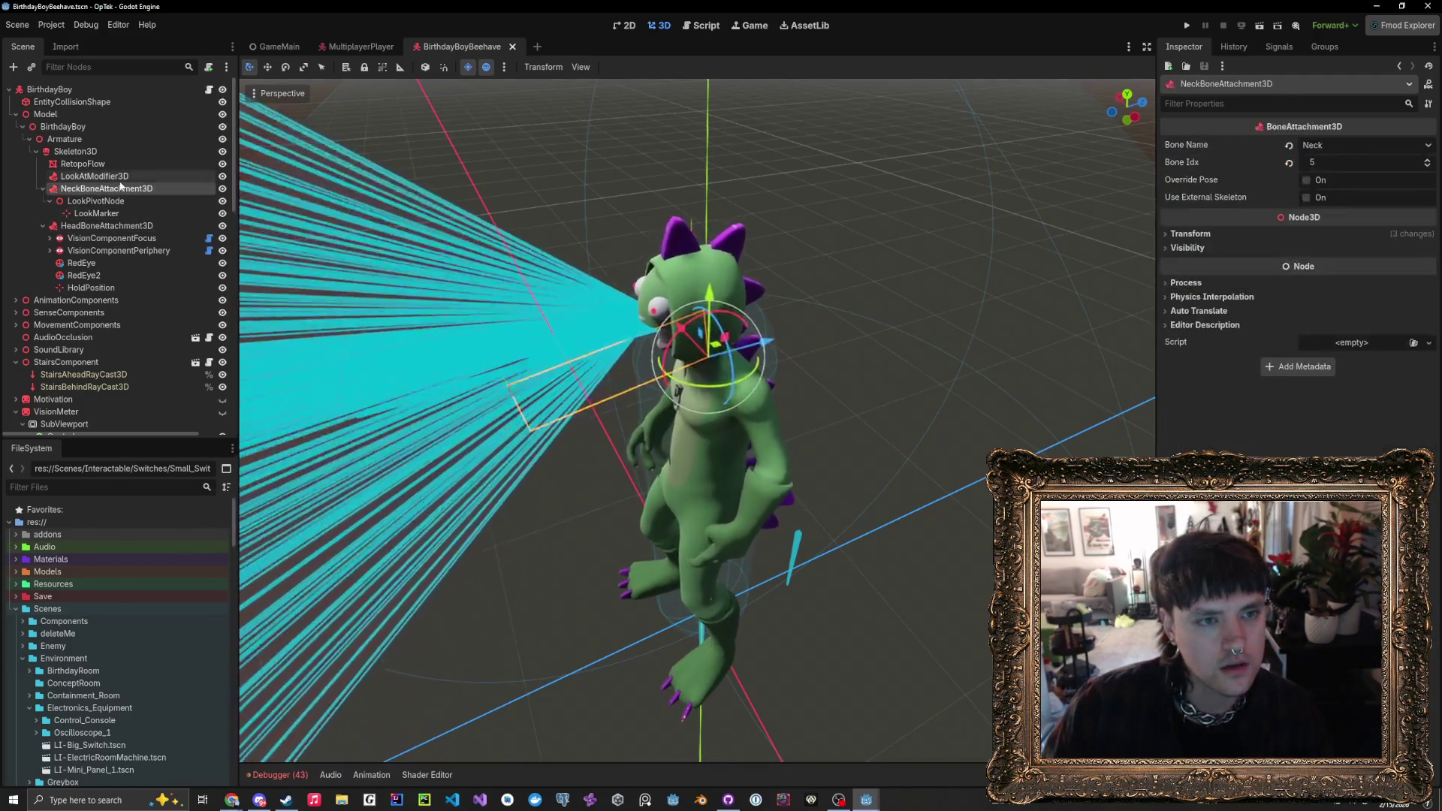
{"action": "left_click", "coordinate": [105, 176]}
{"action": "left_click", "coordinate": [1351, 145]}
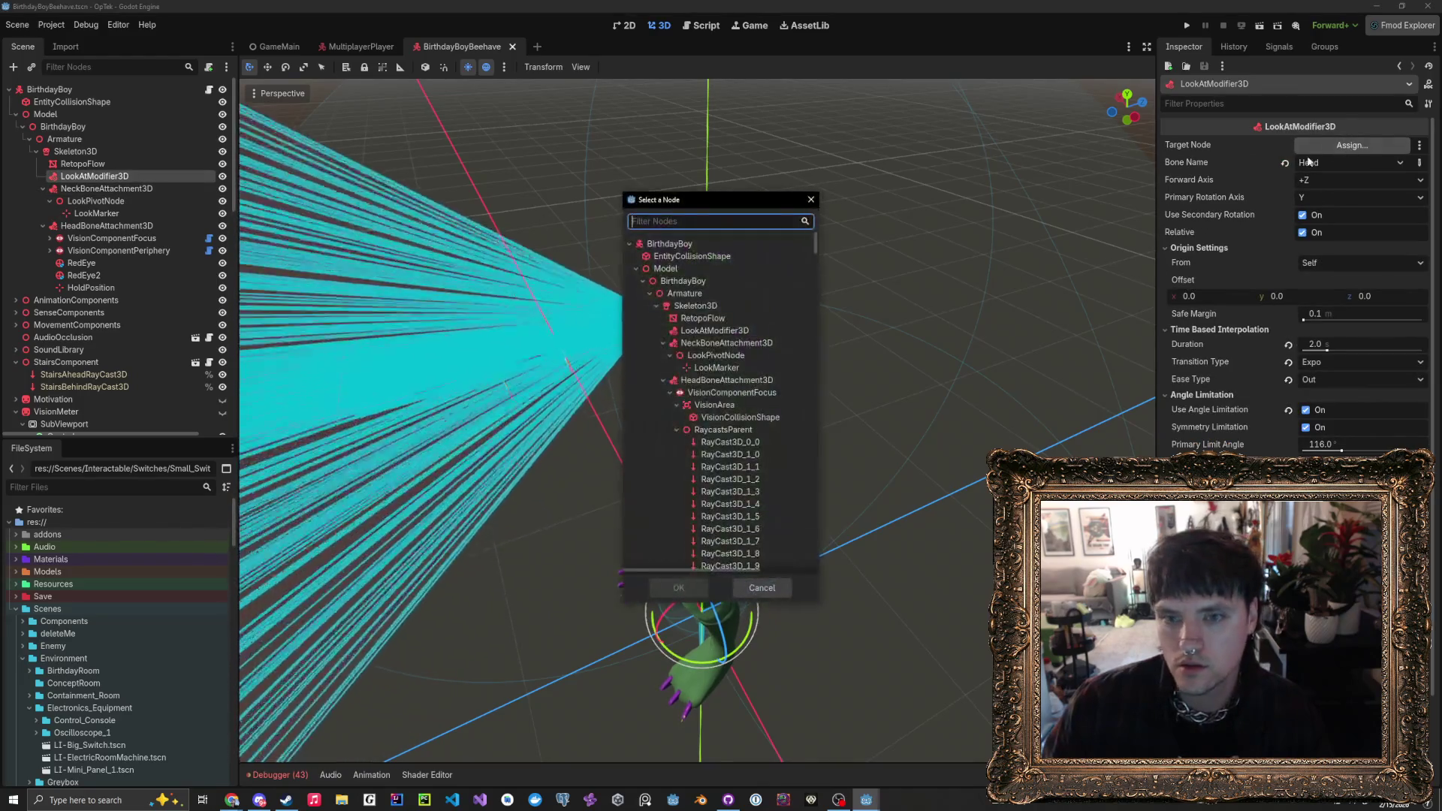
{"action": "left_click", "coordinate": [811, 199]}
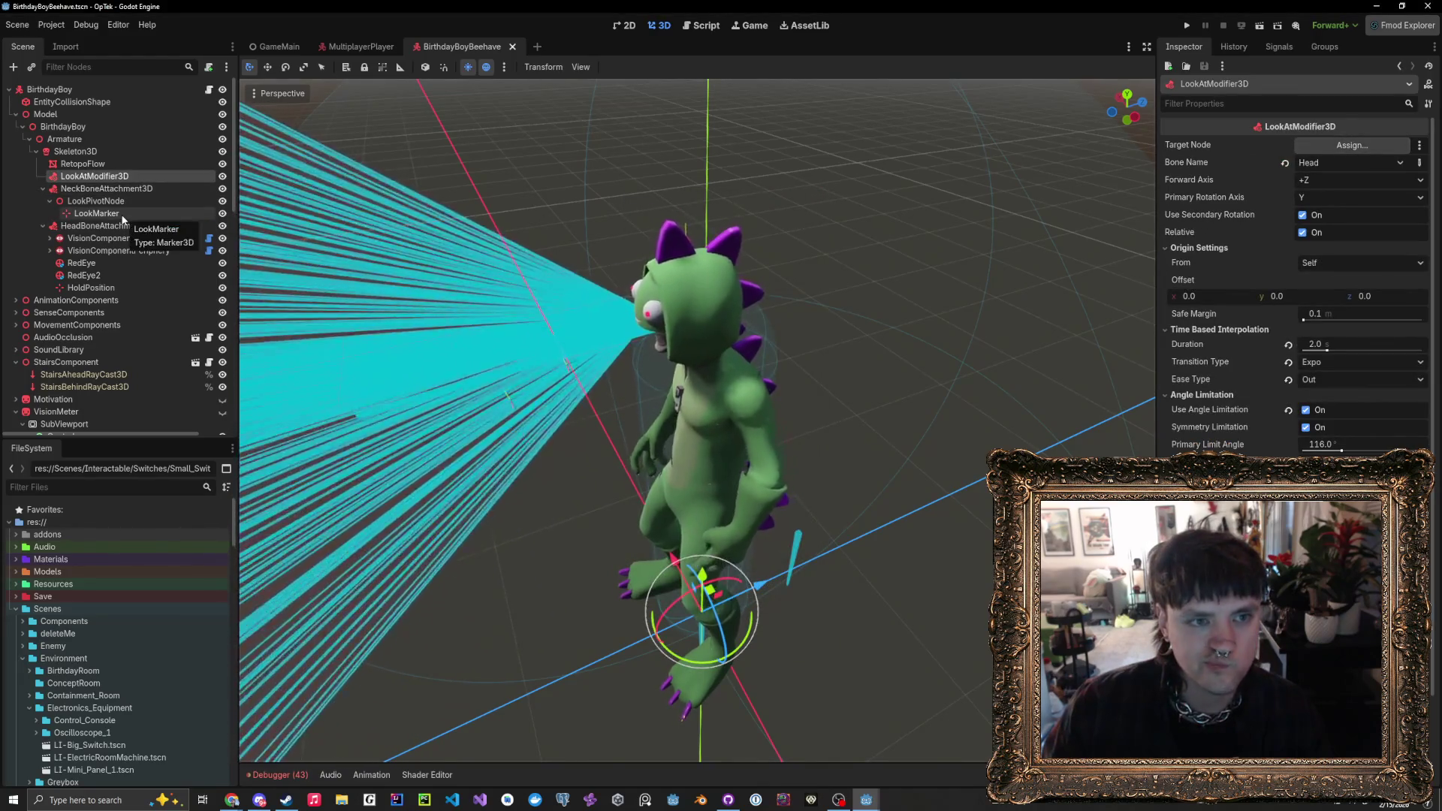
{"action": "left_click", "coordinate": [96, 213]}
{"action": "left_click", "coordinate": [94, 176]}
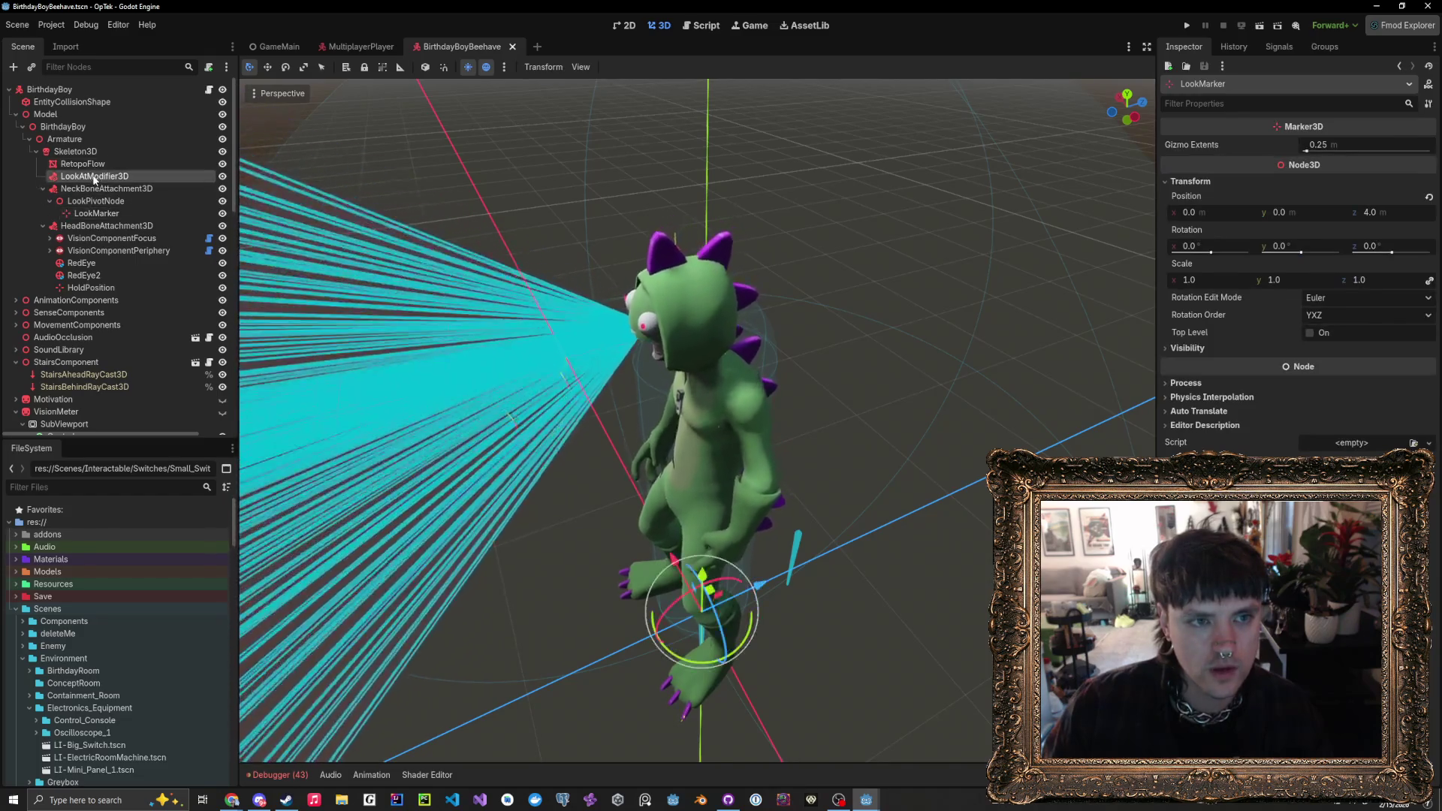
{"action": "mouse_move", "coordinate": [90, 214]}
{"action": "left_mouse_down"}
{"action": "mouse_move", "coordinate": [241, 232]}
{"action": "mouse_move", "coordinate": [1021, 225]}
{"action": "mouse_move", "coordinate": [1375, 147]}
{"action": "left_mouse_up"}
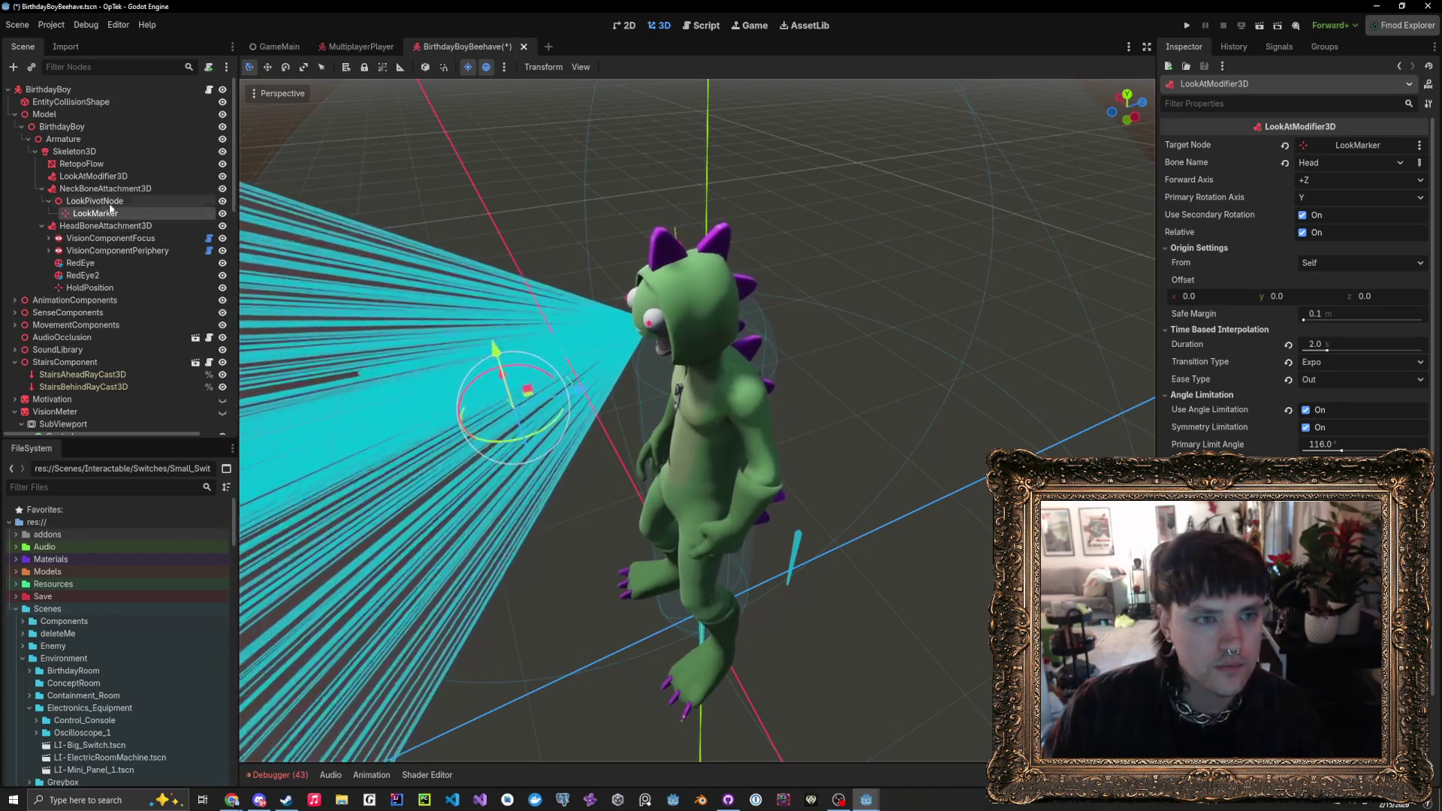
- Test-rotate LookPivotNode around the head, undo it, and close BirthdayBoyBeehave
{"action": "left_click", "coordinate": [112, 203]}
{"action": "mouse_move", "coordinate": [714, 396]}
{"action": "left_mouse_down"}
{"action": "mouse_move", "coordinate": [787, 411]}
{"action": "mouse_move", "coordinate": [759, 421]}
{"action": "mouse_move", "coordinate": [688, 398]}
{"action": "mouse_move", "coordinate": [721, 409]}
{"action": "mouse_move", "coordinate": [795, 379]}
{"action": "left_mouse_up"}
{"action": "key", "text": "ctrl+z"}
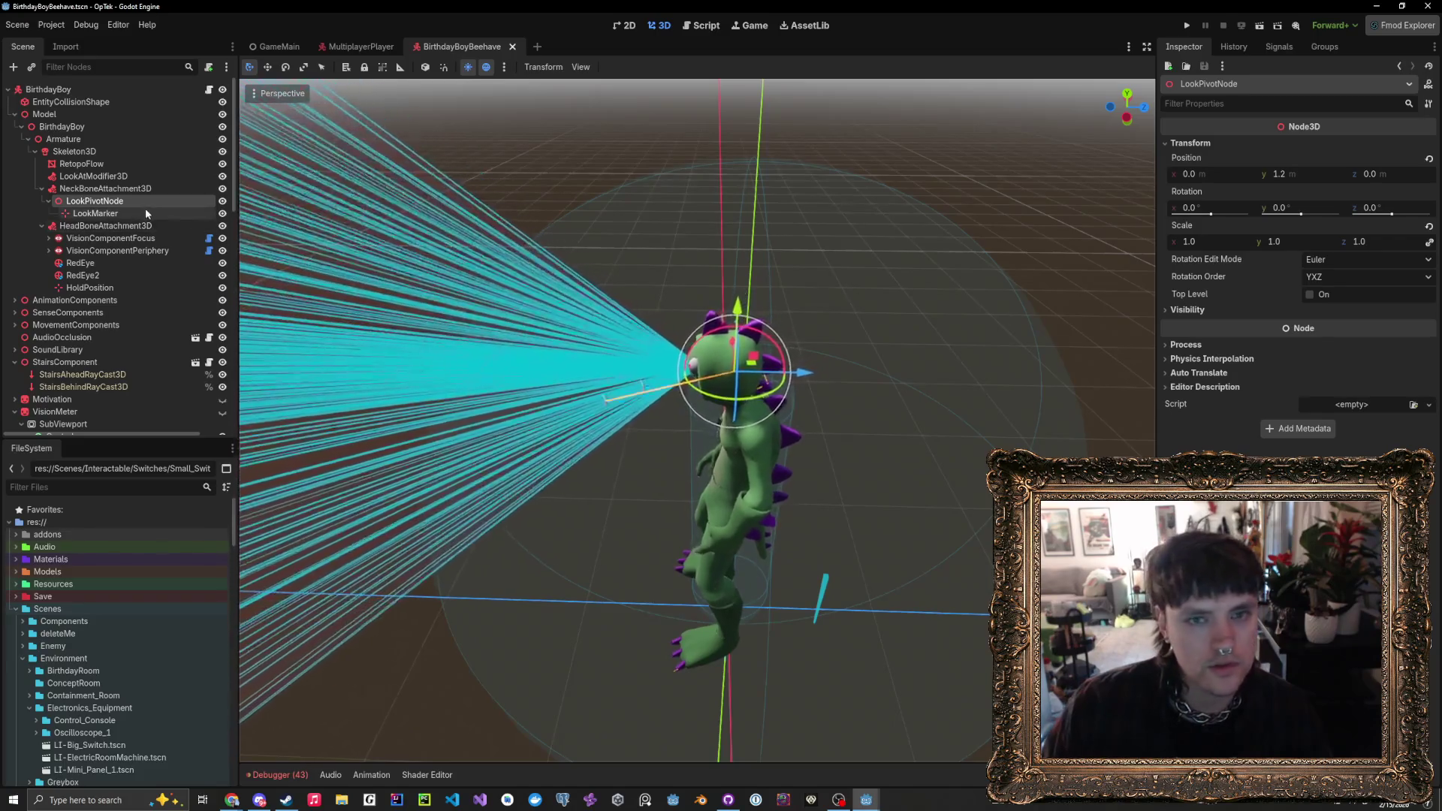
{"action": "key", "text": "ctrl+shift+w"}
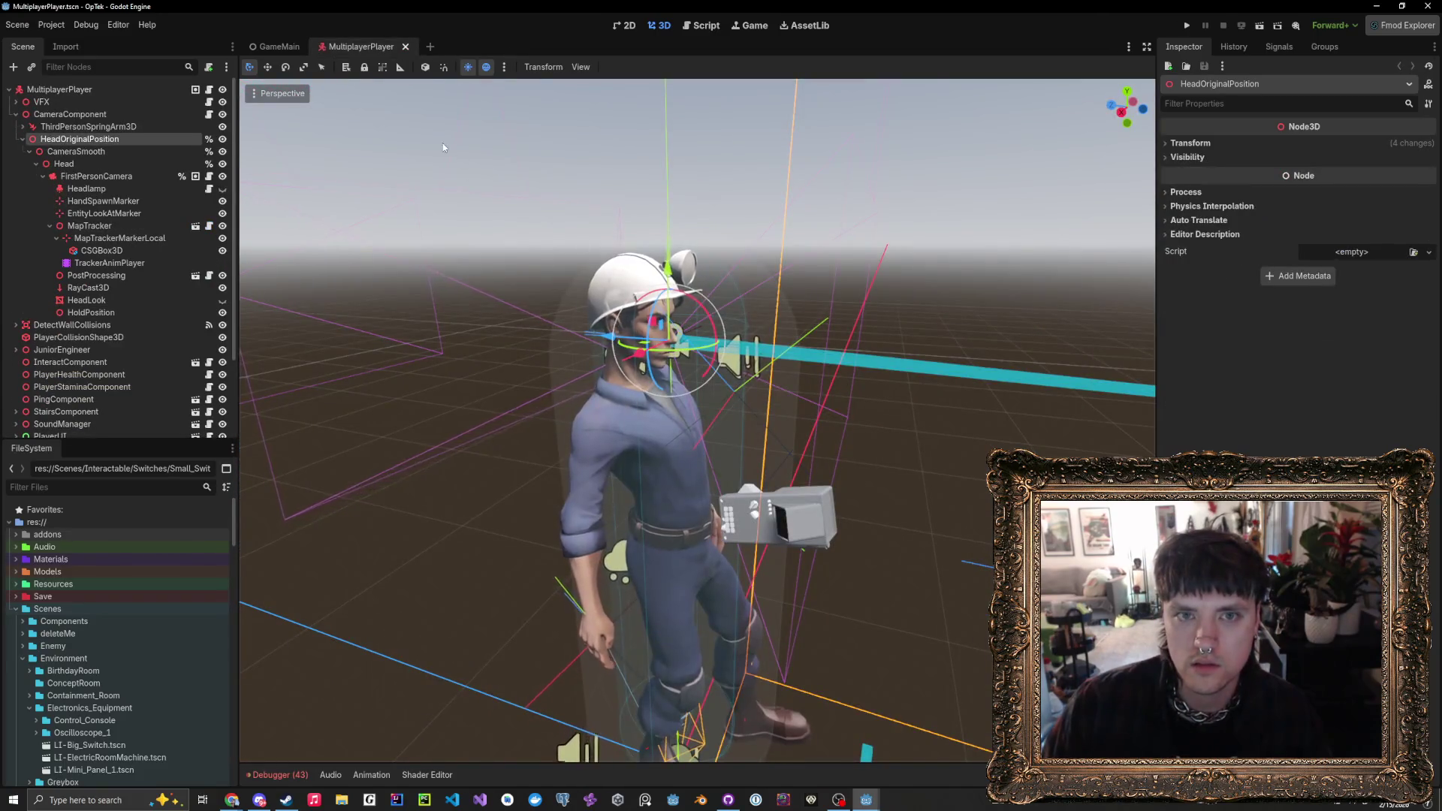
- Close MultiplayerPlayer, enlarge the Debugger's 43-error list, and jump to socket_component.gd:208
{"action": "left_click", "coordinate": [406, 47]}
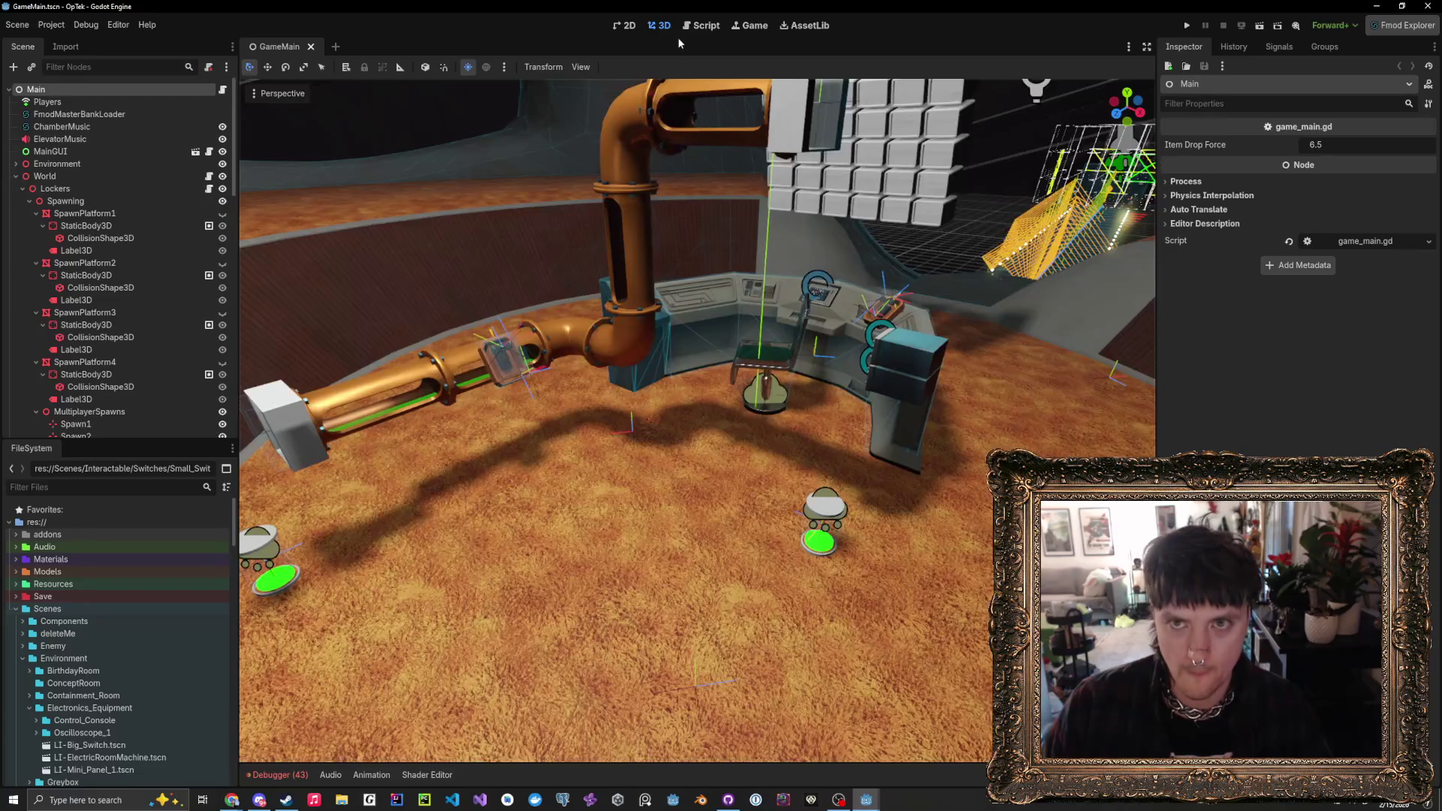
{"action": "left_click", "coordinate": [695, 28]}
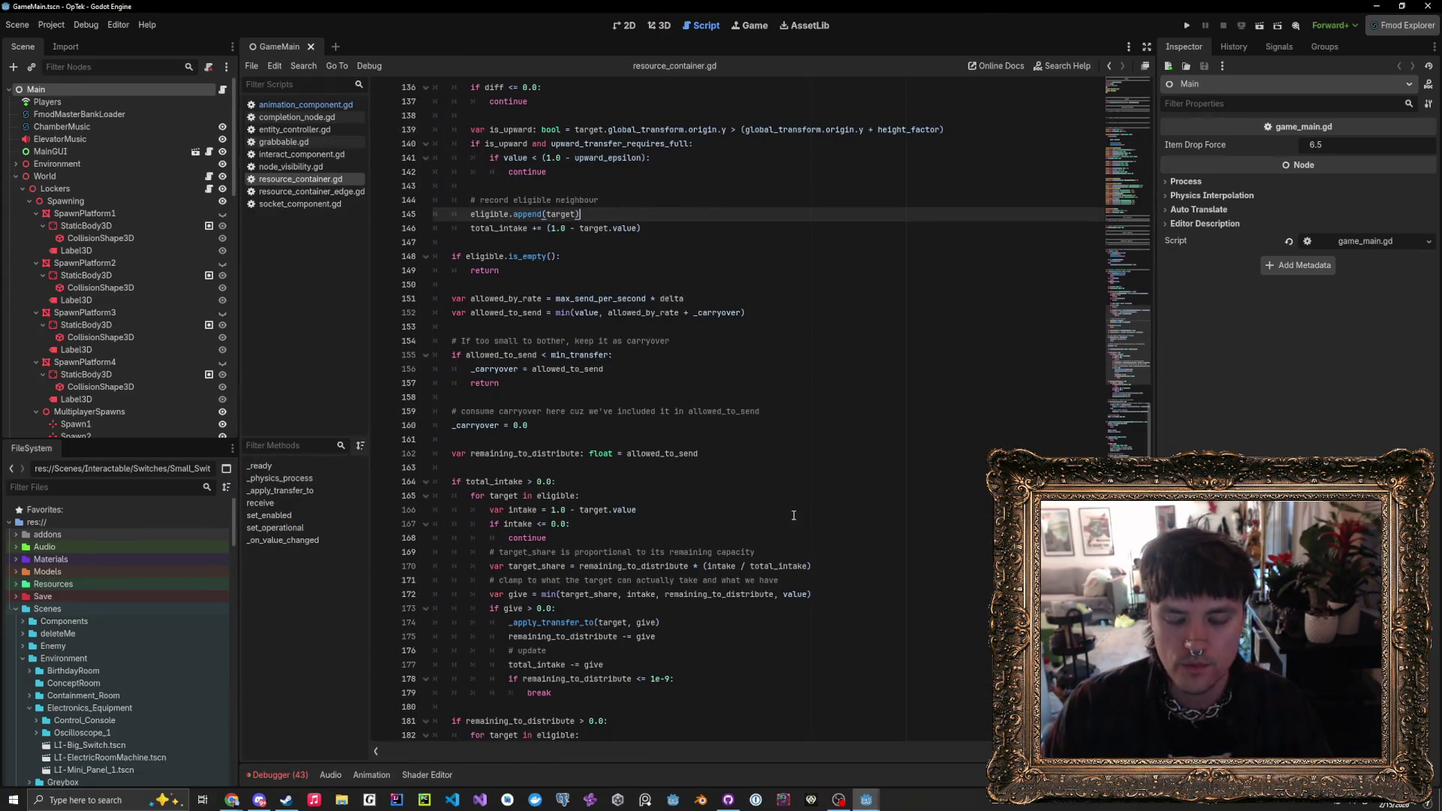
{"action": "scroll", "coordinate": [793, 515], "scroll_direction": "down", "scroll_amount": 15}
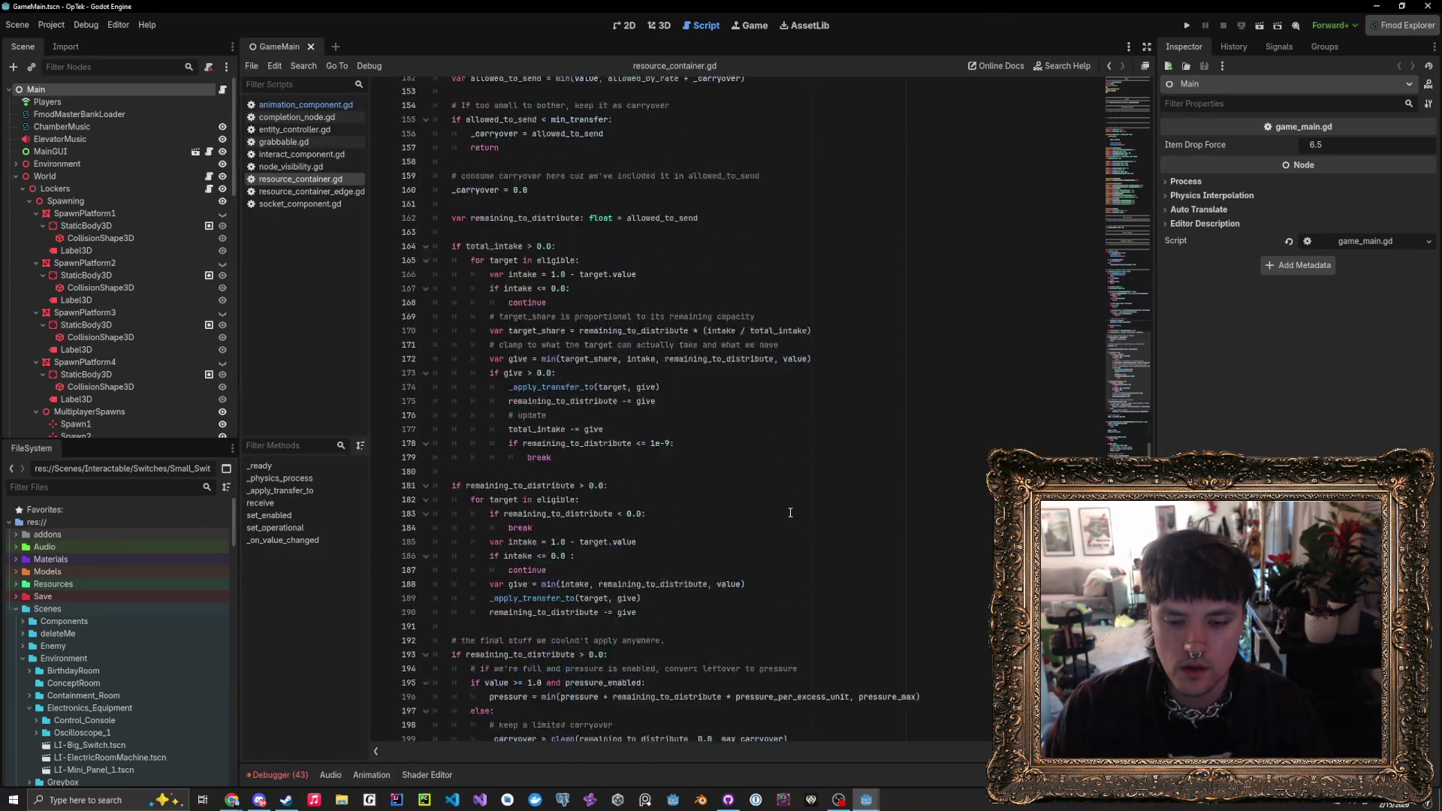
{"action": "left_click", "coordinate": [276, 775]}
{"action": "left_click", "coordinate": [335, 610]}
{"action": "scroll", "coordinate": [590, 715], "scroll_direction": "down", "scroll_amount": 2}
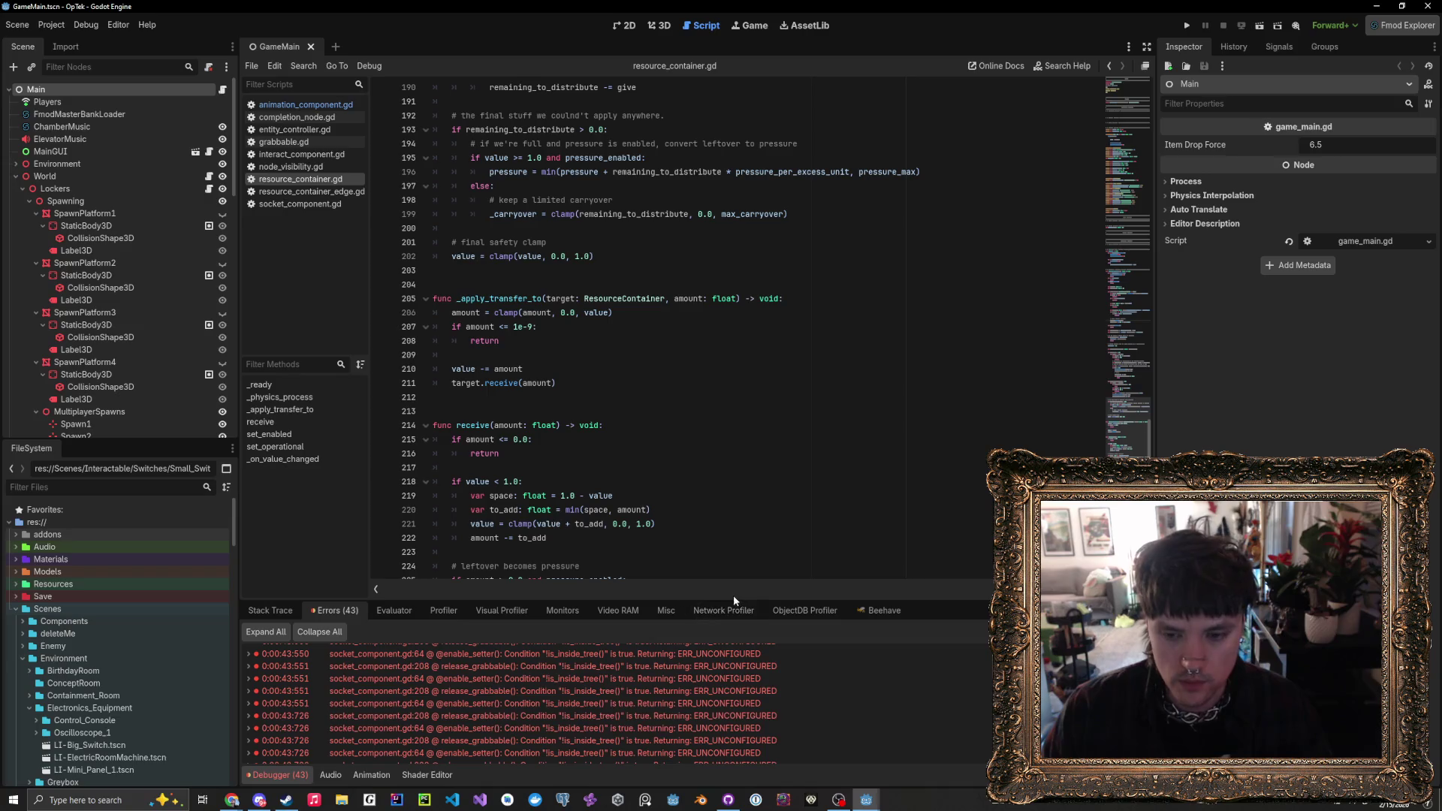
{"action": "left_click_drag", "start_coordinate": [705, 599], "coordinate": [728, 492]}
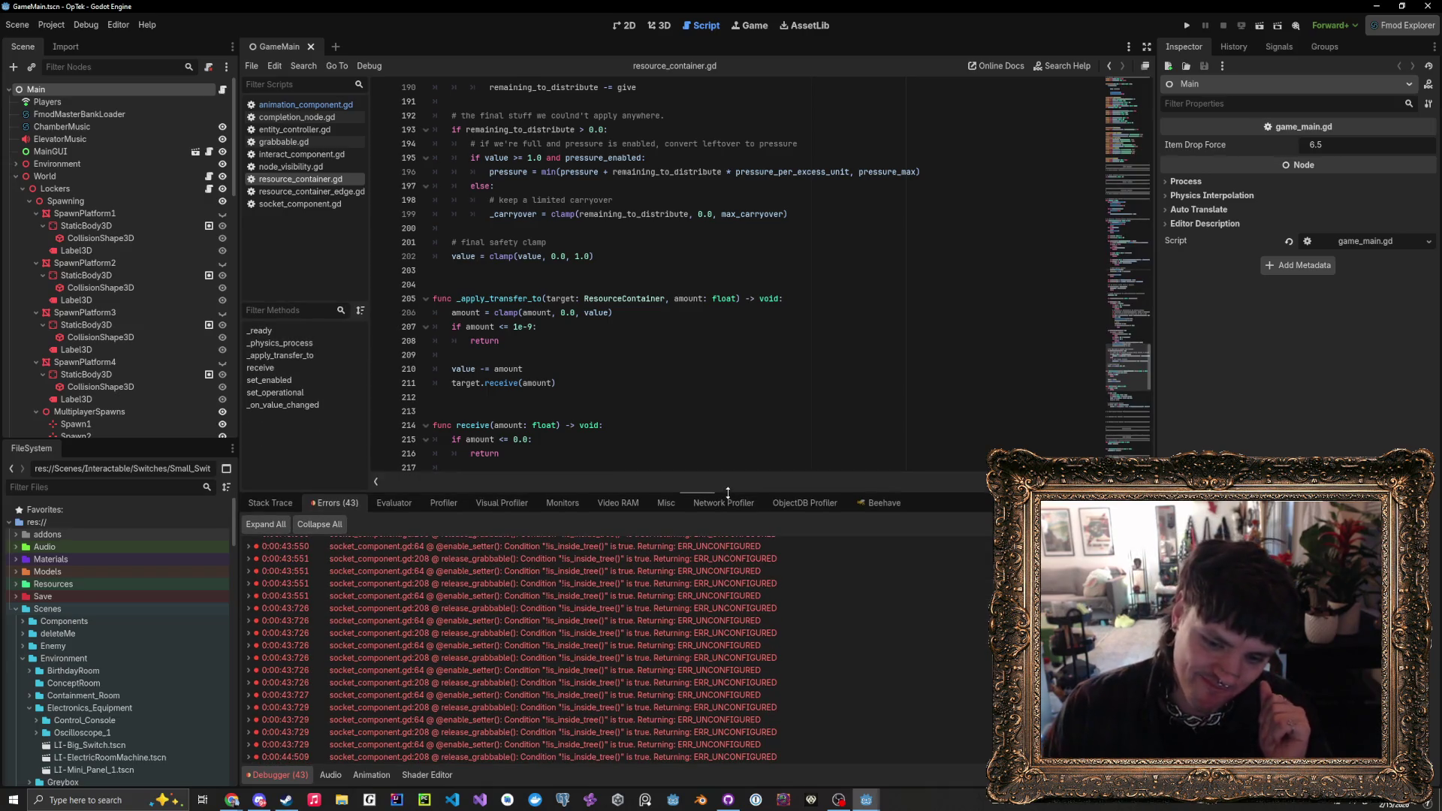
{"action": "double_click", "coordinate": [531, 708]}
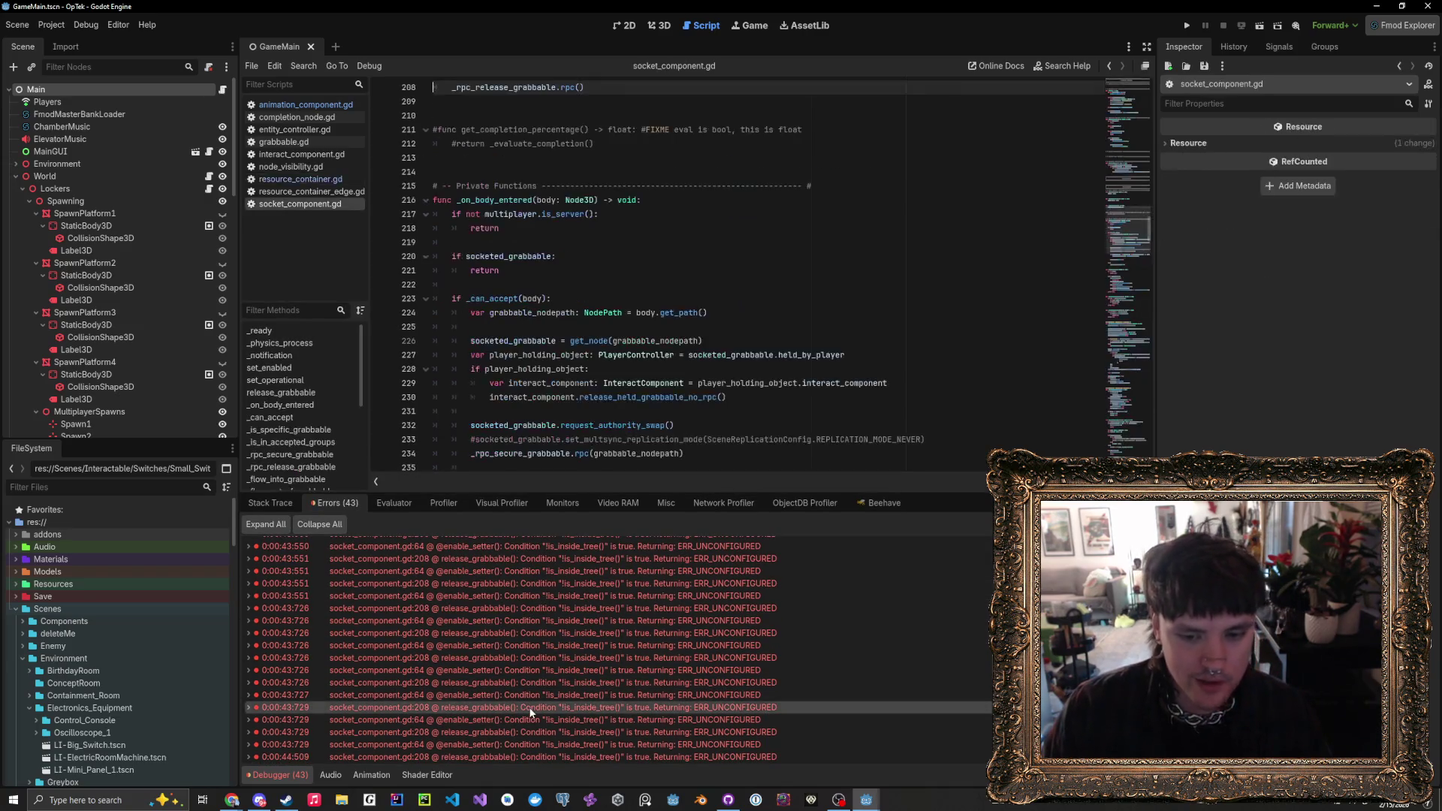
- Add an 'if not is_inside_tree():' early-return guard inside the enable setter
{"action": "scroll", "coordinate": [694, 330], "scroll_direction": "up", "scroll_amount": 4}
{"action": "scroll", "coordinate": [693, 331], "scroll_direction": "up", "scroll_amount": 20}
{"action": "scroll", "coordinate": [694, 328], "scroll_direction": "up", "scroll_amount": 20}
{"action": "scroll", "coordinate": [693, 328], "scroll_direction": "down", "scroll_amount": 15}
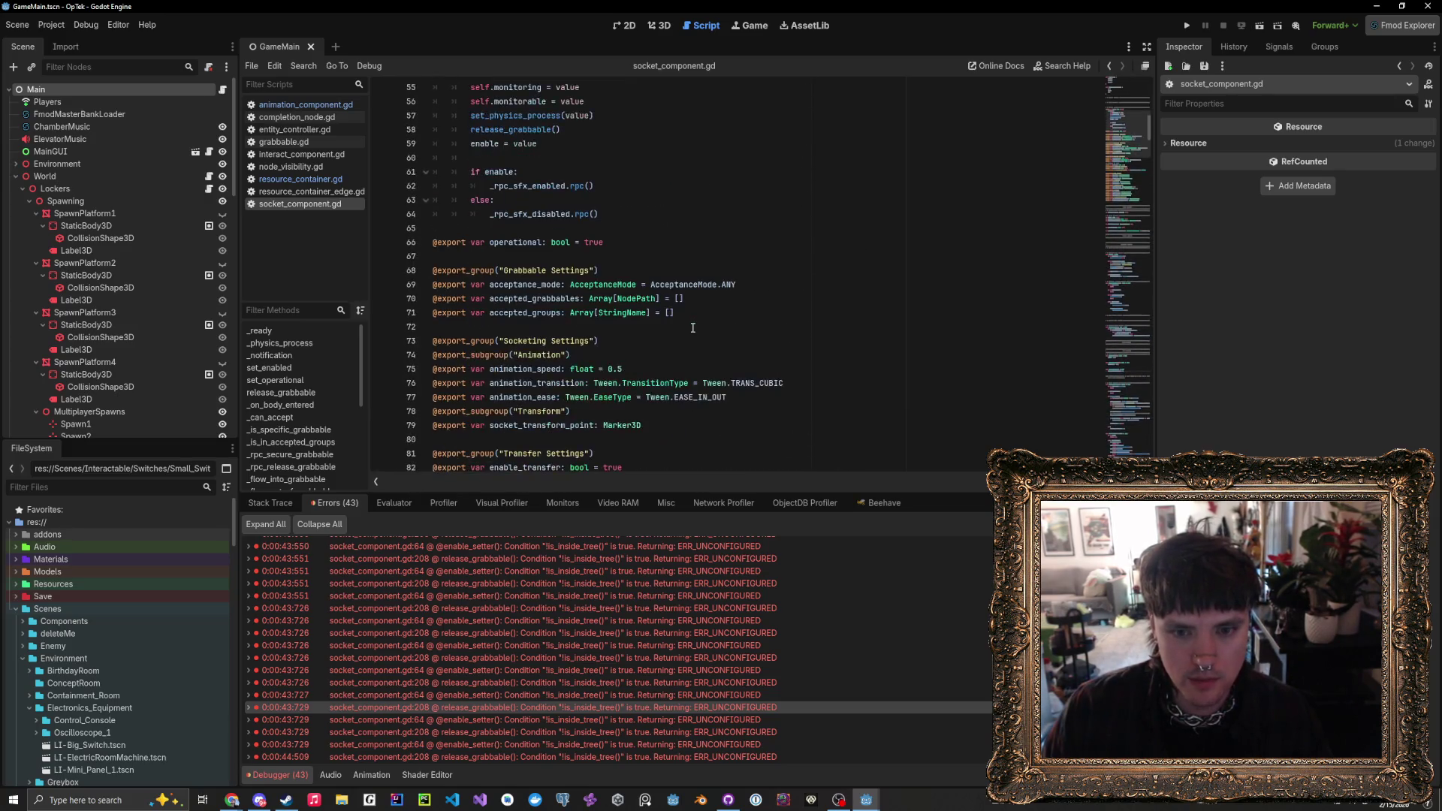
{"action": "scroll", "coordinate": [743, 396], "scroll_direction": "up", "scroll_amount": 4}
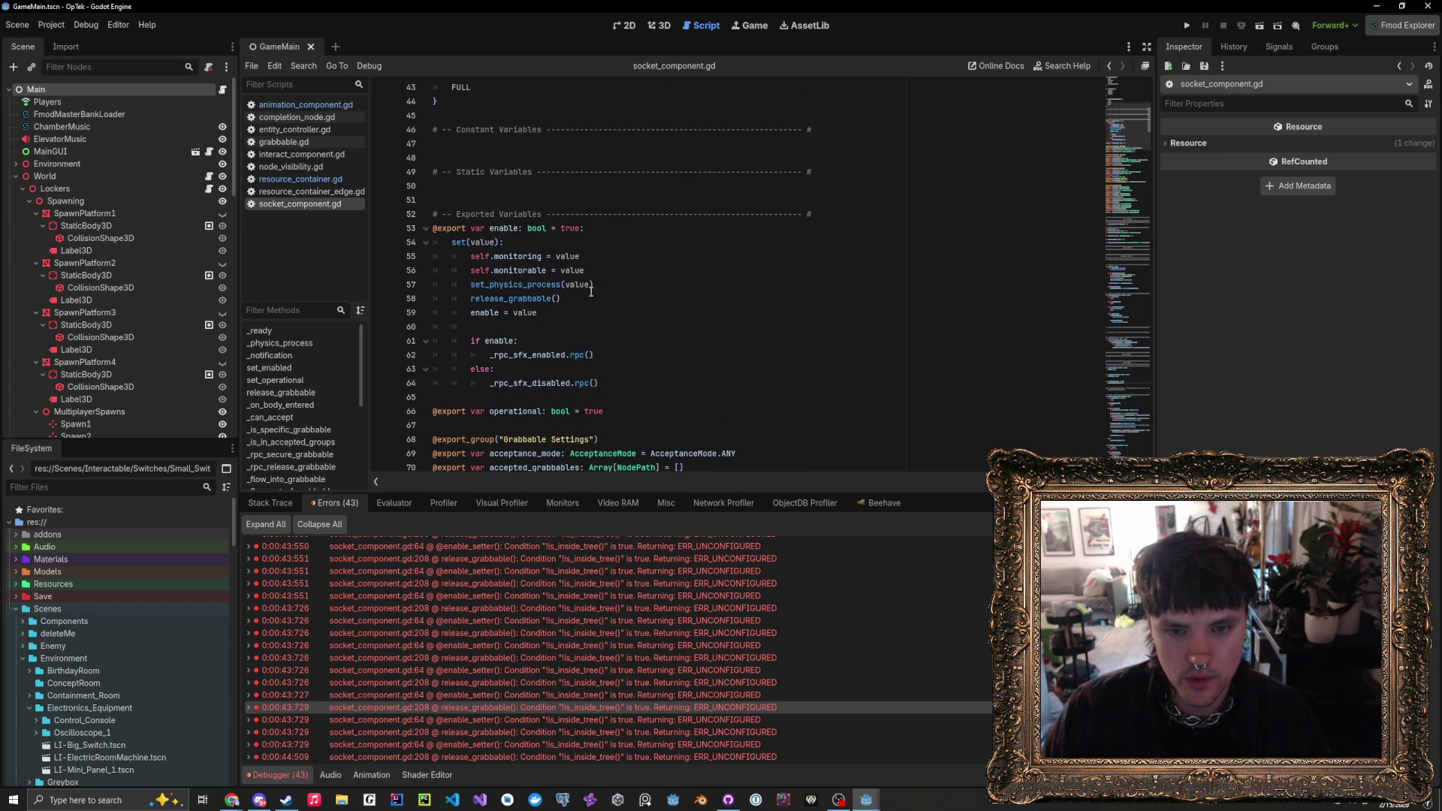
{"action": "left_click", "coordinate": [589, 238]}
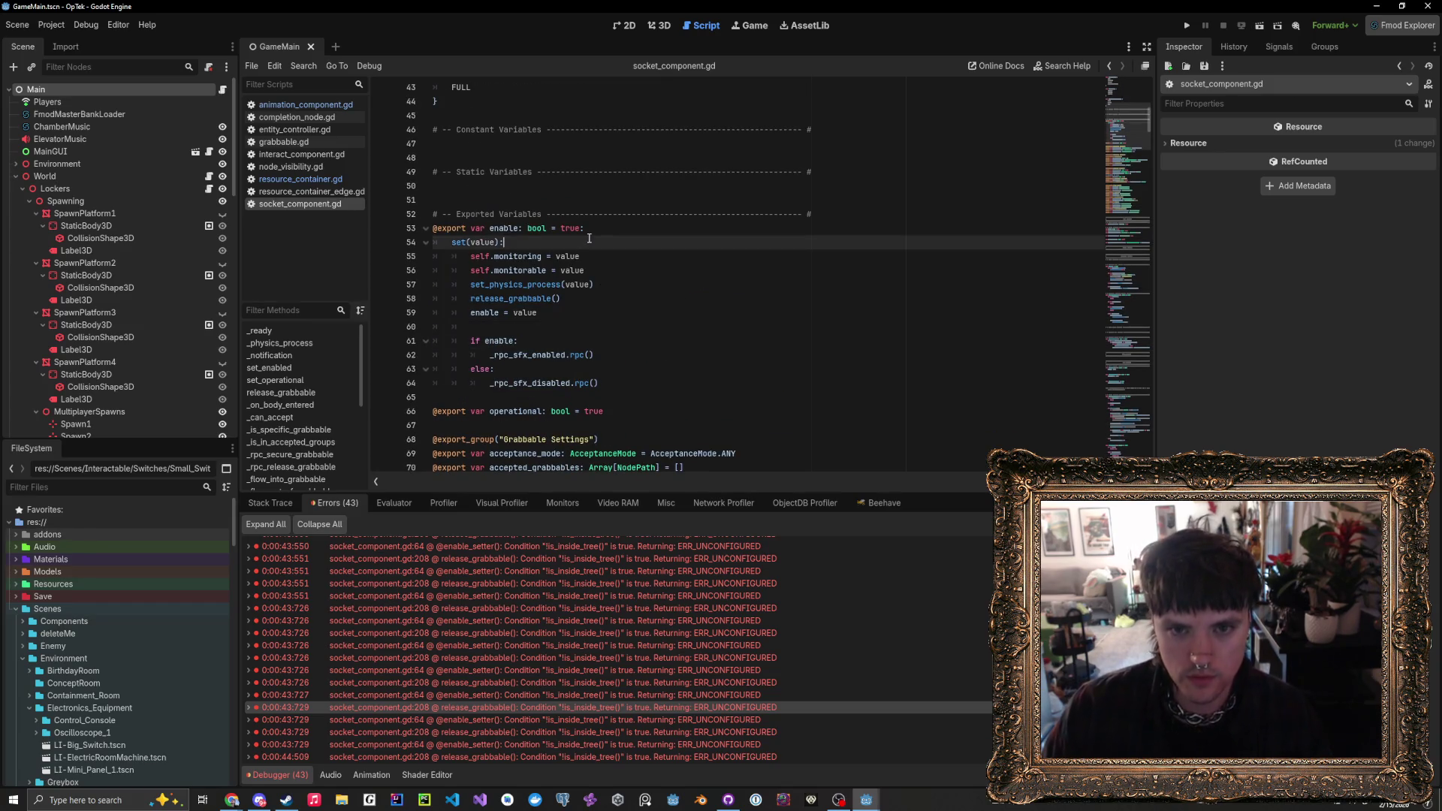
{"action": "key", "text": "Return"}
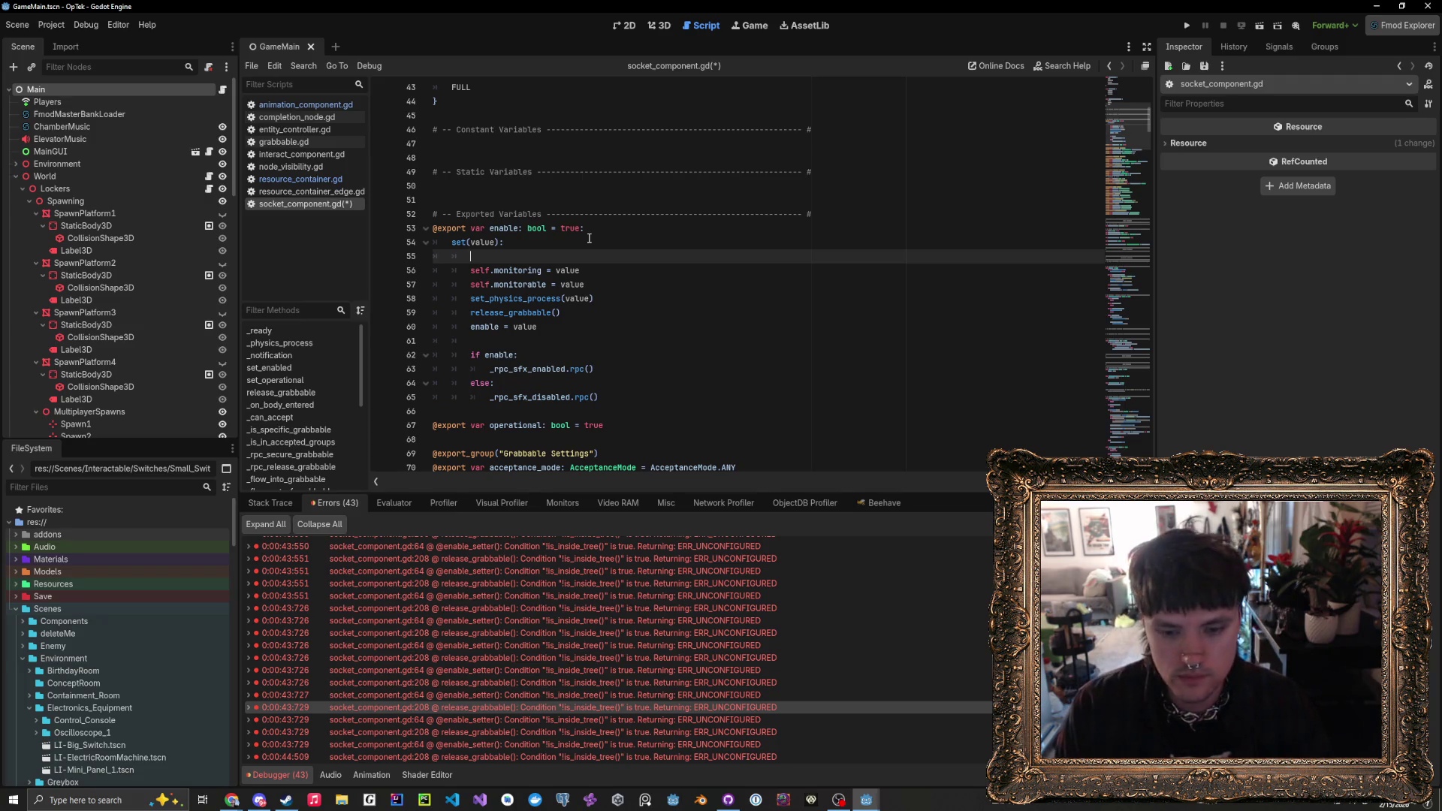
{"action": "type", "text": "if not is_in"}
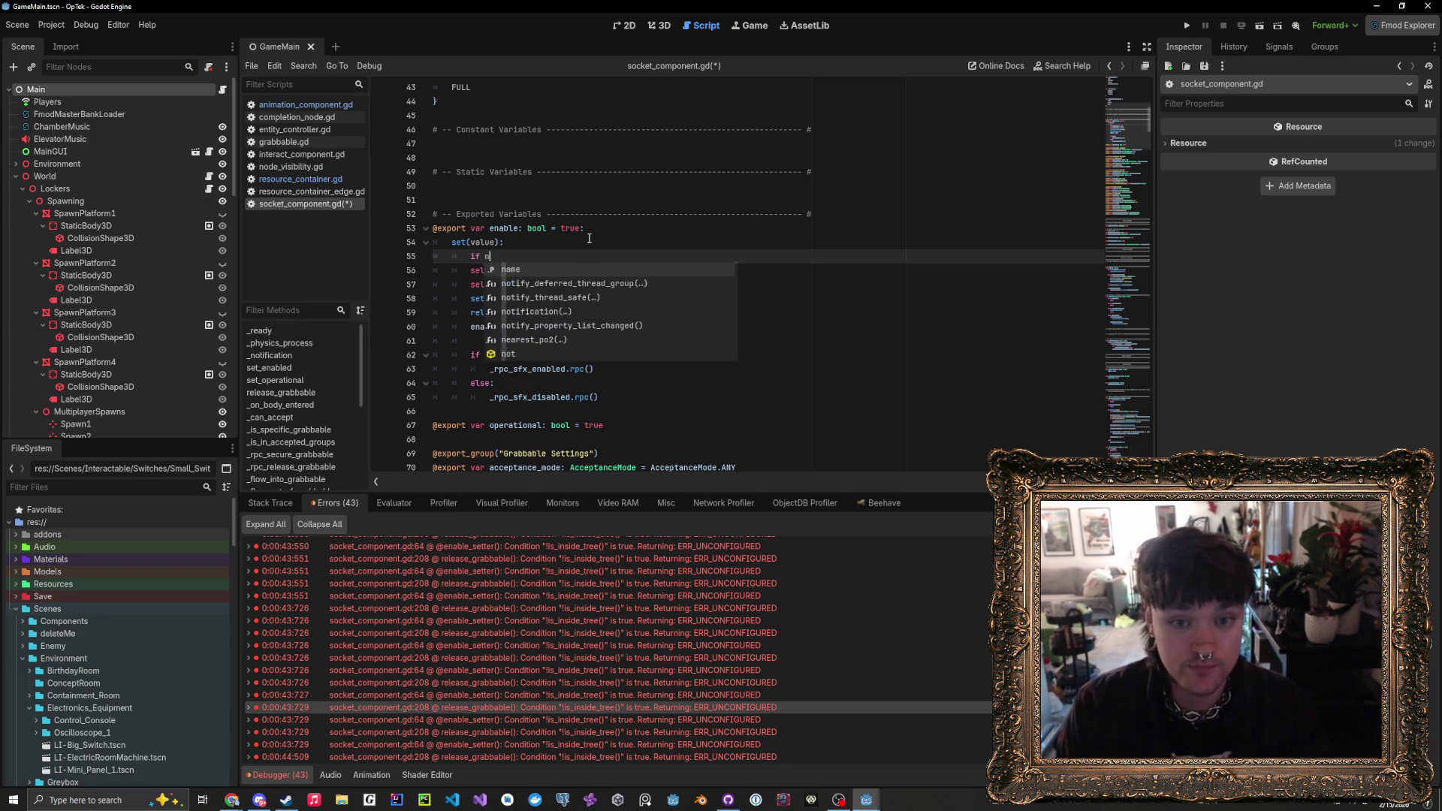
{"action": "key", "text": "Return"}
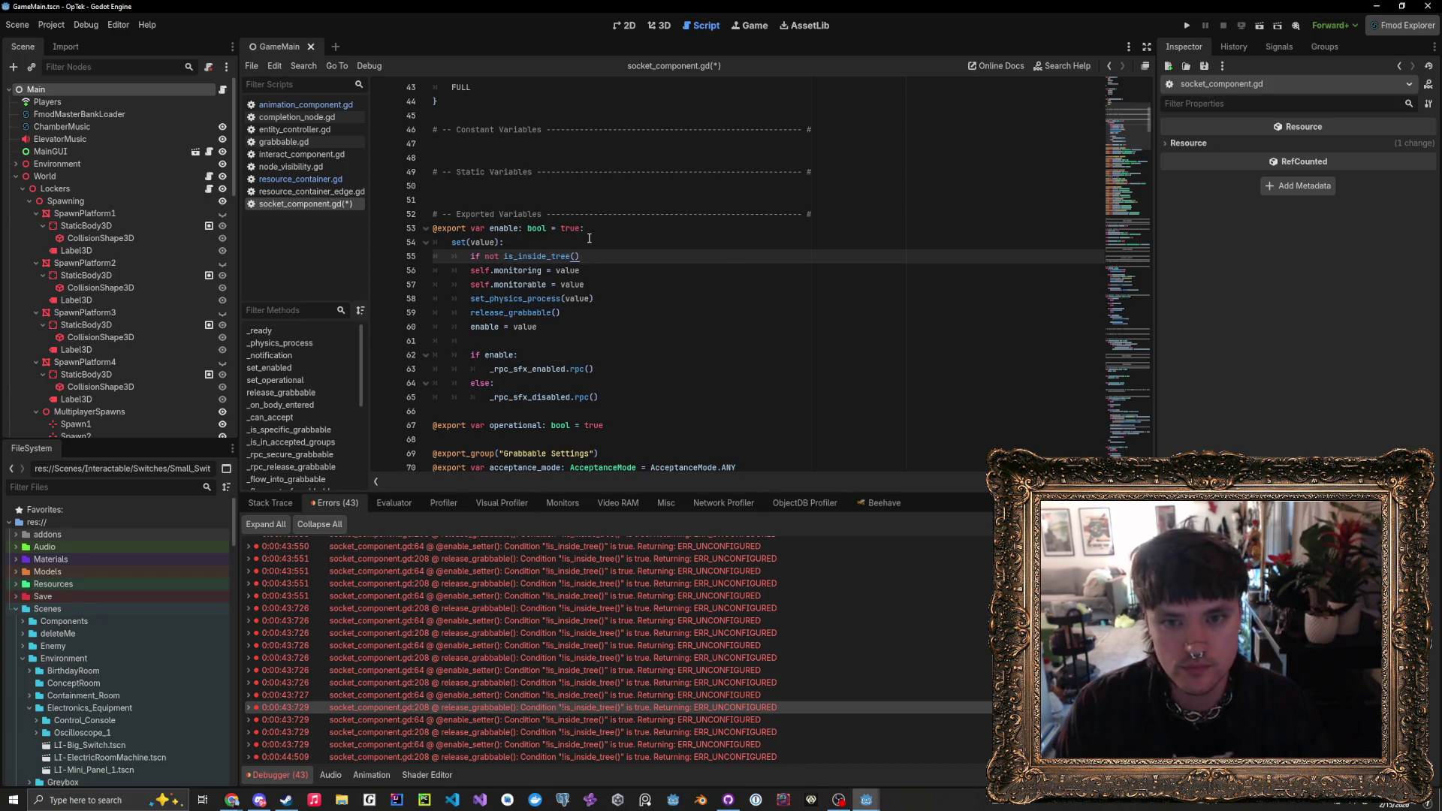
{"action": "type", "text": ":"}
{"action": "key", "text": "Return"}
{"action": "key", "text": "Return"}
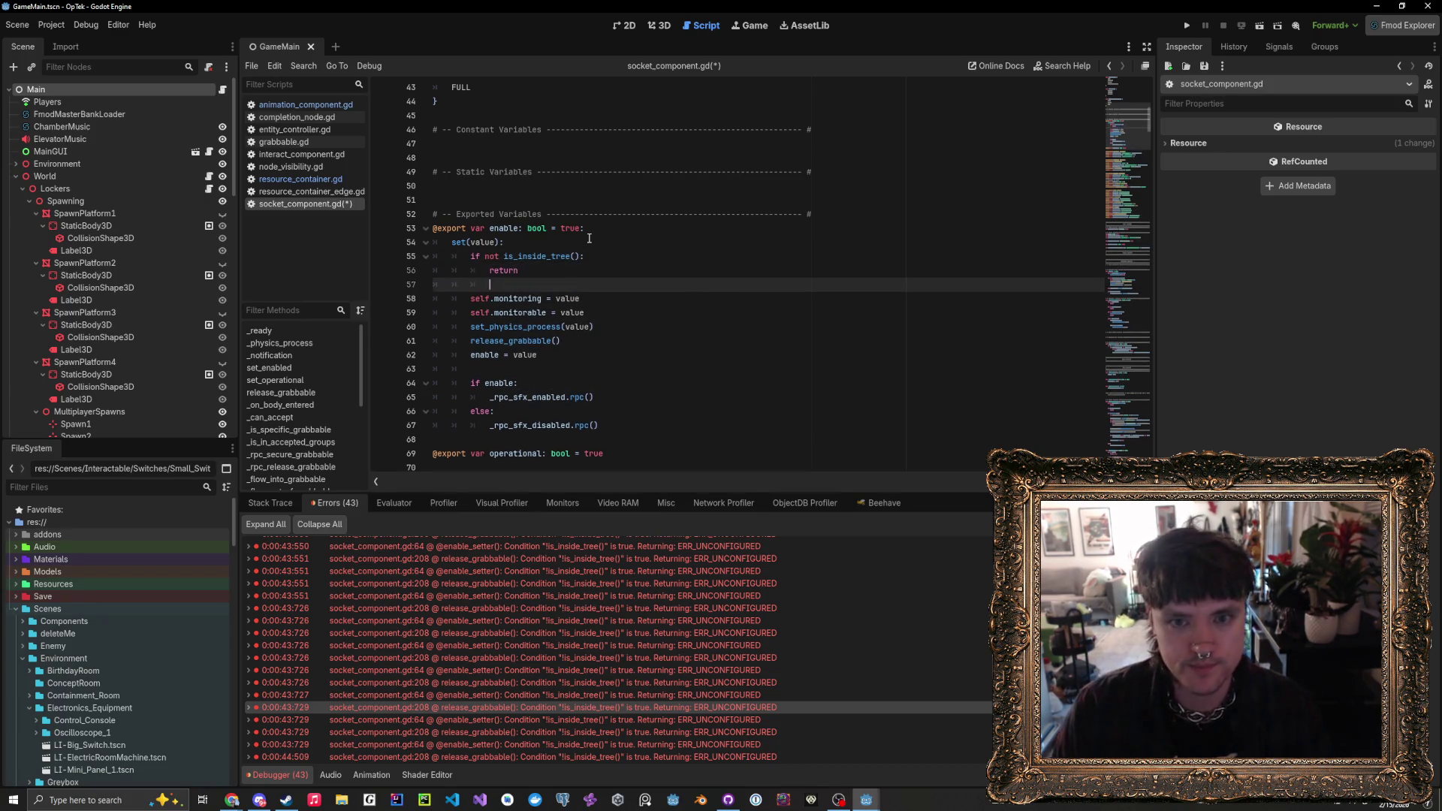
- Save socket_component.gd and clear the Debugger's logged errors
{"action": "key", "text": "ctrl+s"}
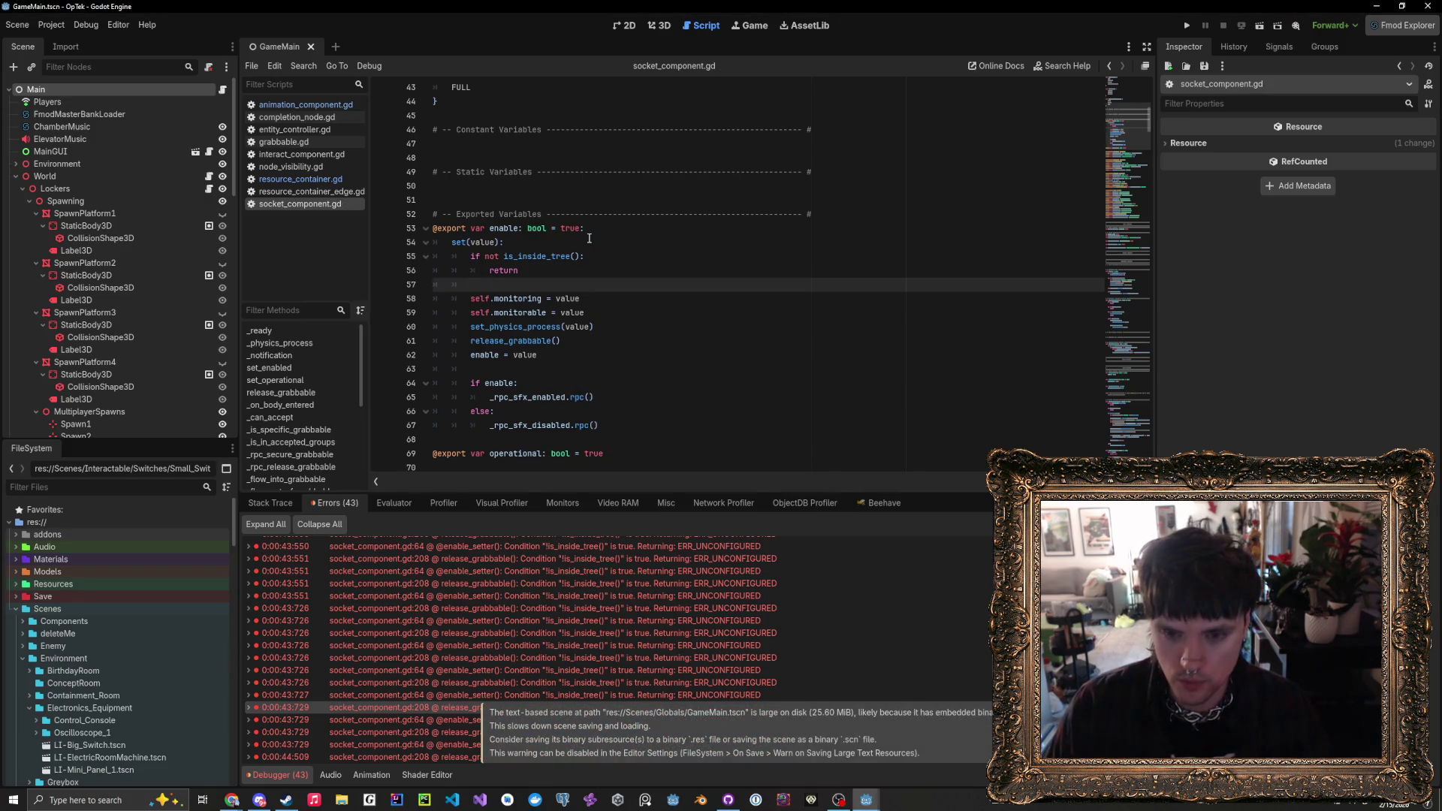
{"action": "key", "text": "ctrl+s"}
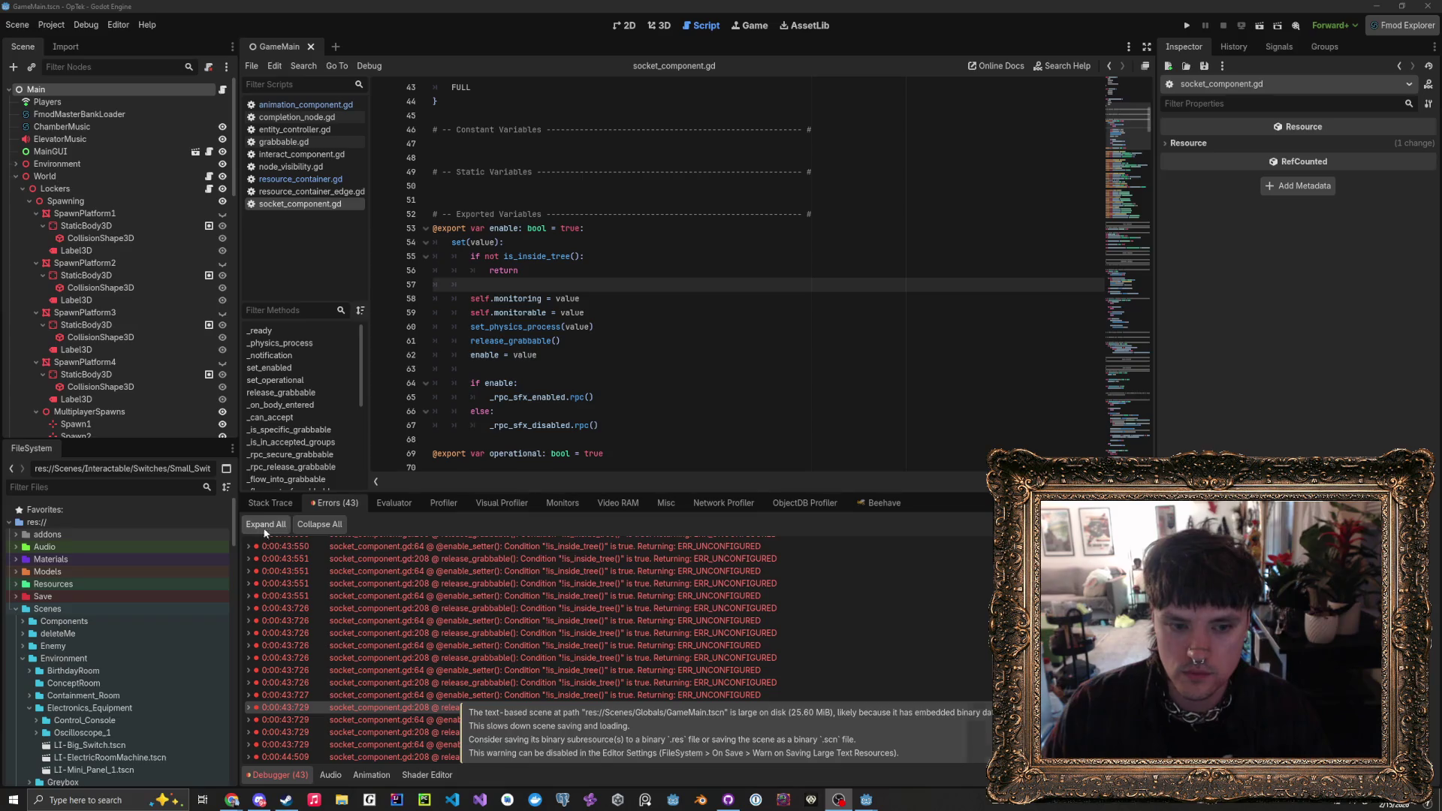
{"action": "left_click", "coordinate": [273, 505]}
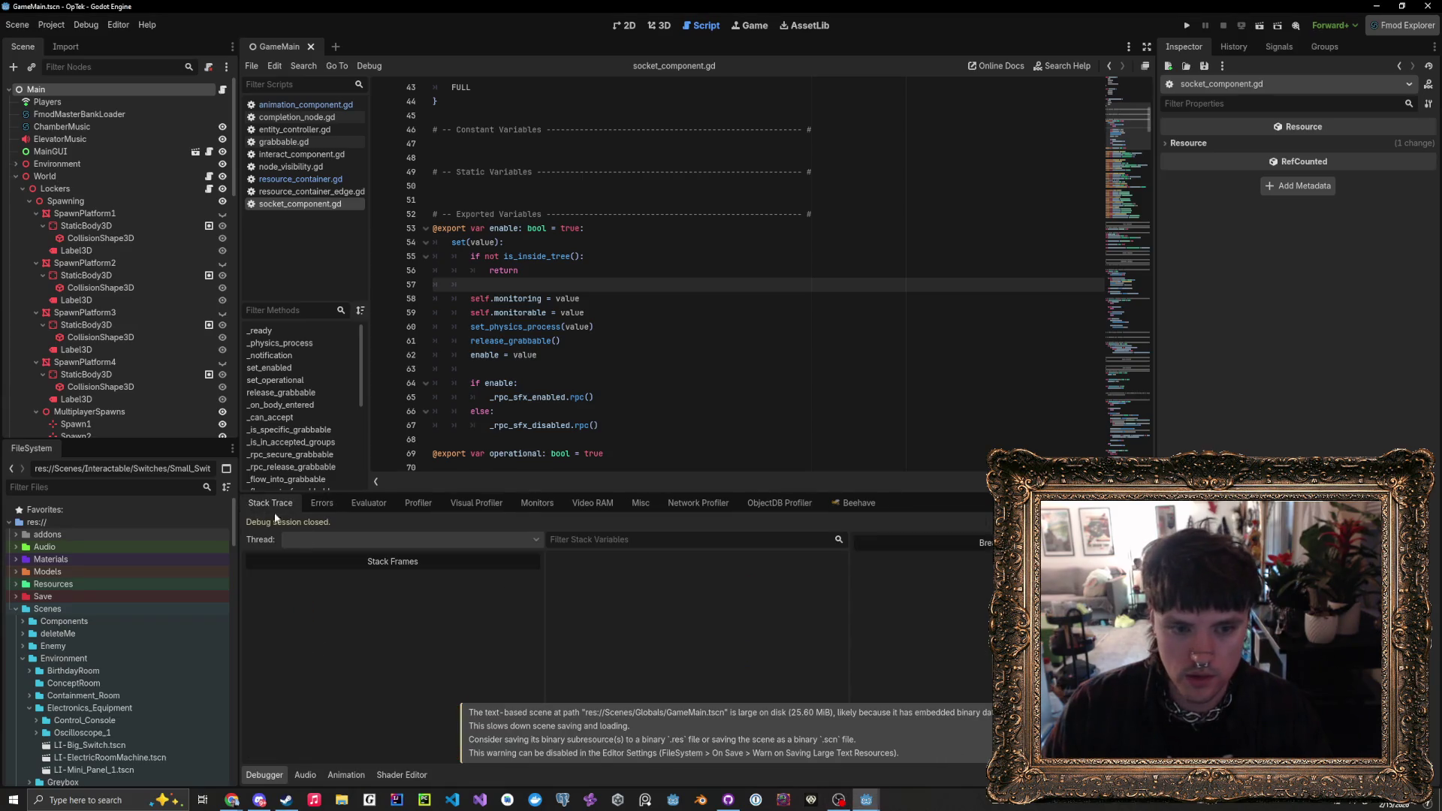
- Collapse the Debugger panel and run the OpTek project in its debug window
{"action": "left_click", "coordinate": [263, 775]}
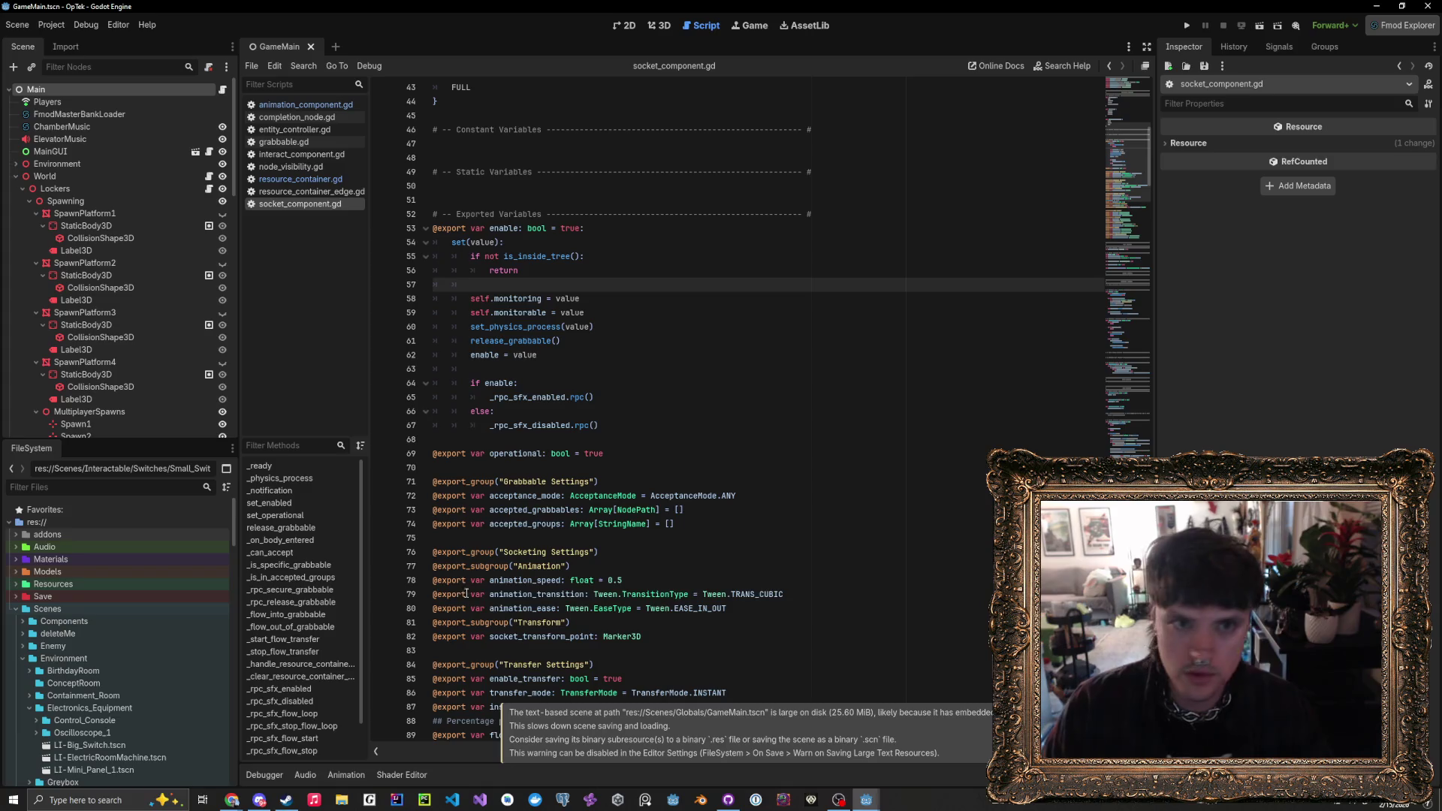
{"action": "left_click", "coordinate": [1187, 25]}
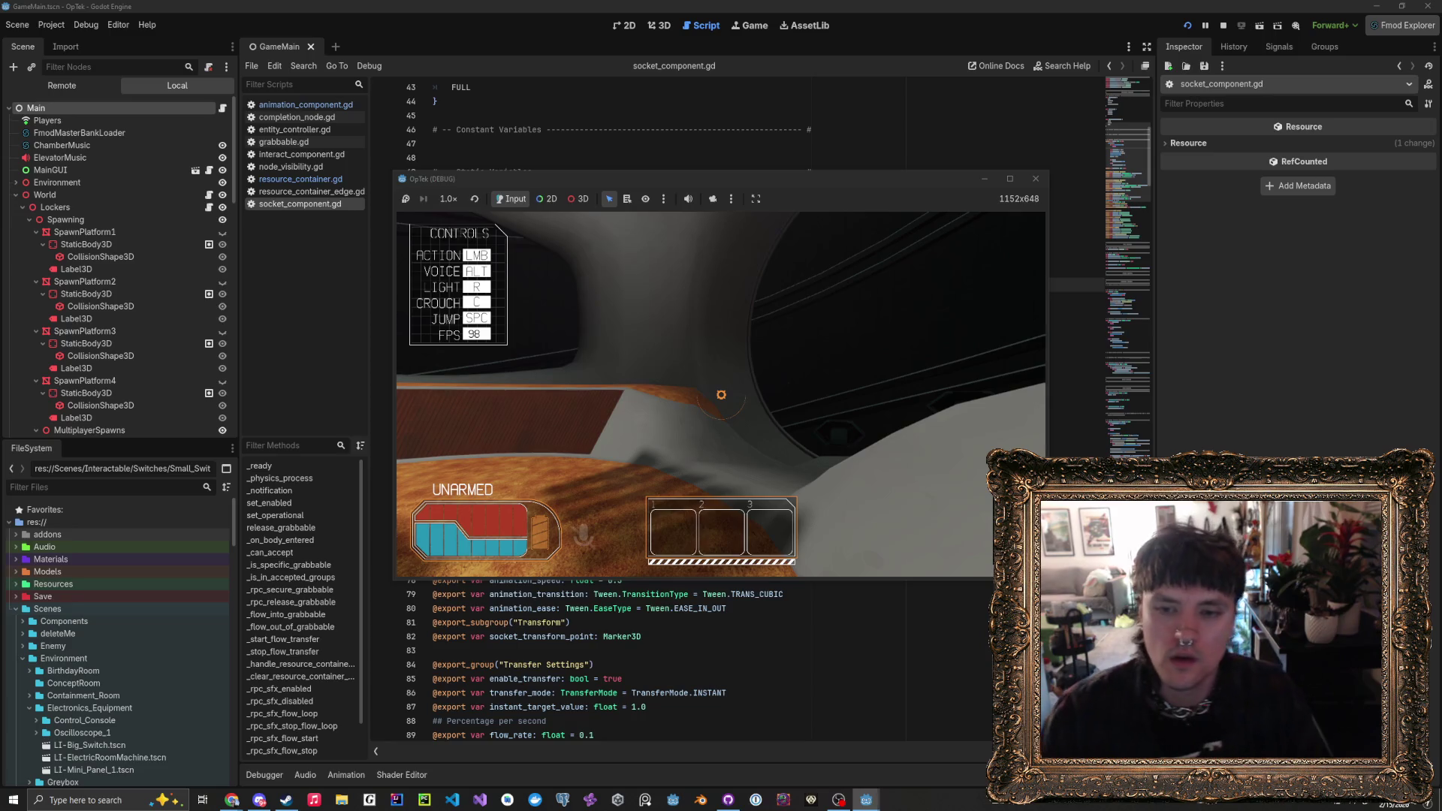
{"action": "key", "text": "Escape"}
- Move and enlarge the OpTek game window to 1708x1019, then resume play
{"action": "mouse_move", "coordinate": [760, 172]}
{"action": "left_mouse_down"}
{"action": "mouse_move", "coordinate": [760, 137]}
{"action": "mouse_move", "coordinate": [505, 37]}
{"action": "mouse_move", "coordinate": [506, 25]}
{"action": "left_mouse_up"}
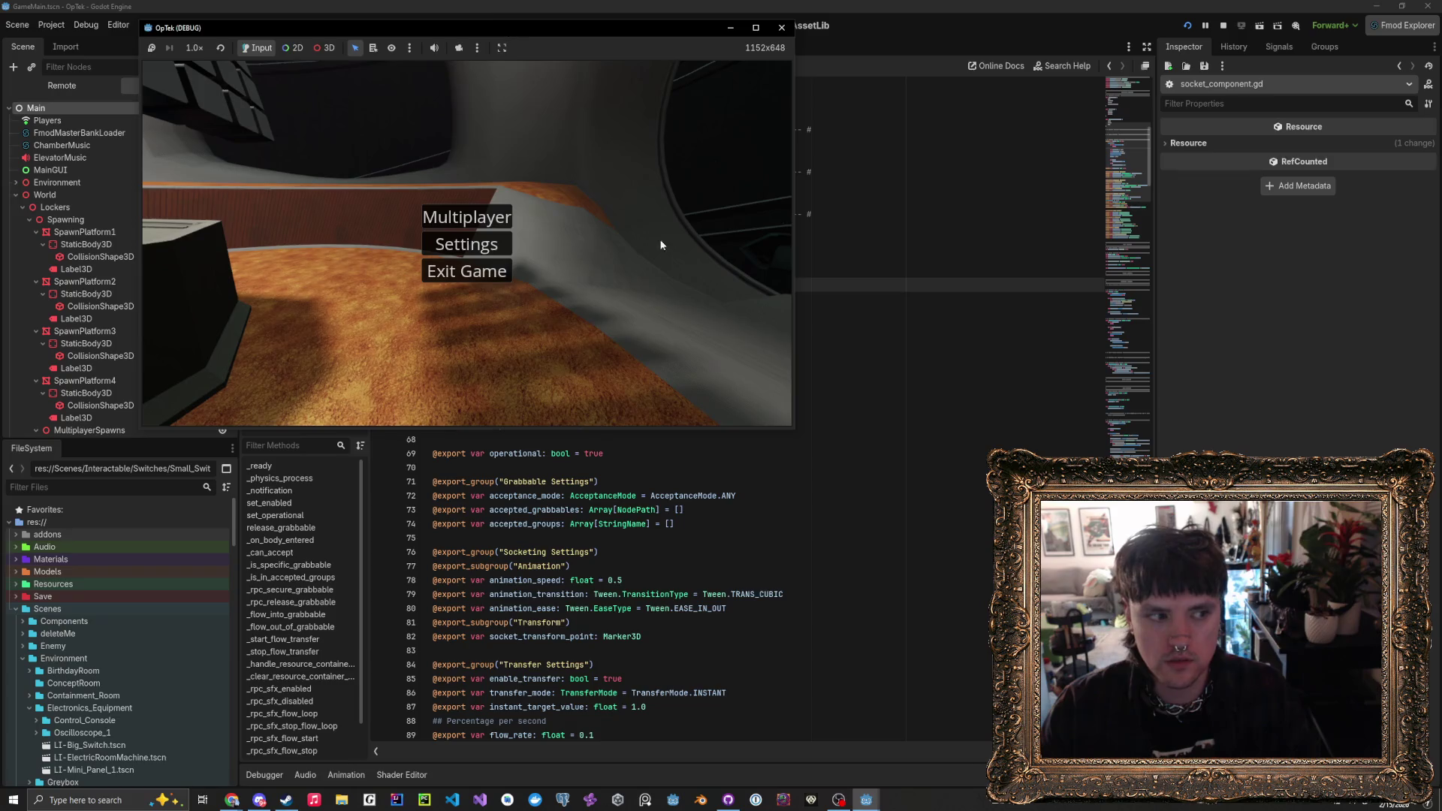
{"action": "left_click_drag", "start_coordinate": [803, 442], "coordinate": [1107, 638]}
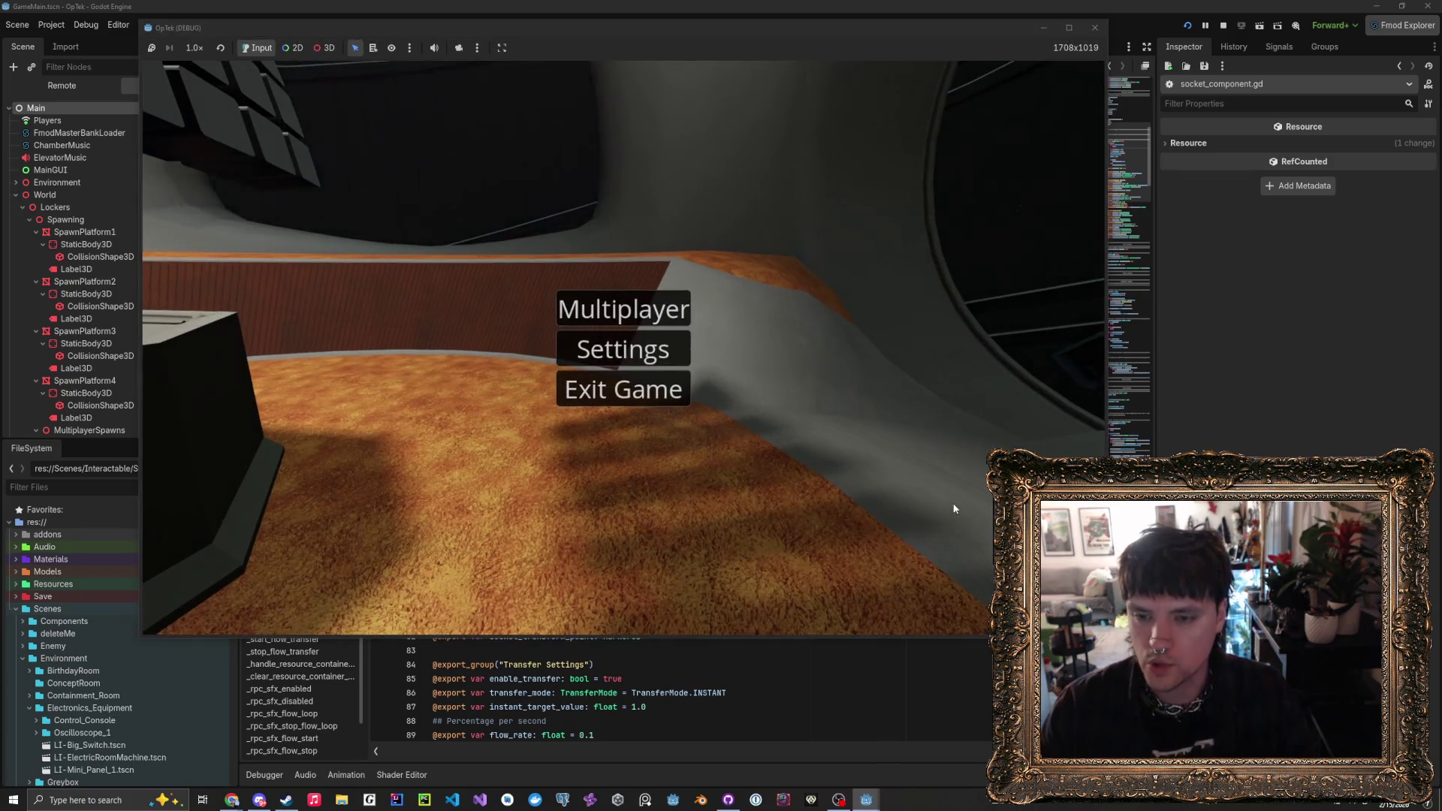
{"action": "key", "text": "Escape"}
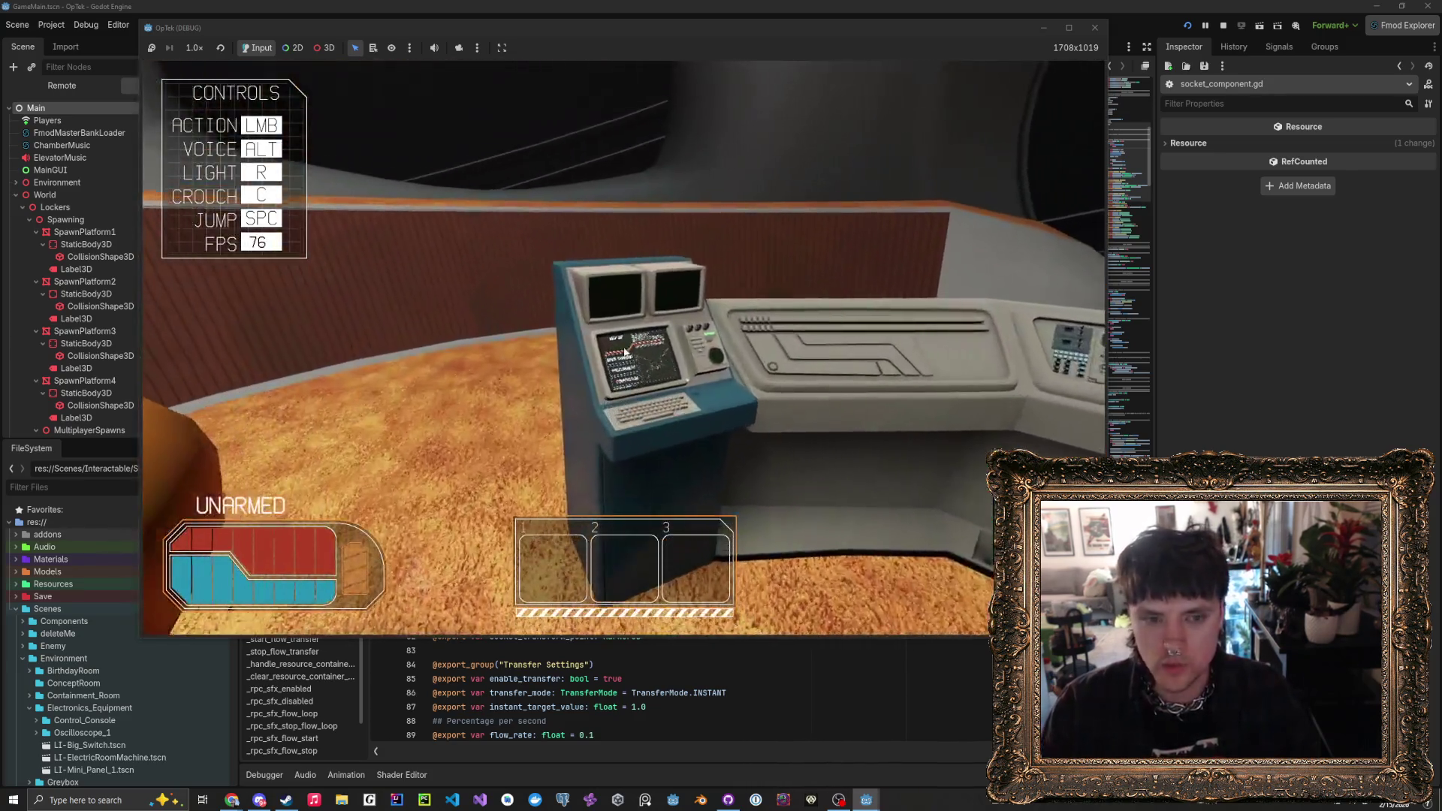
- Inspect the chamber's console terminal, then pick up the orange gear from the floor
{"action": "left_click", "coordinate": [623, 347]}
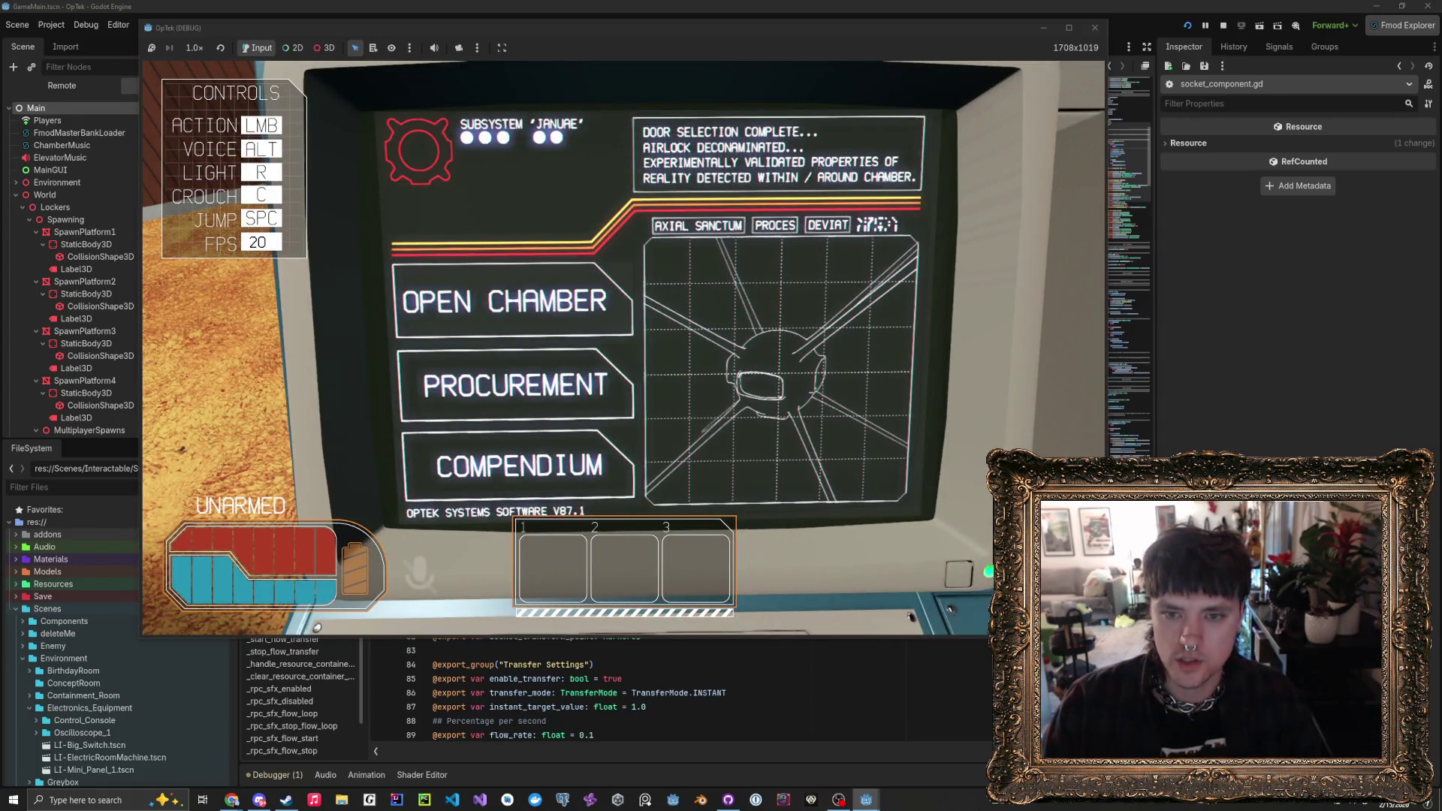
{"action": "key", "text": "Escape"}
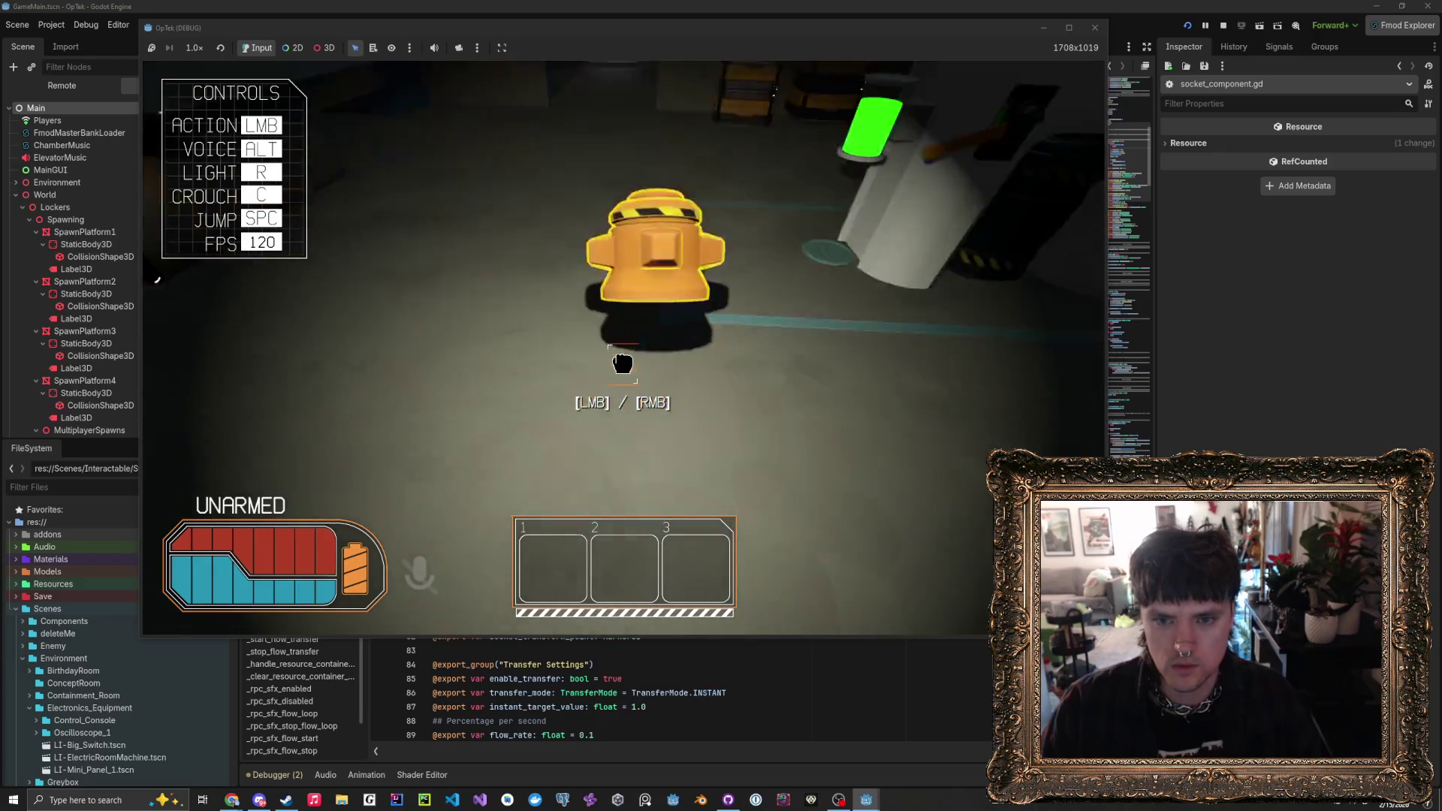
{"action": "left_click", "coordinate": [622, 364]}
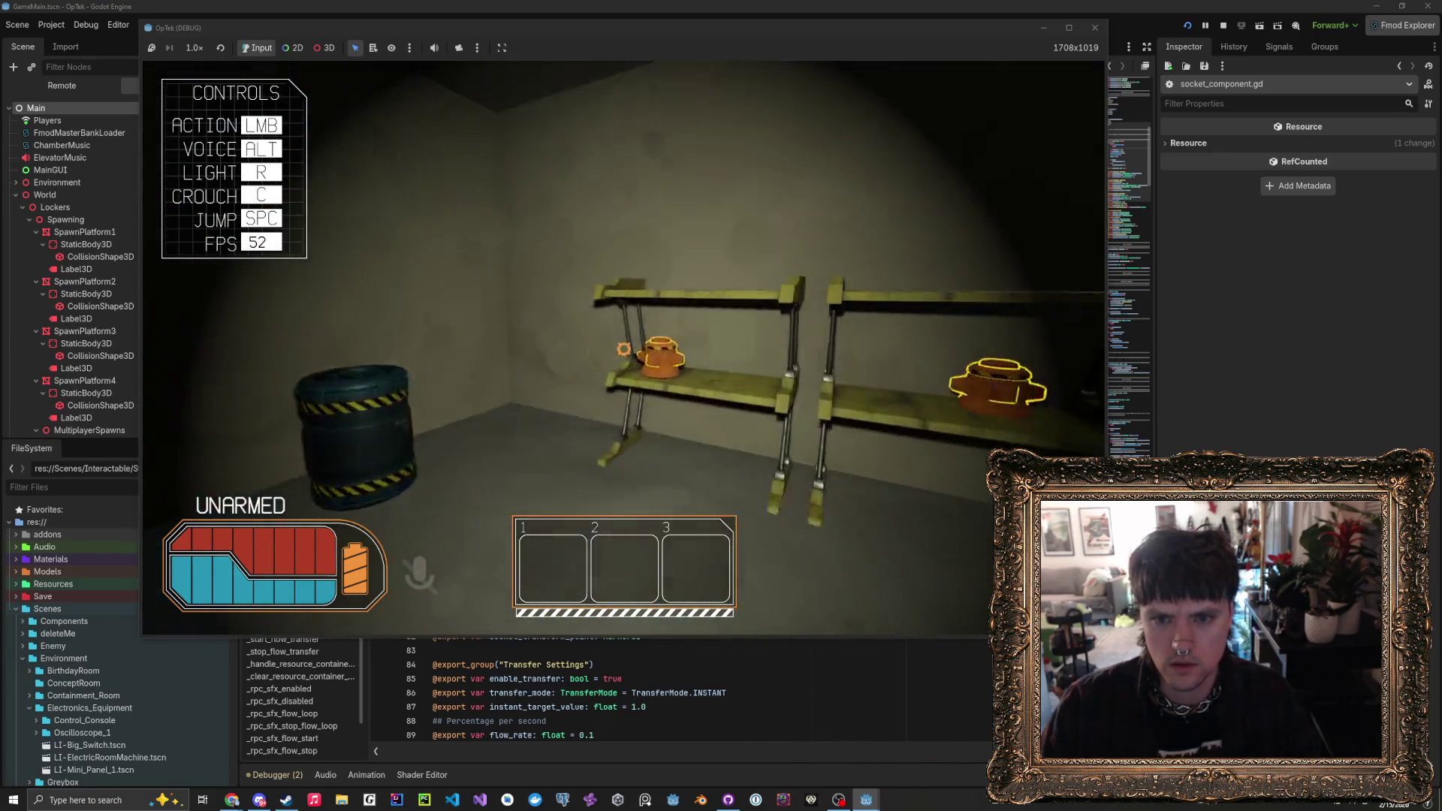
- Swap the gear for the large orange part and socket it into the Capacitors wall
{"action": "left_click", "coordinate": [623, 364]}
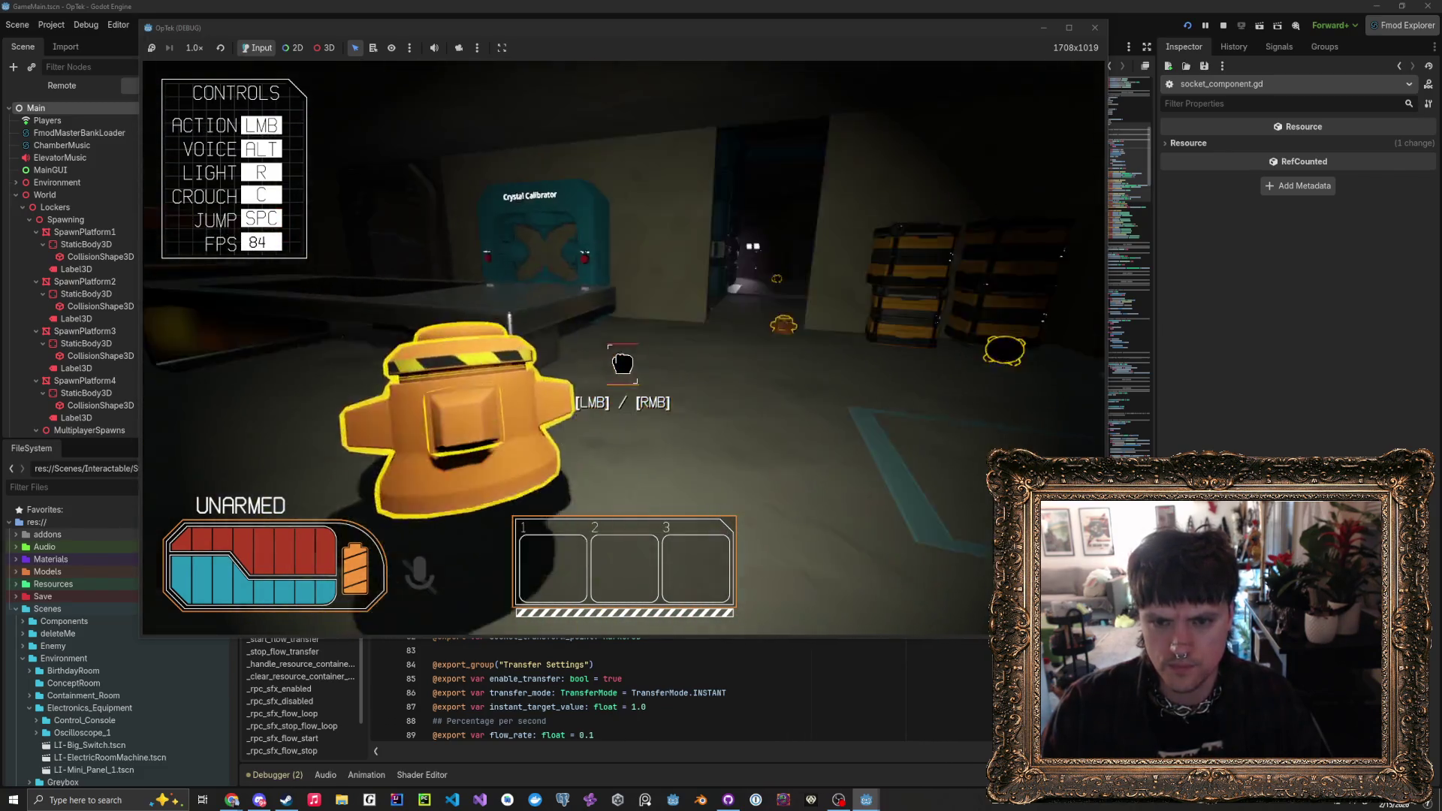
{"action": "left_click", "coordinate": [622, 364]}
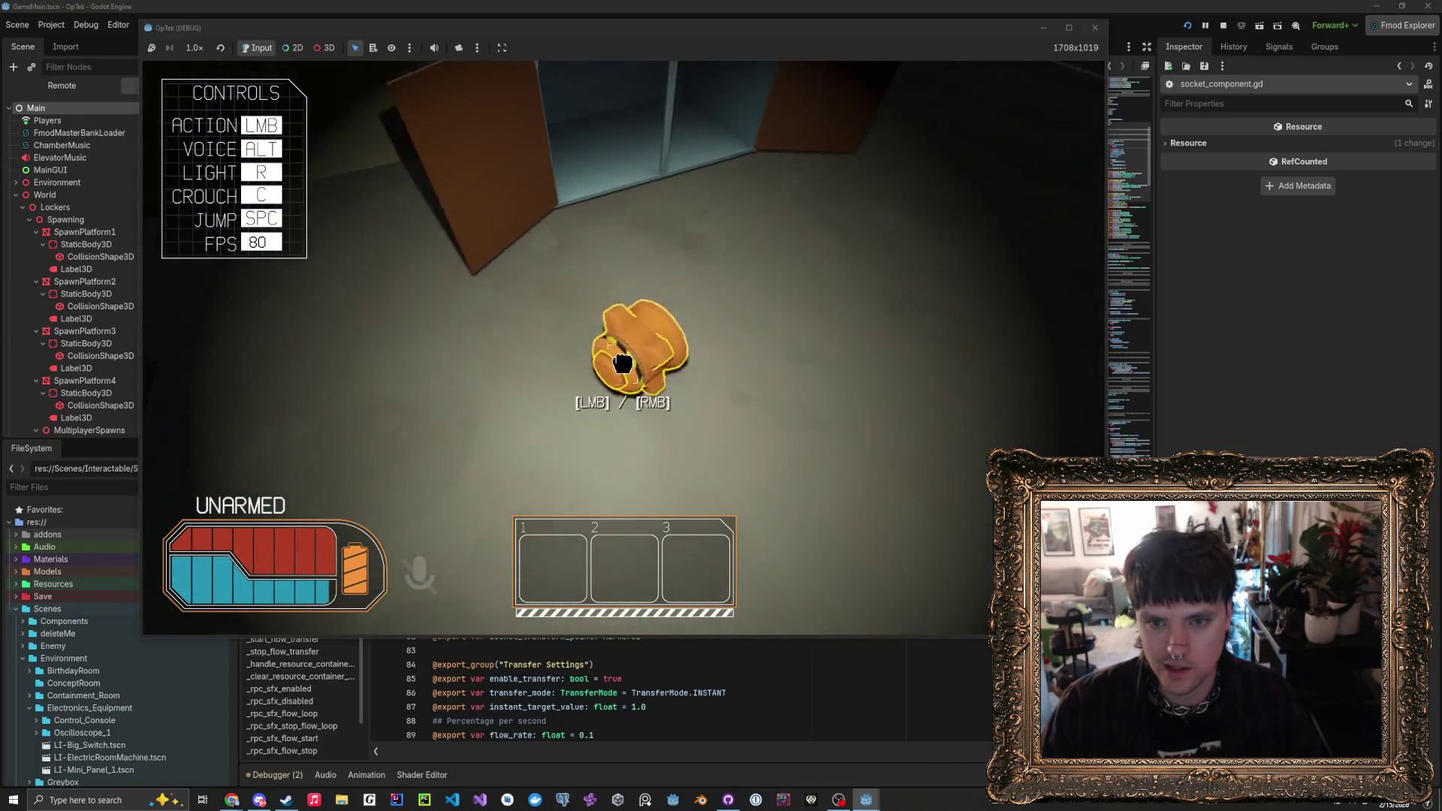
{"action": "key", "text": "w"}
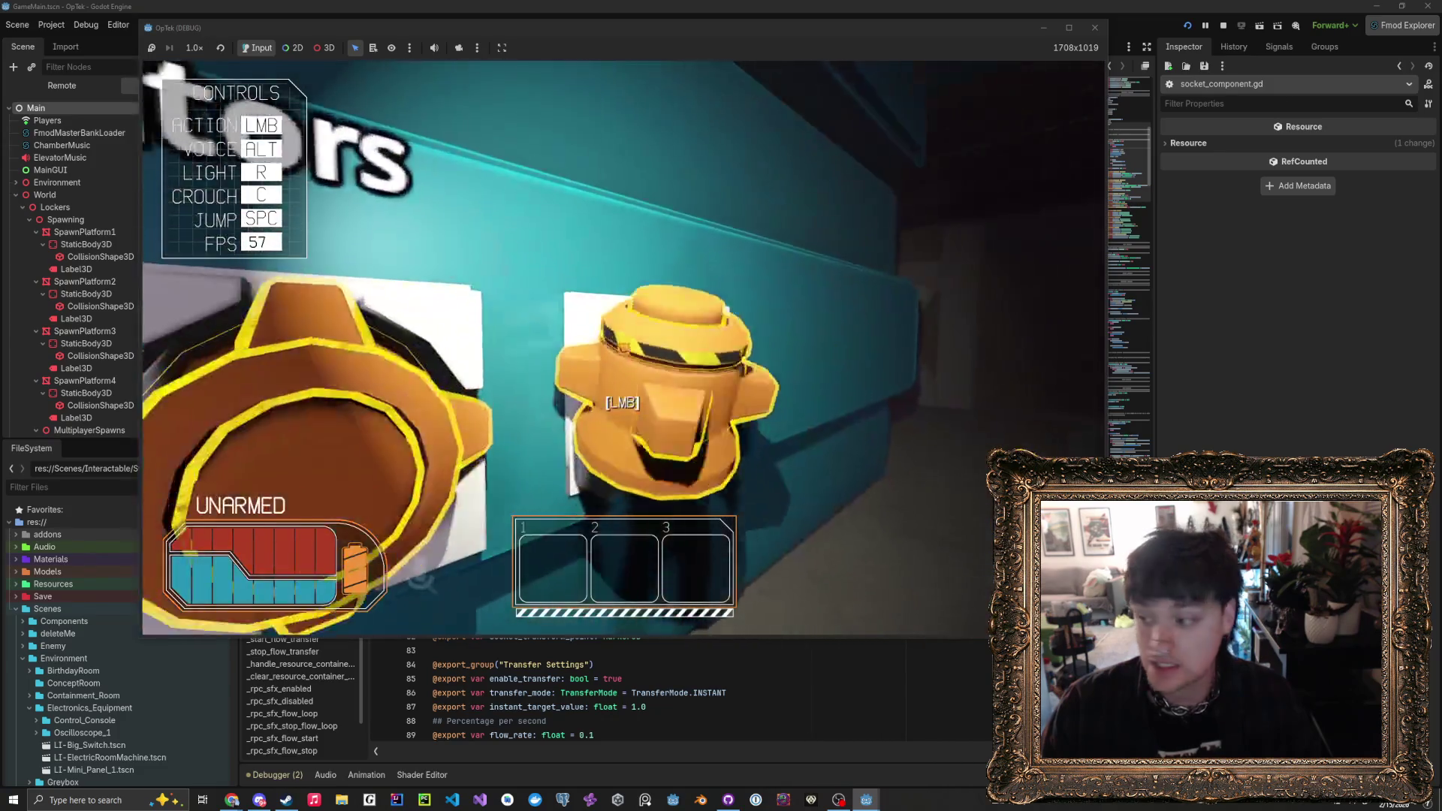
{"action": "left_click", "coordinate": [623, 348]}
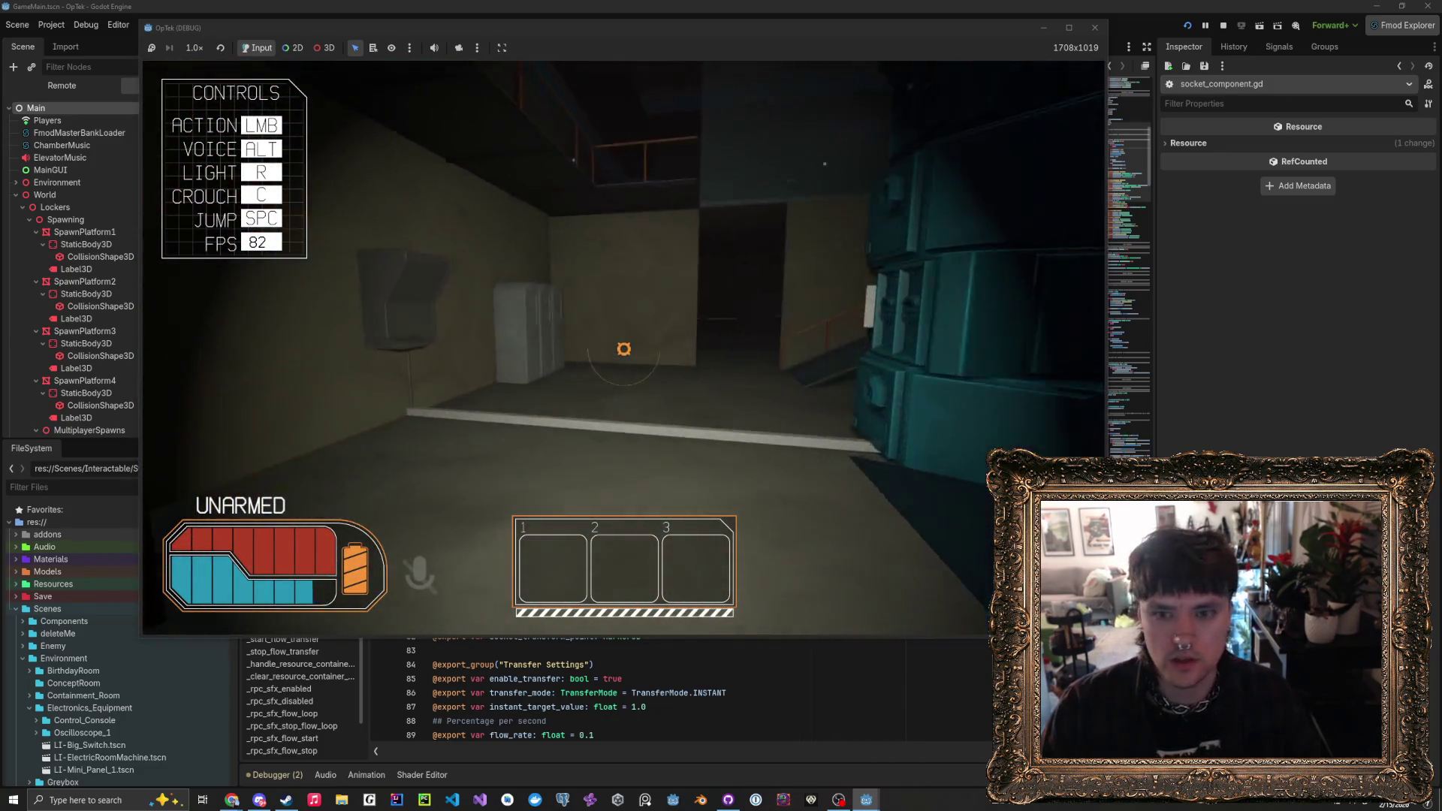
- Walk past the green canister to the Crystal Laser System's Activate Laser console
{"action": "key", "text": "w"}
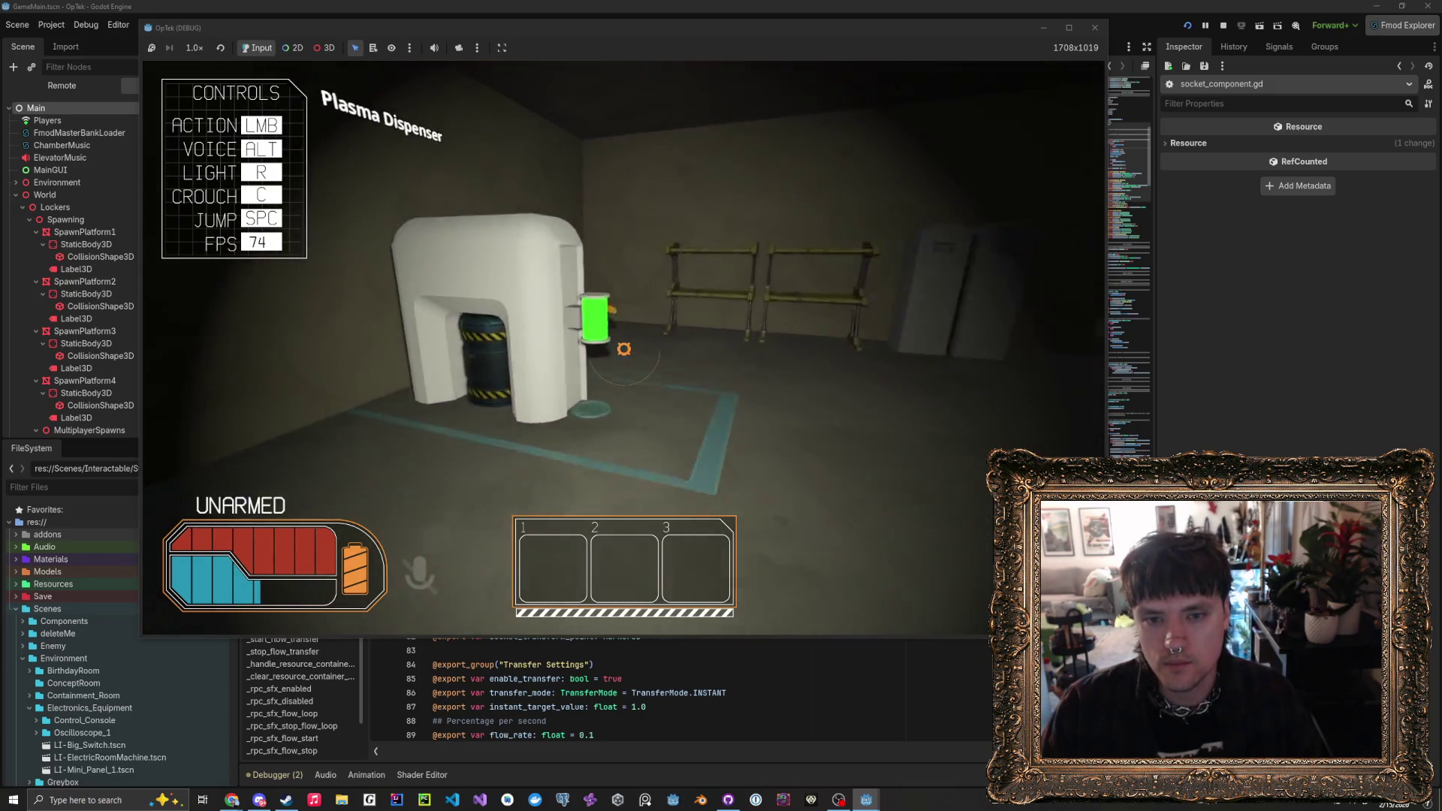
{"action": "left_click", "coordinate": [624, 348]}
{"action": "key", "text": "w"}
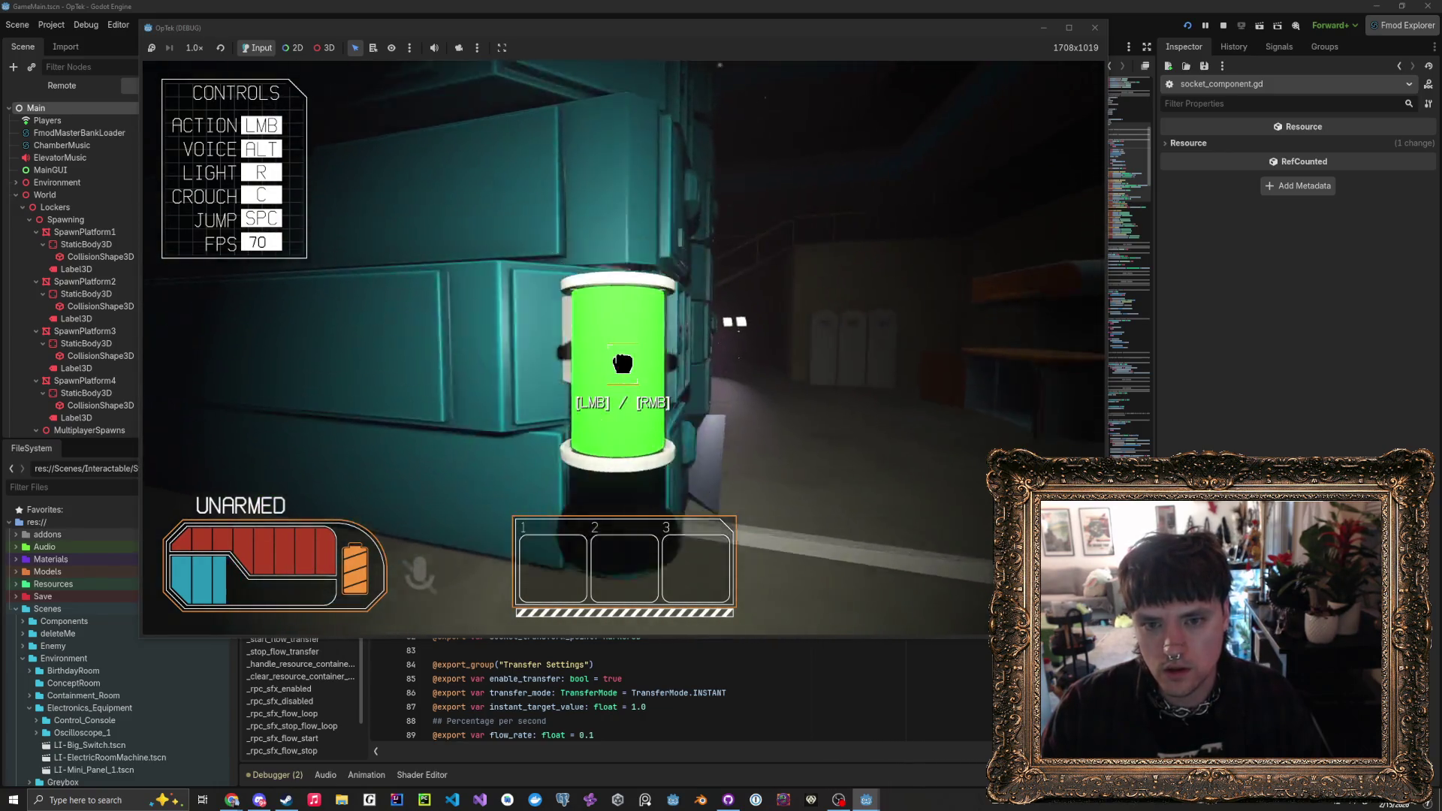
{"action": "key", "text": "w"}
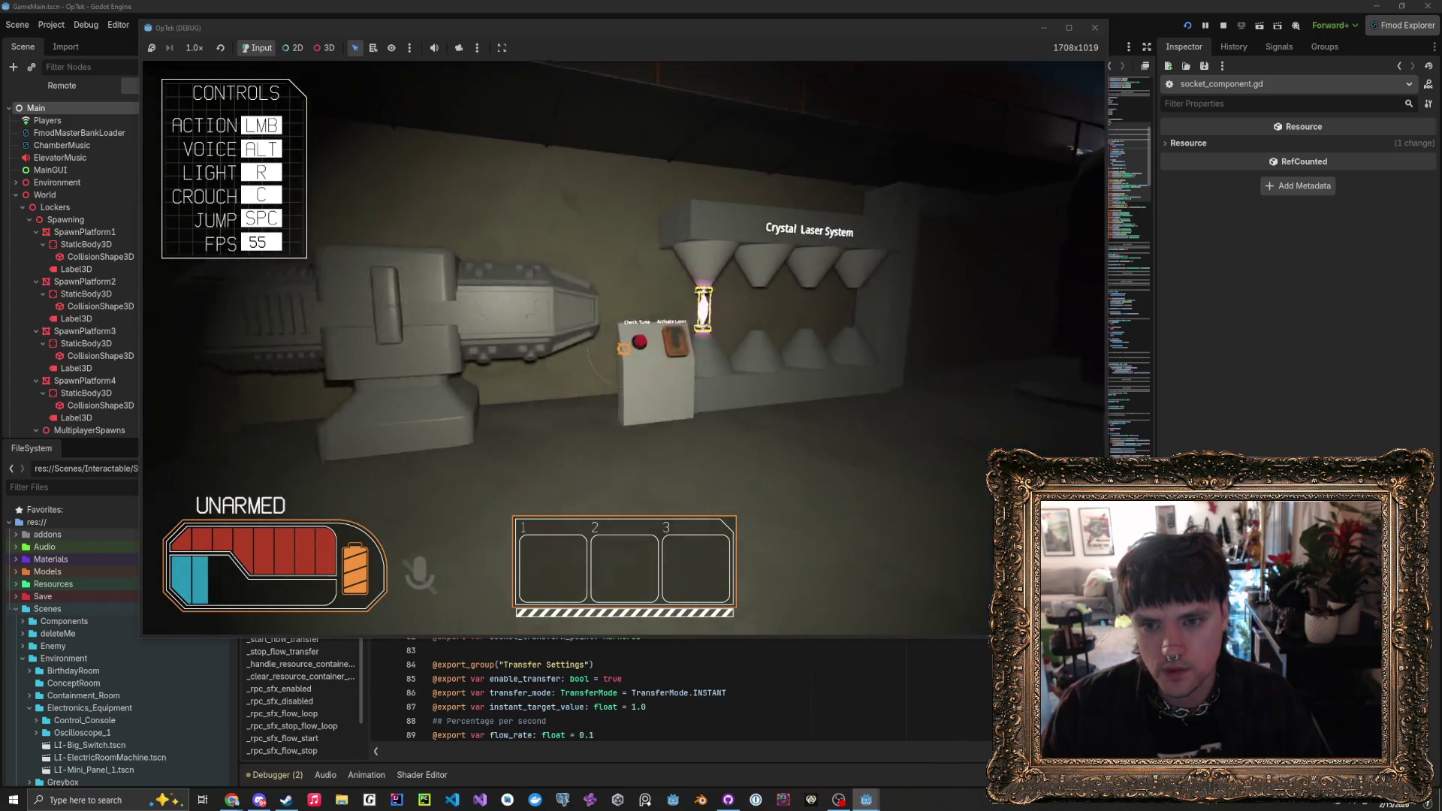
{"action": "key", "text": "w"}
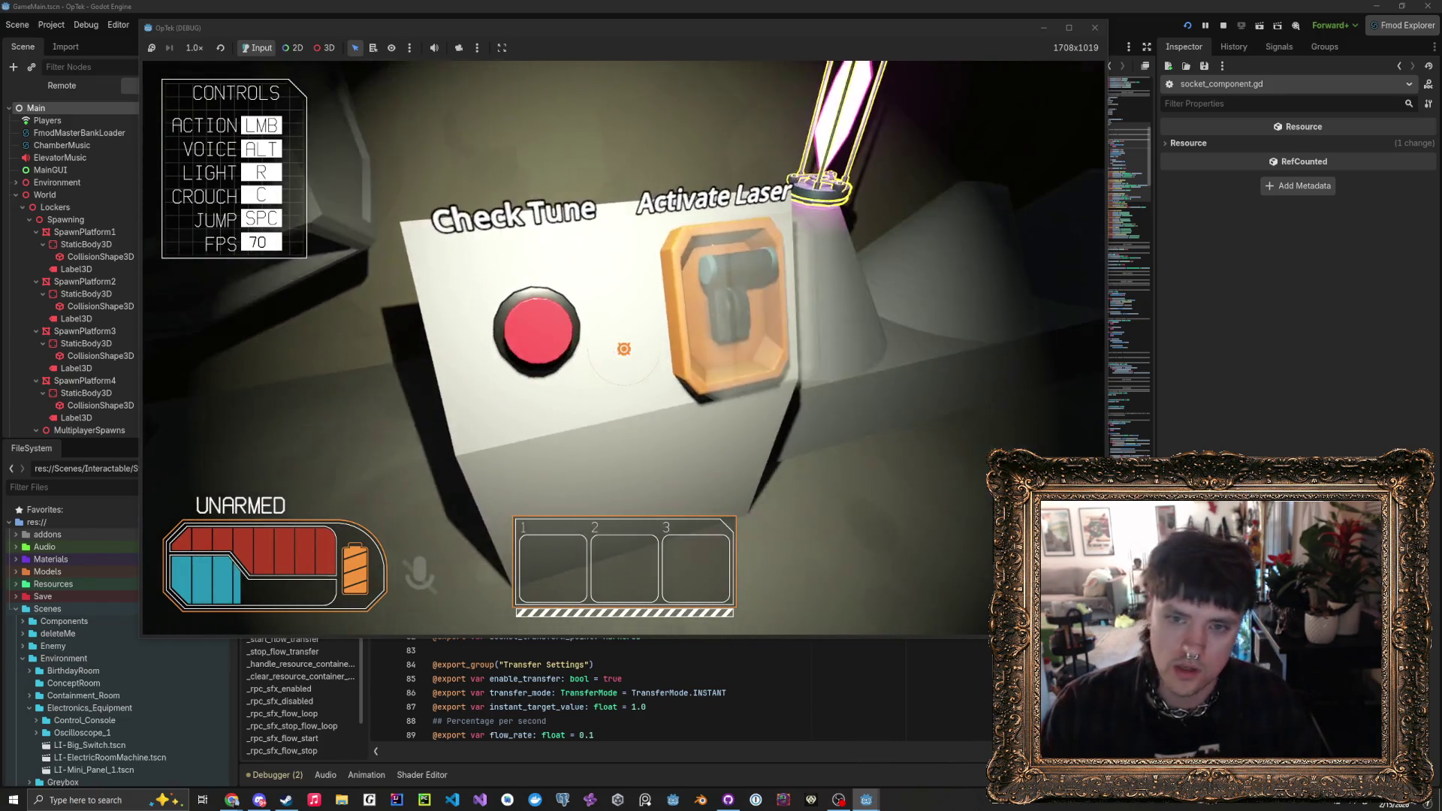
{"action": "left_click", "coordinate": [623, 348]}
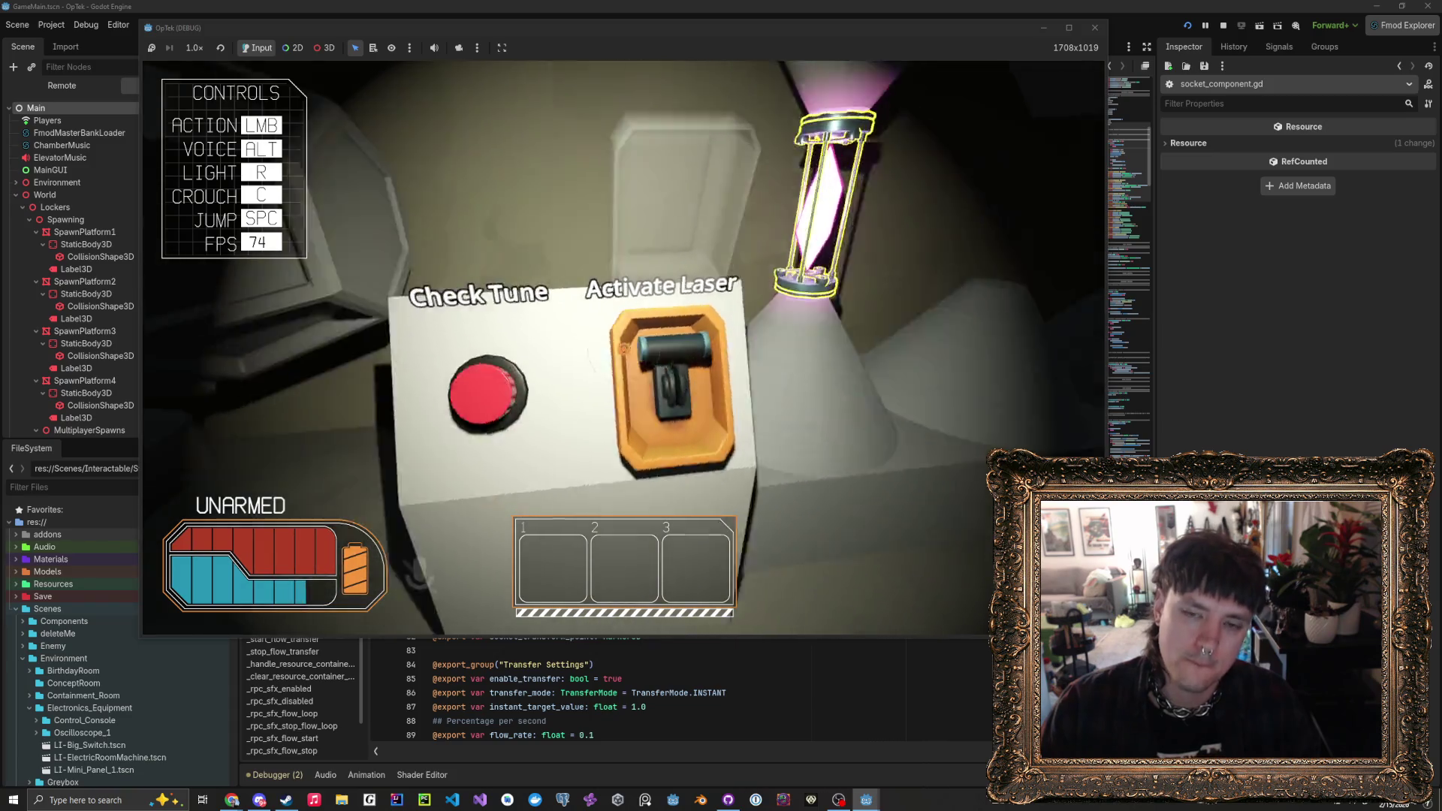
- Fetch a crystal holder from the cabinet and socket it into the Crystal Laser System
{"action": "key", "text": "s"}
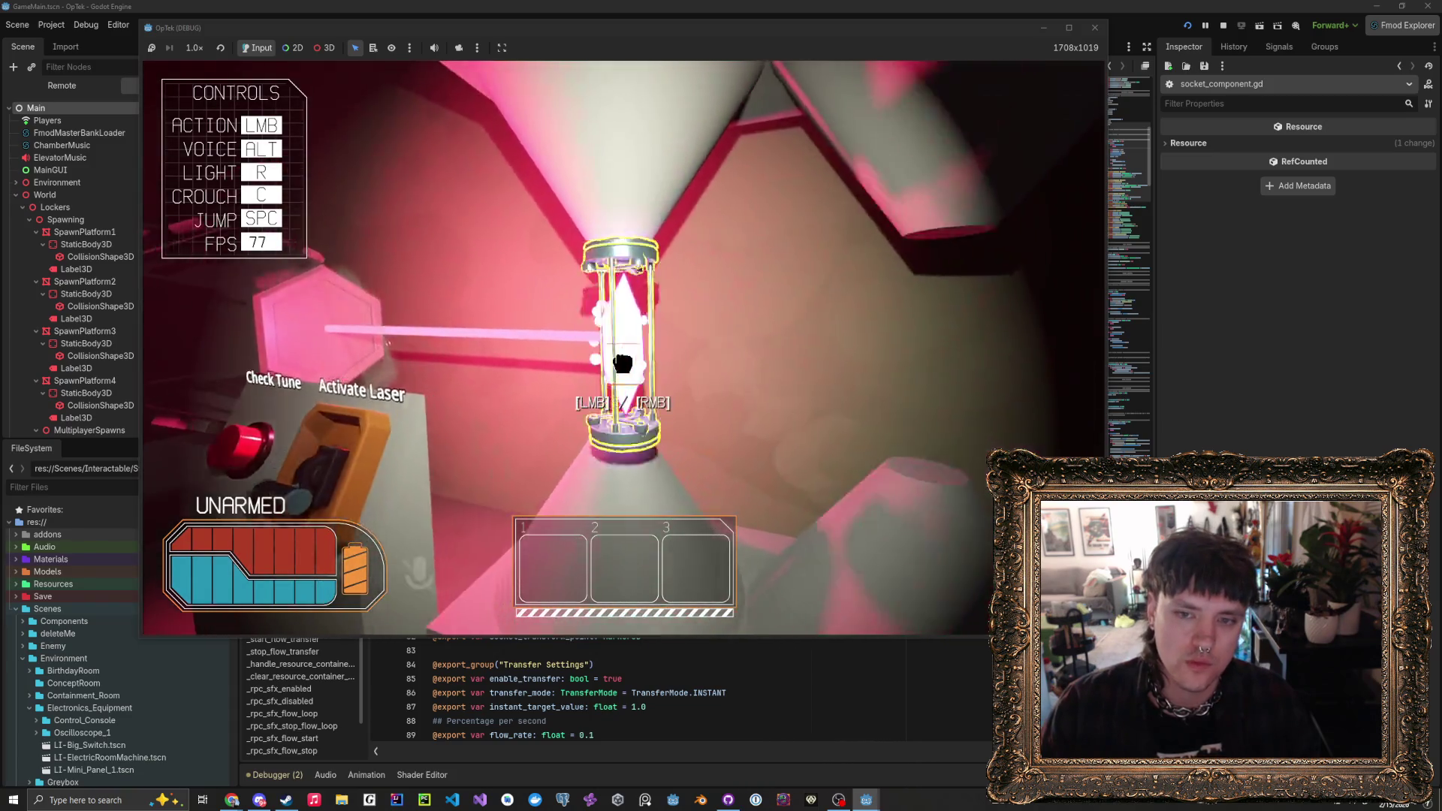
{"action": "left_click", "coordinate": [622, 363]}
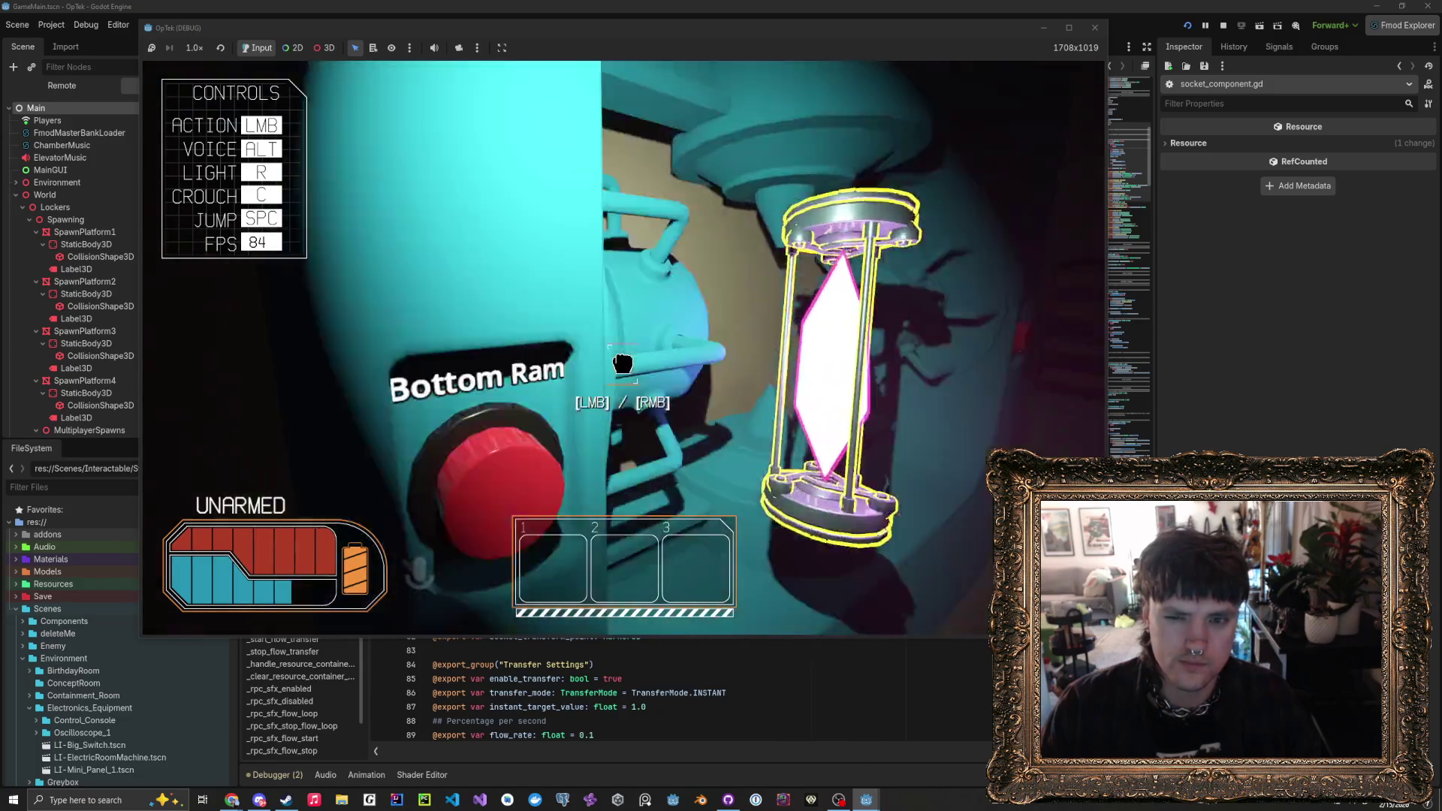
{"action": "left_click", "coordinate": [623, 349]}
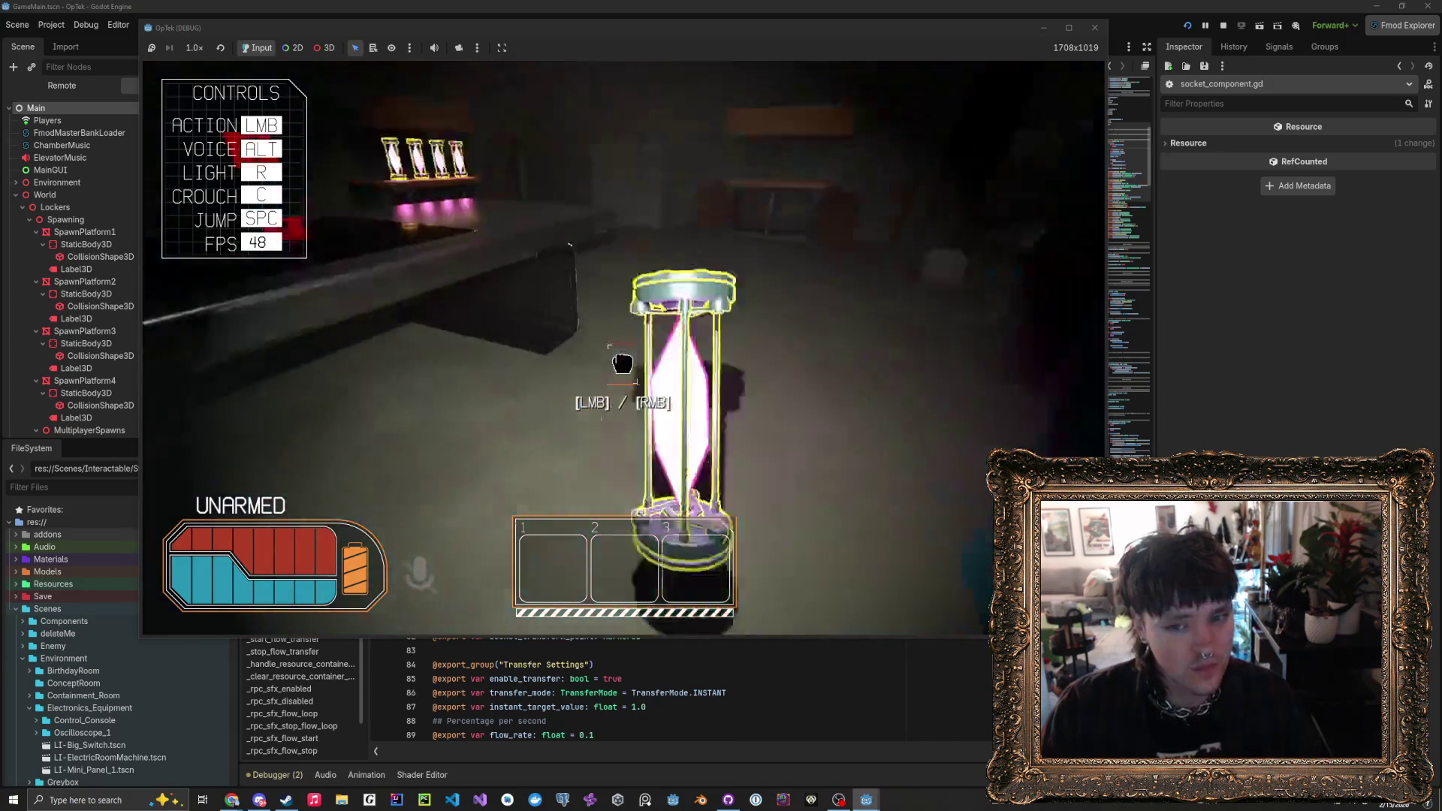
{"action": "key", "text": "w"}
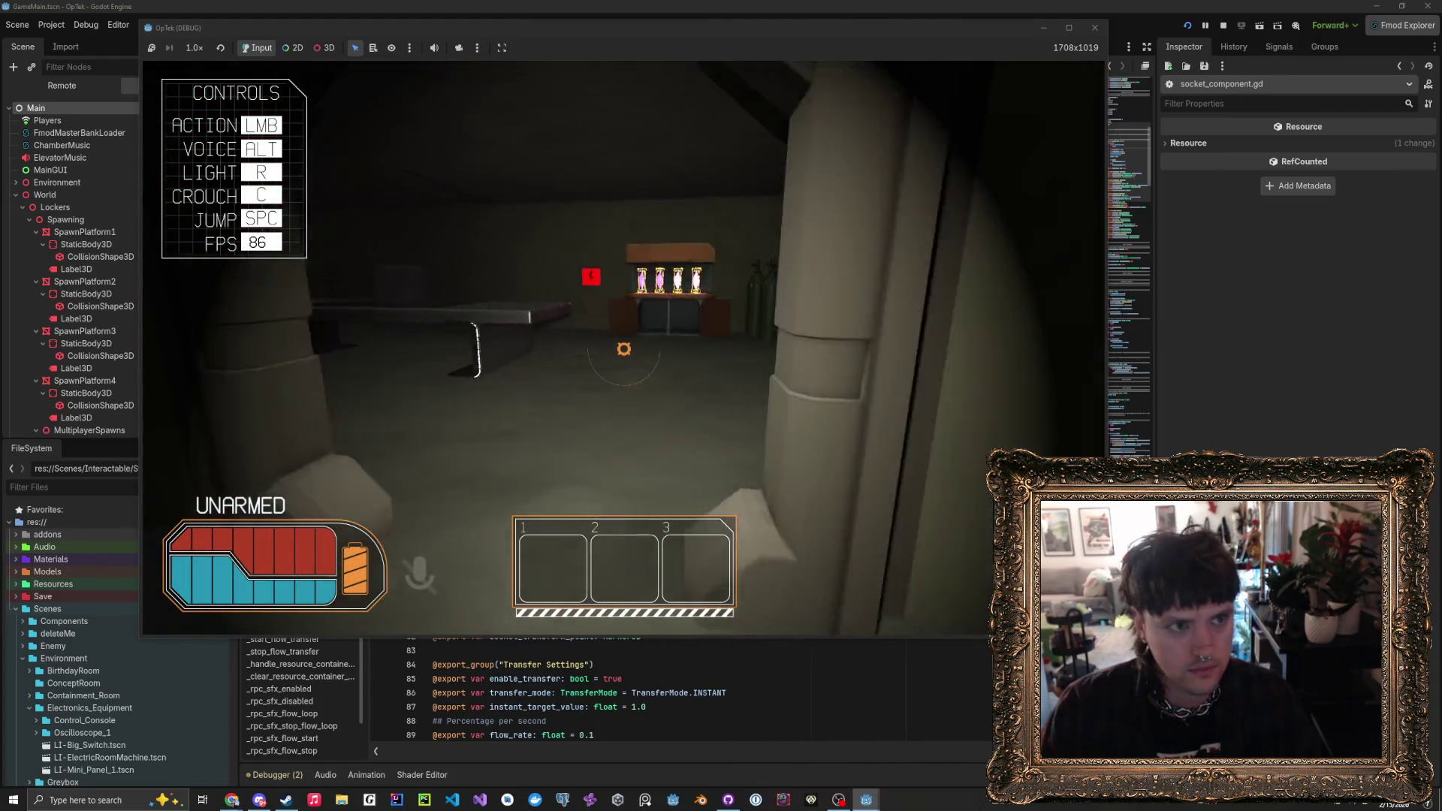
{"action": "key", "text": "w"}
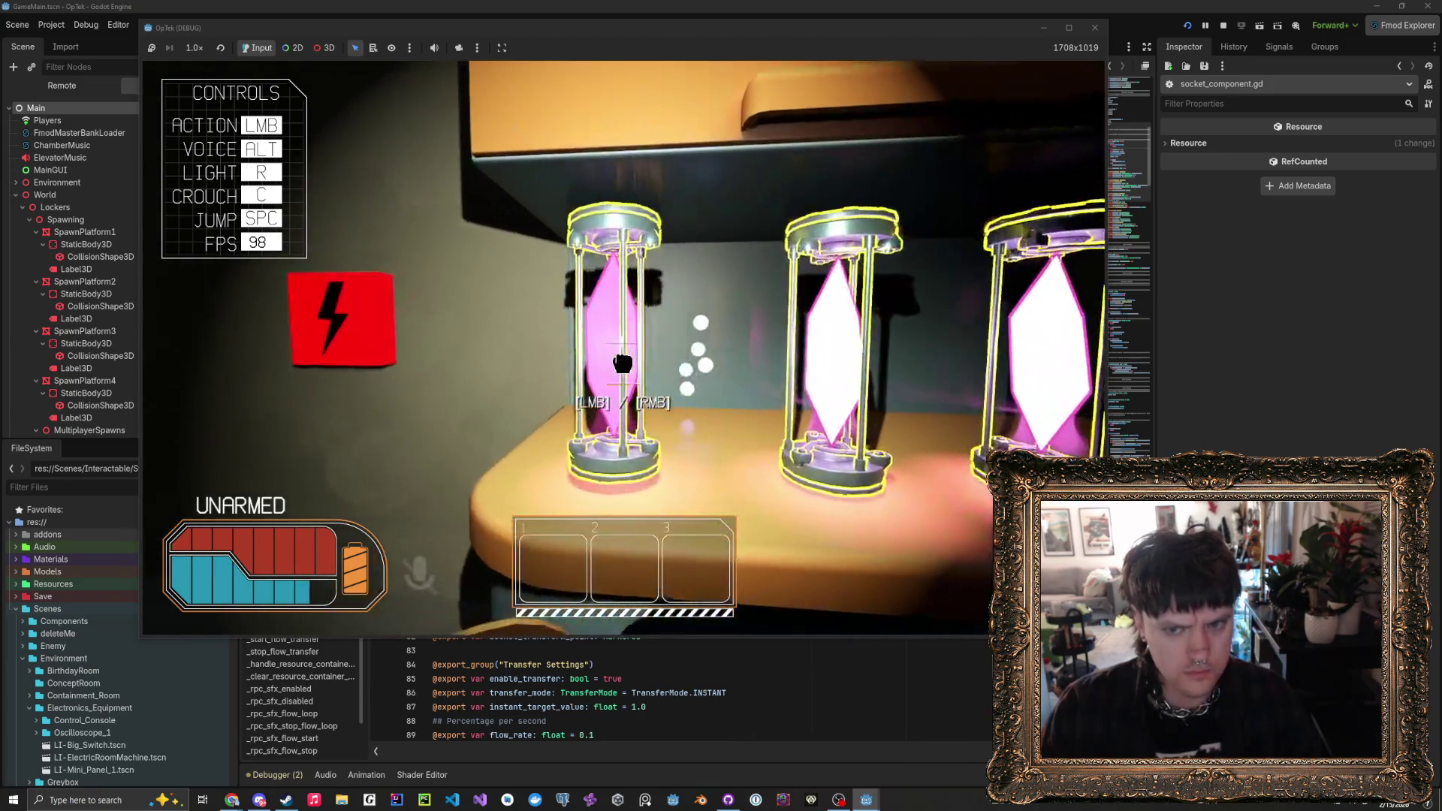
{"action": "left_click", "coordinate": [623, 363]}
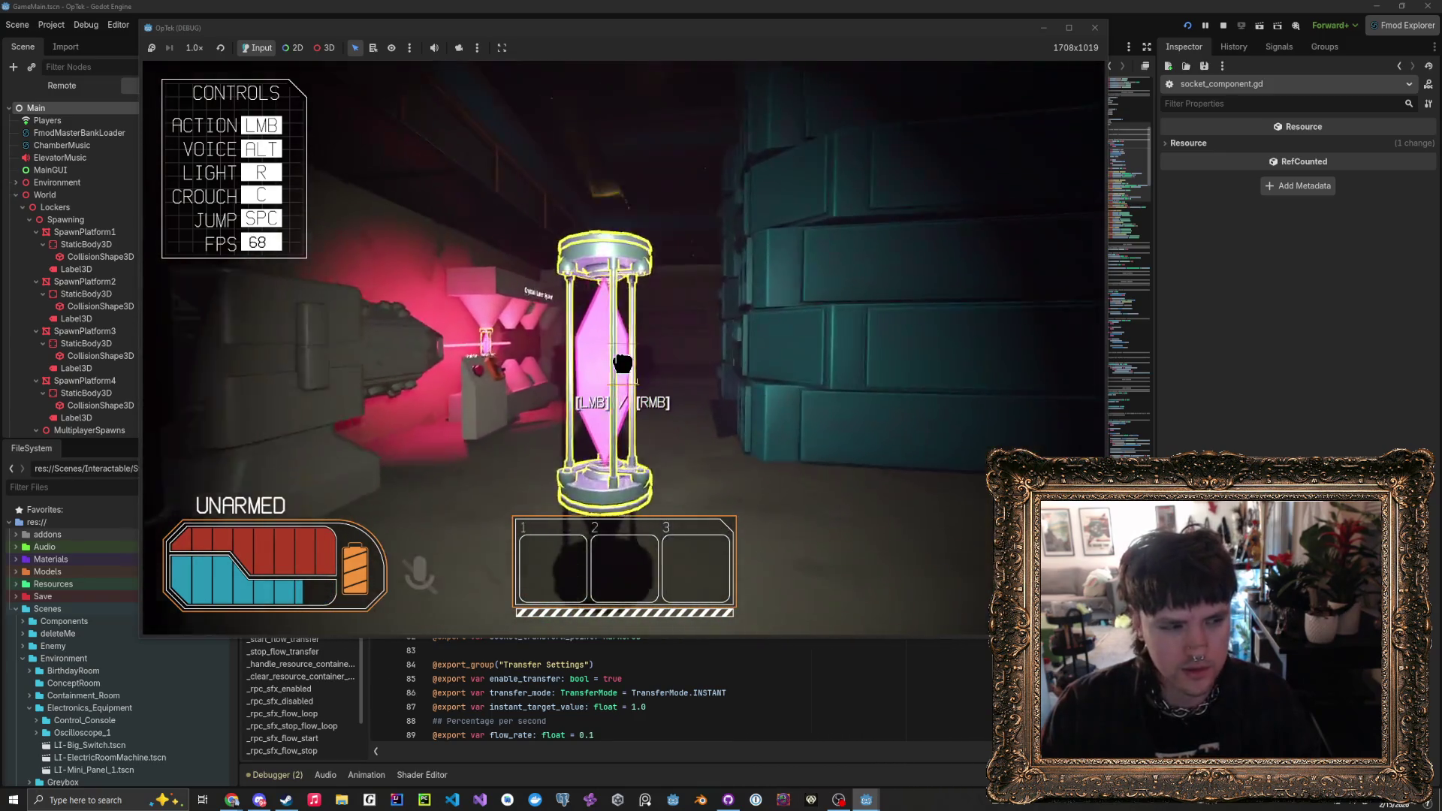
{"action": "key", "text": "w"}
{"action": "left_click", "coordinate": [623, 353]}
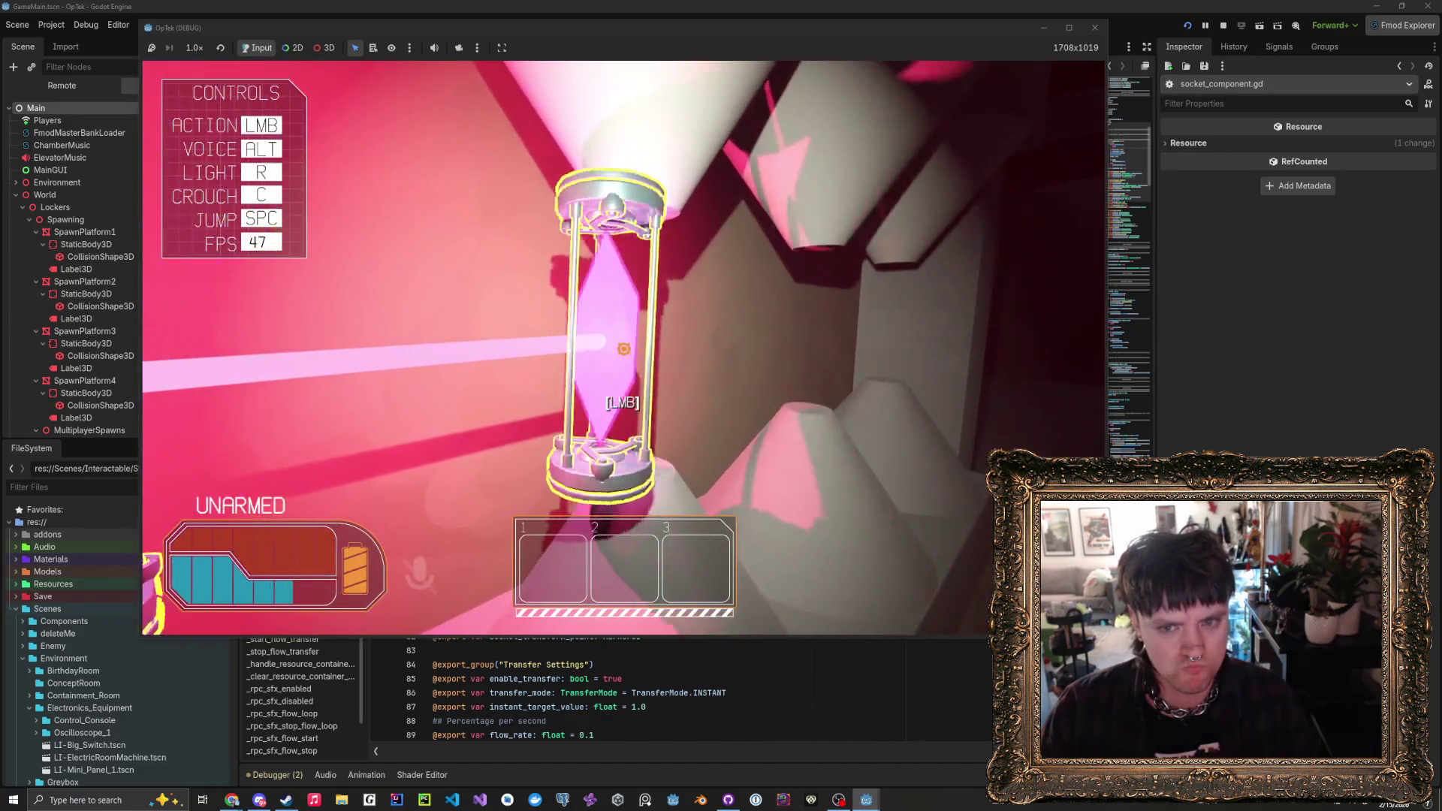
- Reseat the crystal holder, press Check Tune twice, then lift the holder back out
{"action": "left_click", "coordinate": [623, 349]}
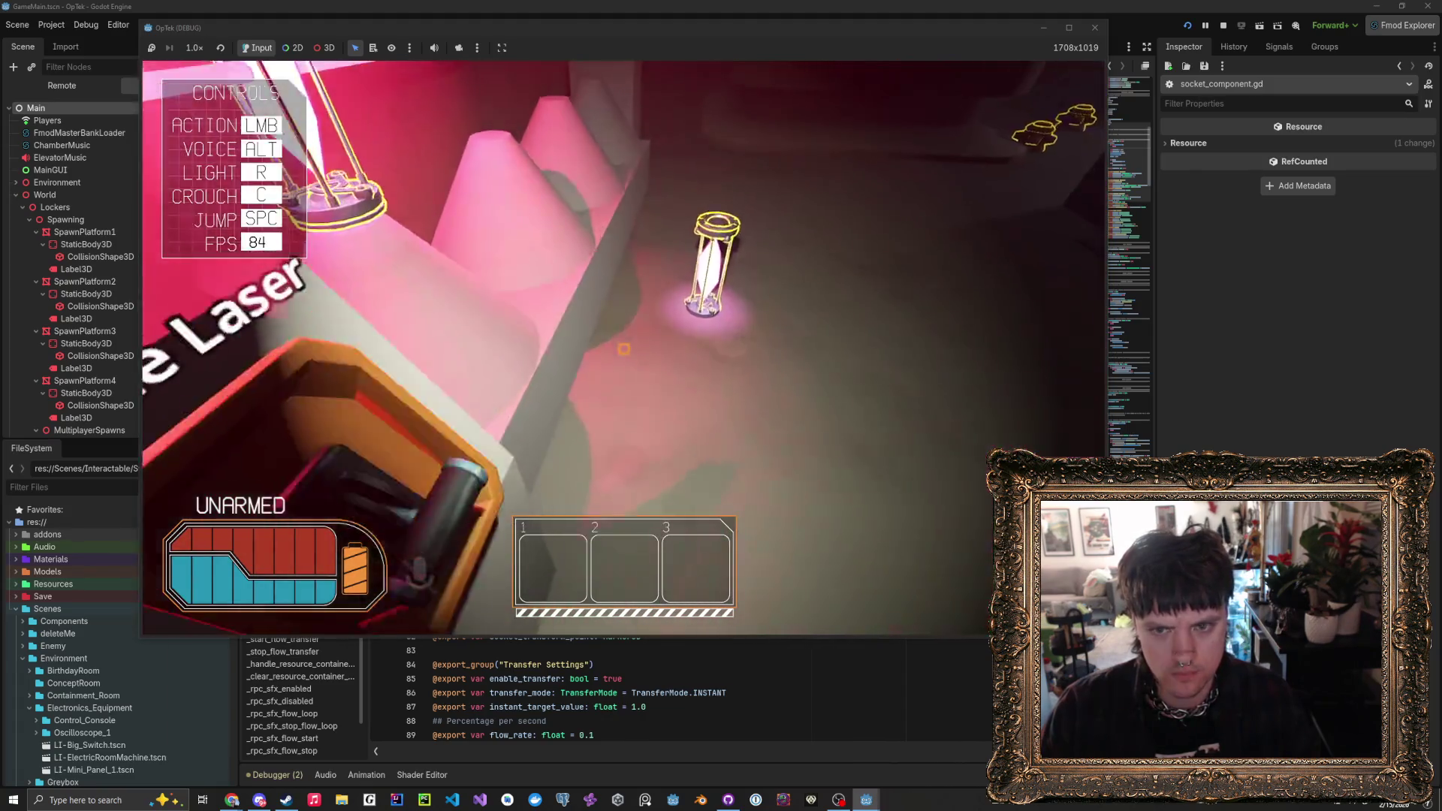
{"action": "left_click", "coordinate": [623, 349]}
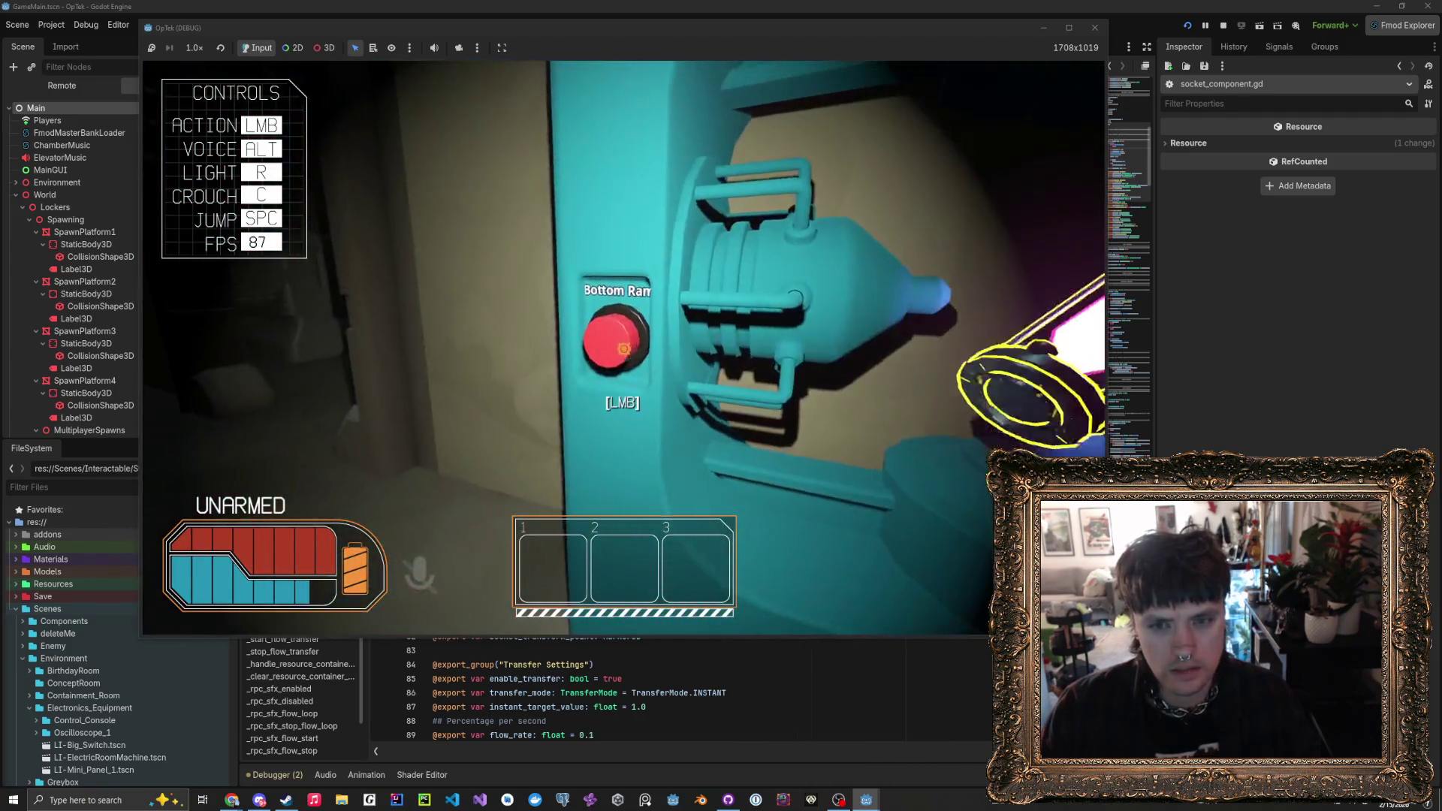
{"action": "left_click", "coordinate": [623, 349]}
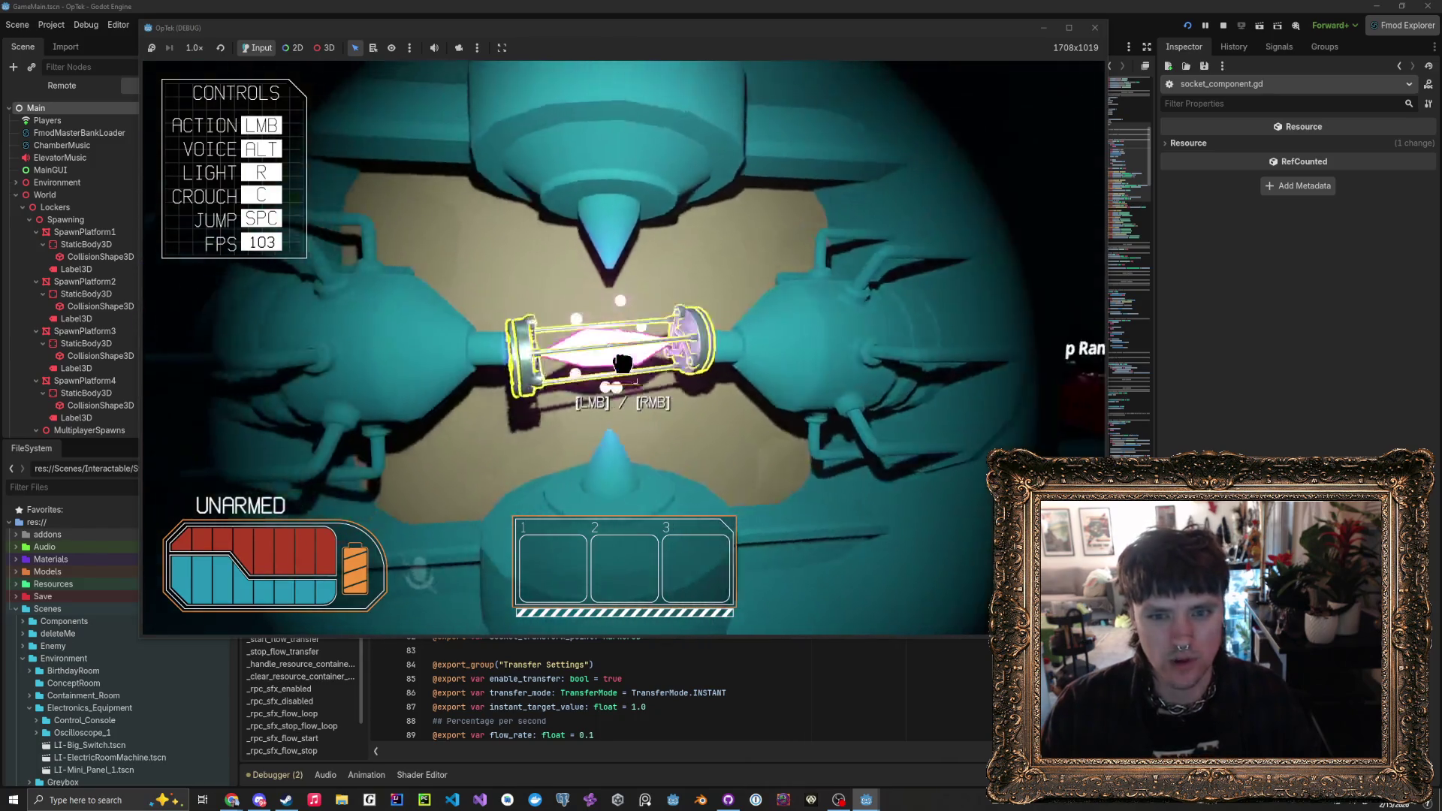
{"action": "left_click", "coordinate": [623, 364]}
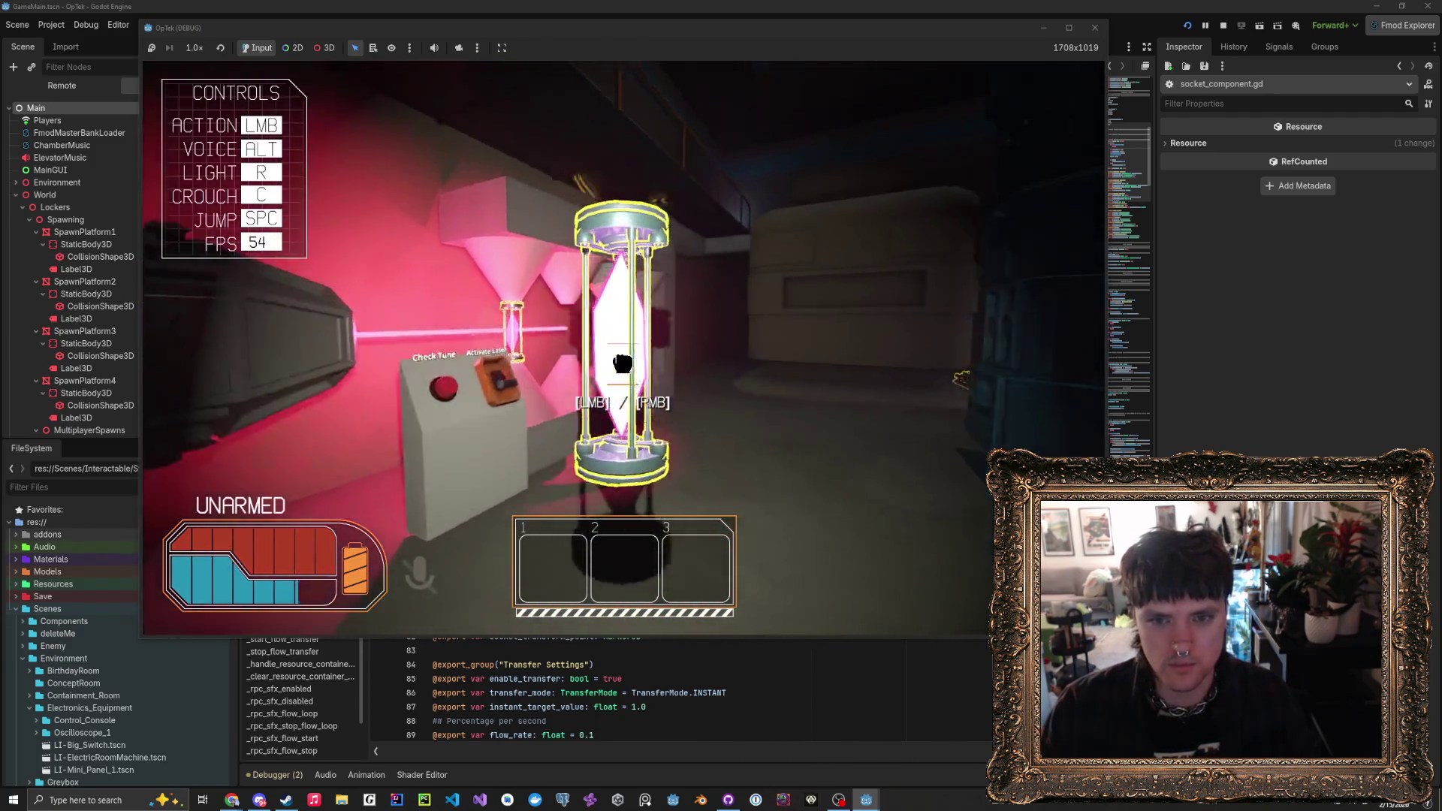
{"action": "left_click", "coordinate": [623, 349]}
{"action": "left_click", "coordinate": [623, 350]}
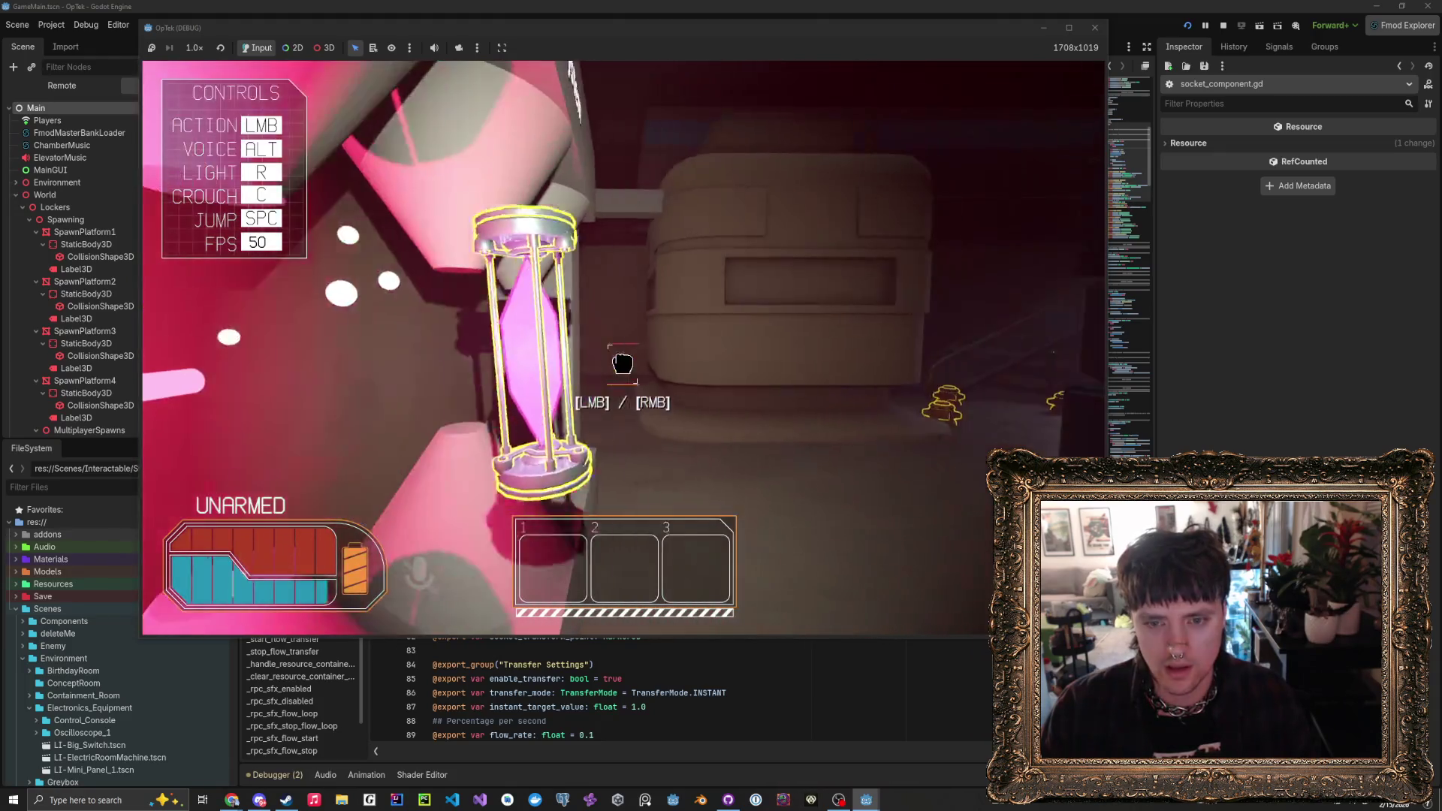
{"action": "left_click", "coordinate": [624, 349]}
{"action": "left_click", "coordinate": [623, 350]}
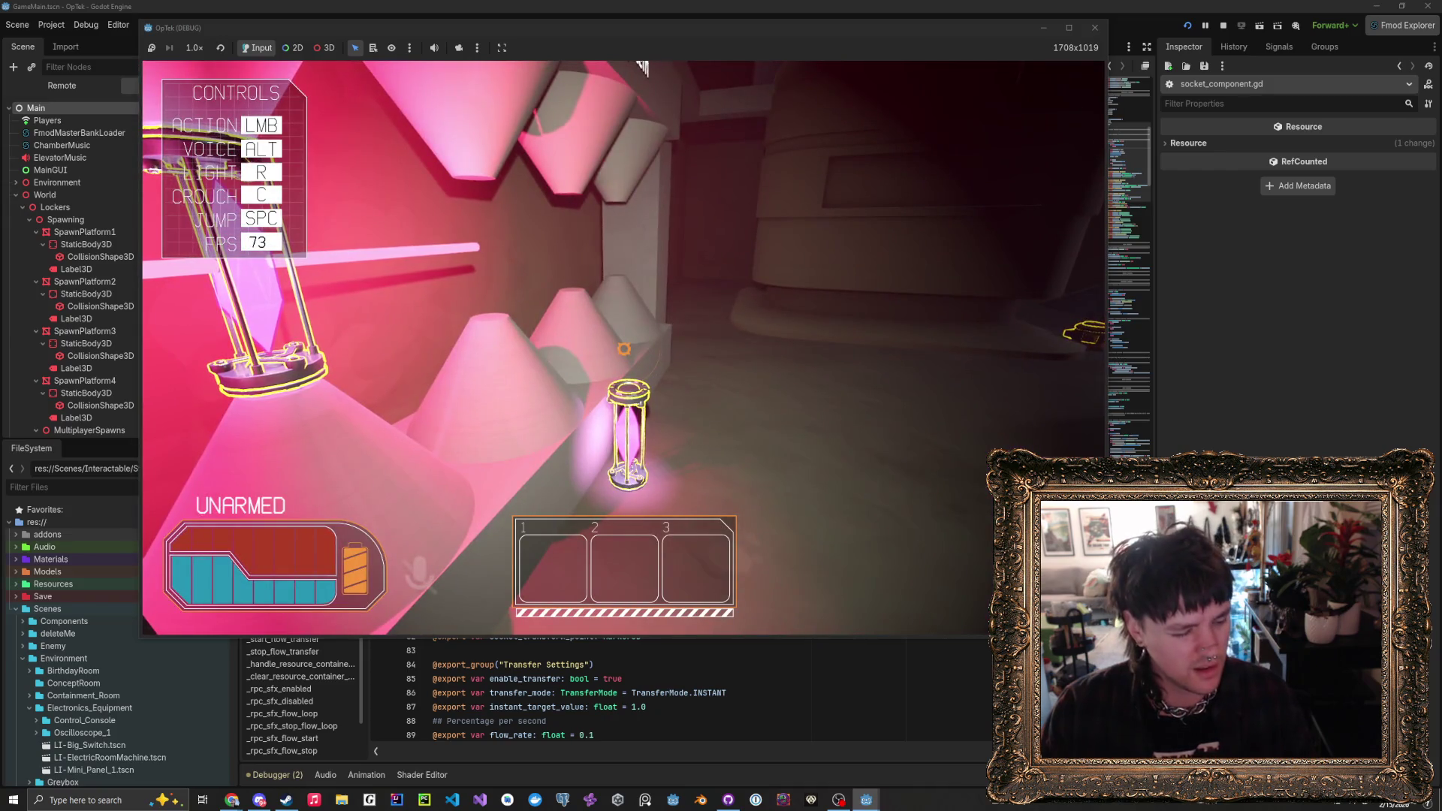
{"action": "left_click", "coordinate": [623, 349]}
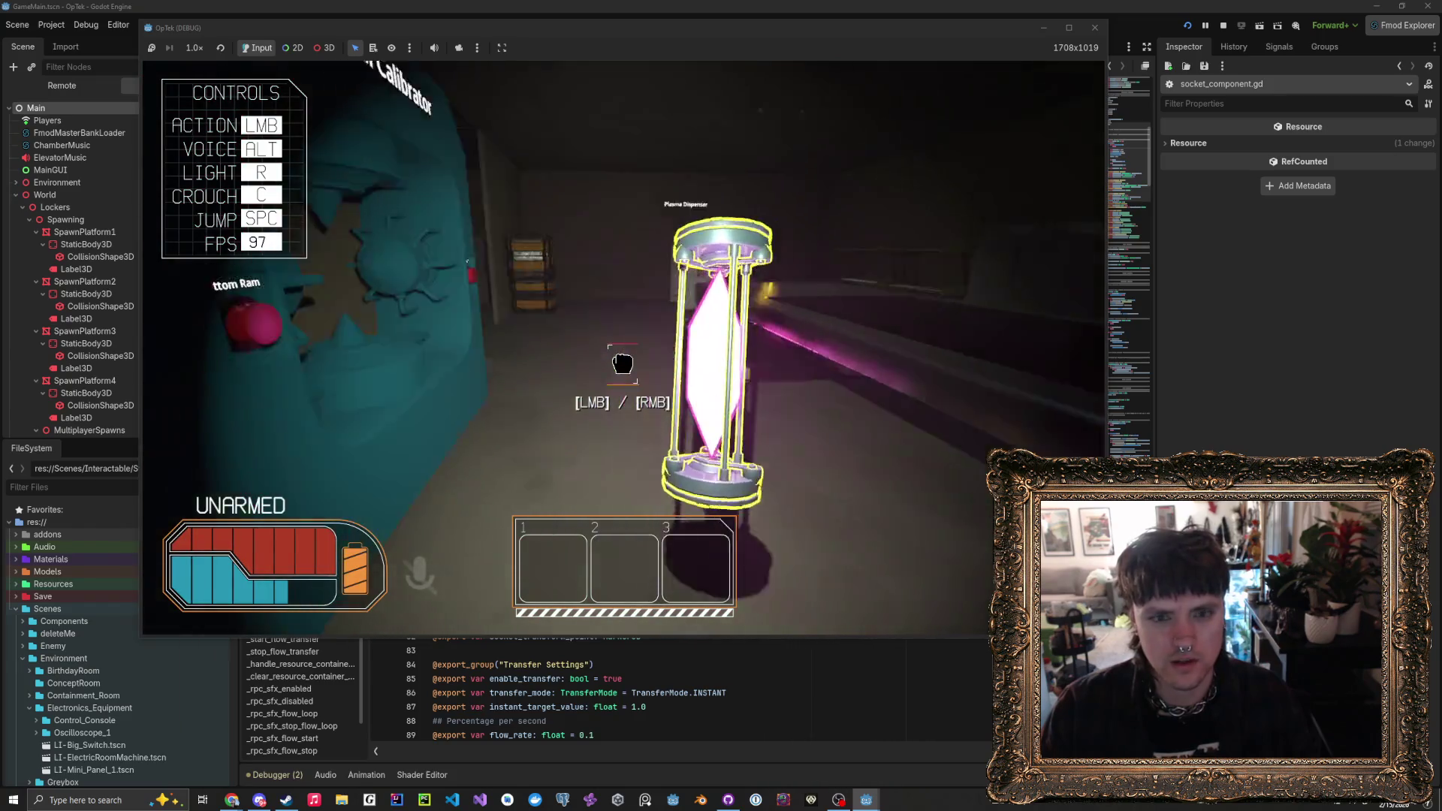
- Reposition the crystal holder, moving it from the teal machine to the laser-path socket
{"action": "left_click", "coordinate": [624, 349]}
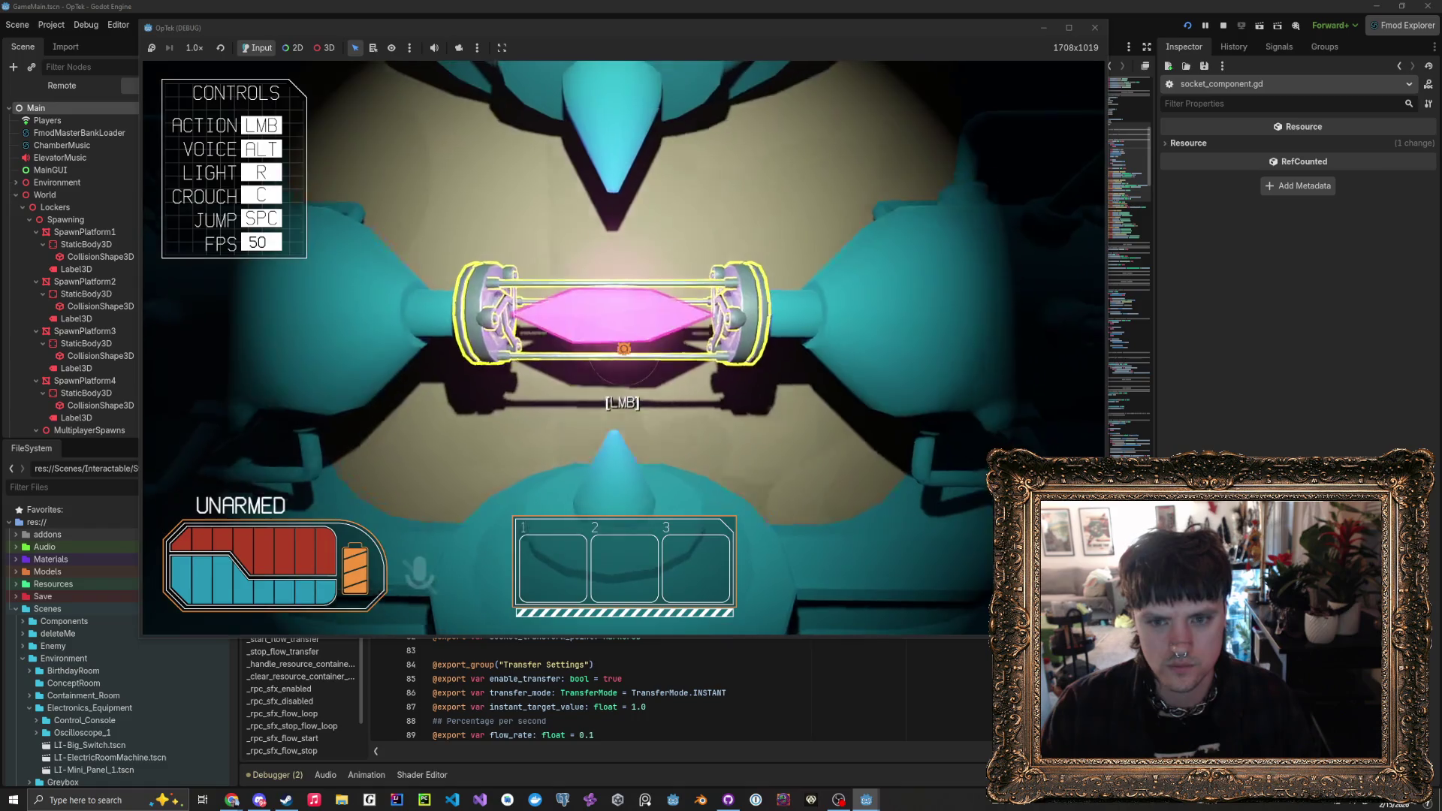
{"action": "left_click", "coordinate": [622, 360]}
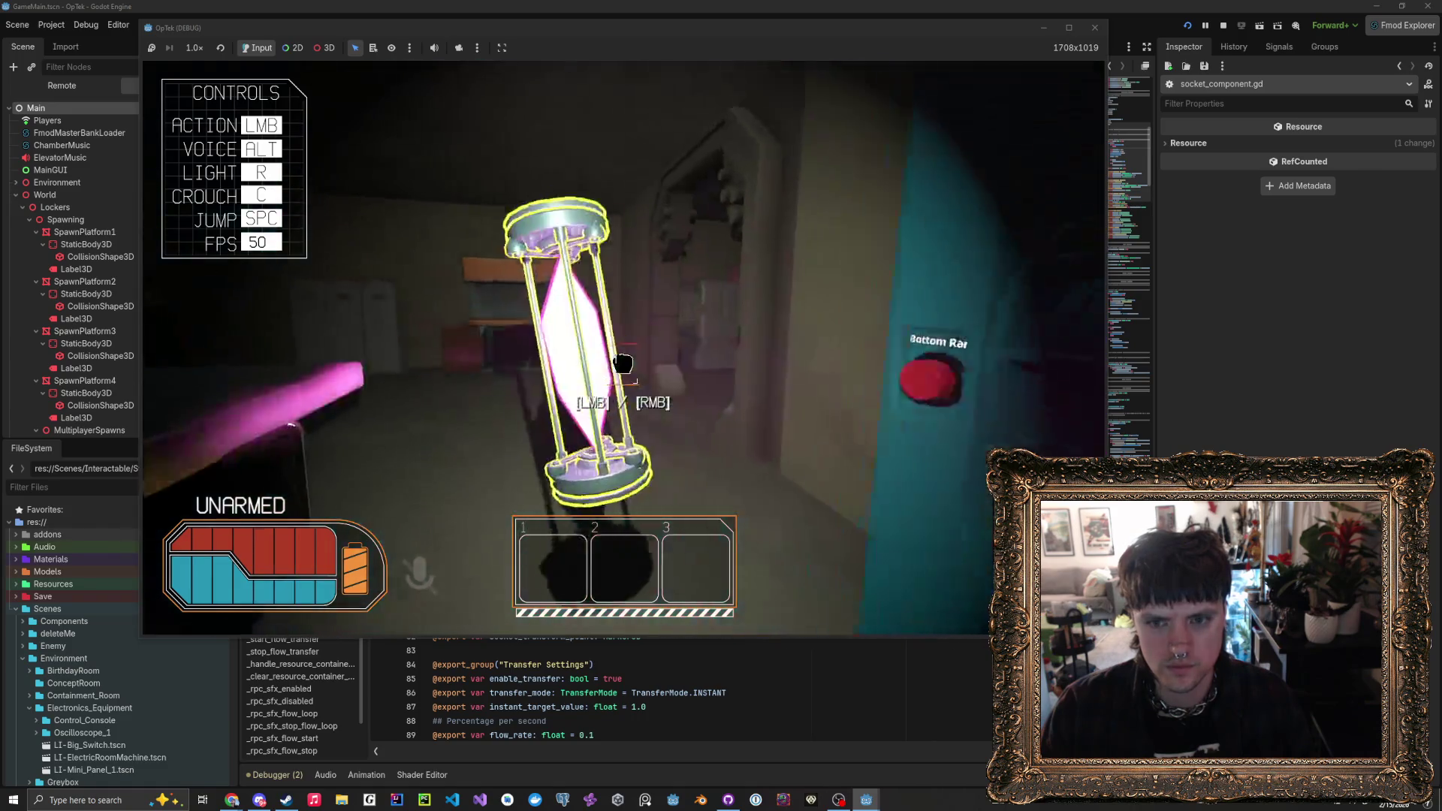
{"action": "left_click", "coordinate": [622, 363]}
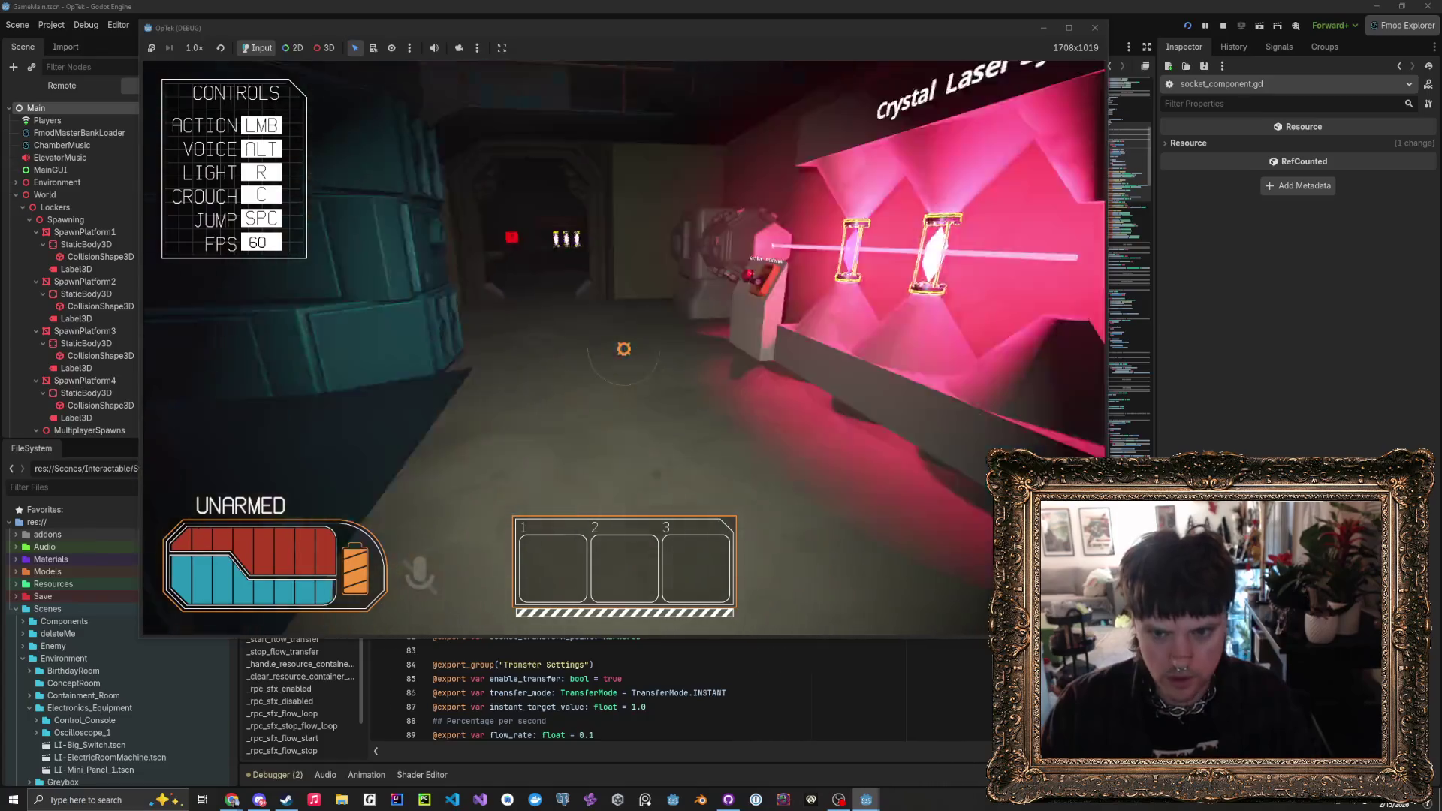
- Fetch a crystal holder from the shelf and seat it in the Crystal Calibrator
{"action": "key", "text": "w"}
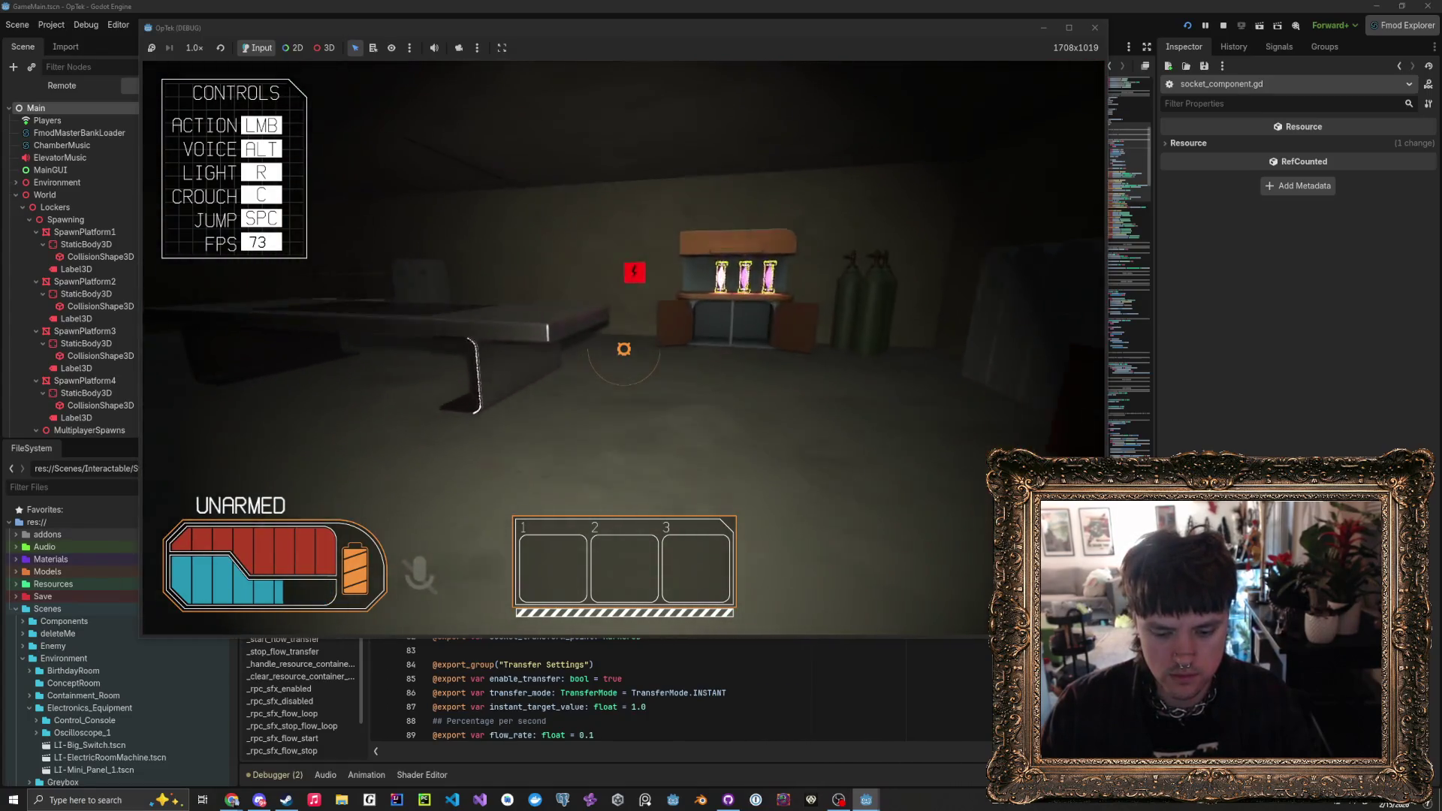
{"action": "key", "text": "w"}
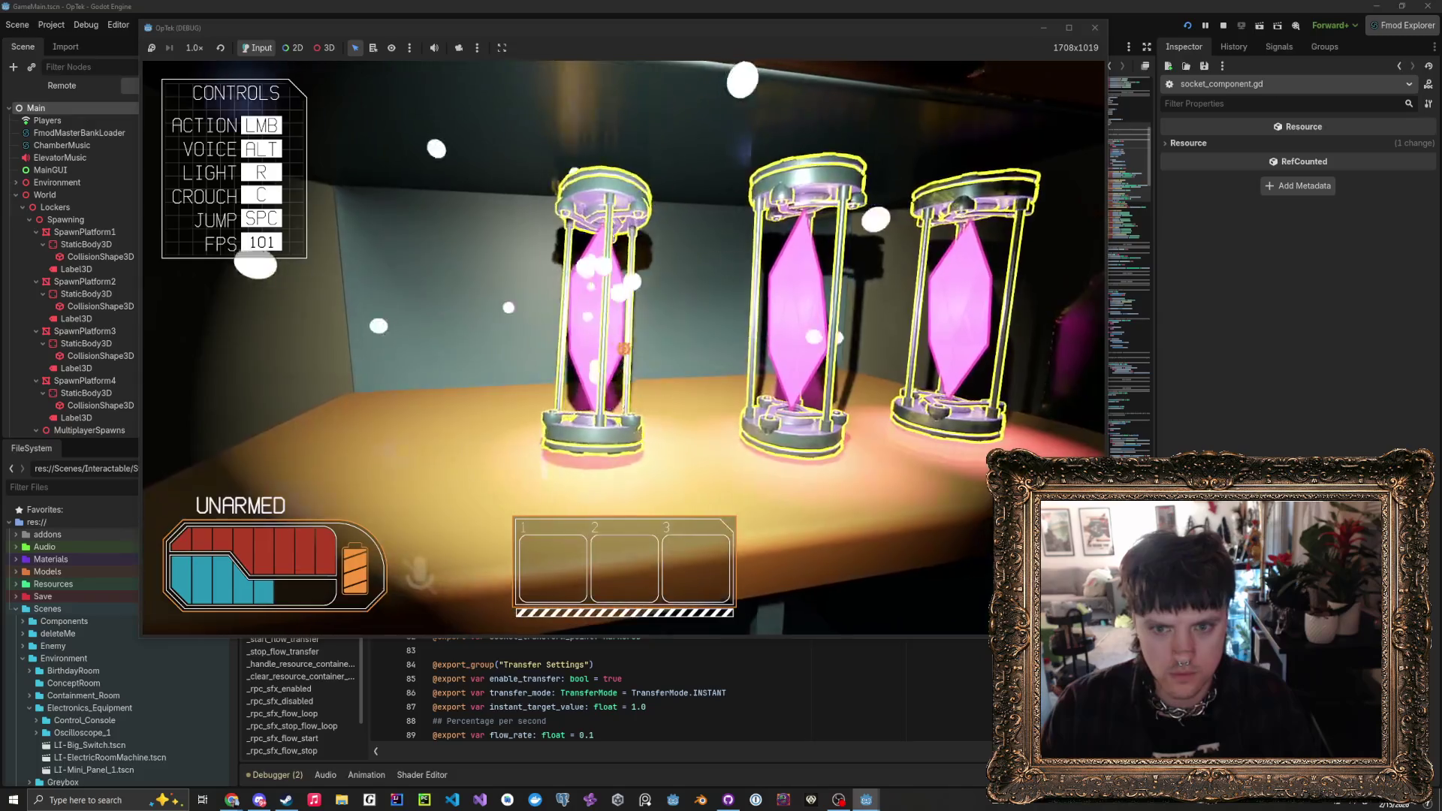
{"action": "key", "text": "w"}
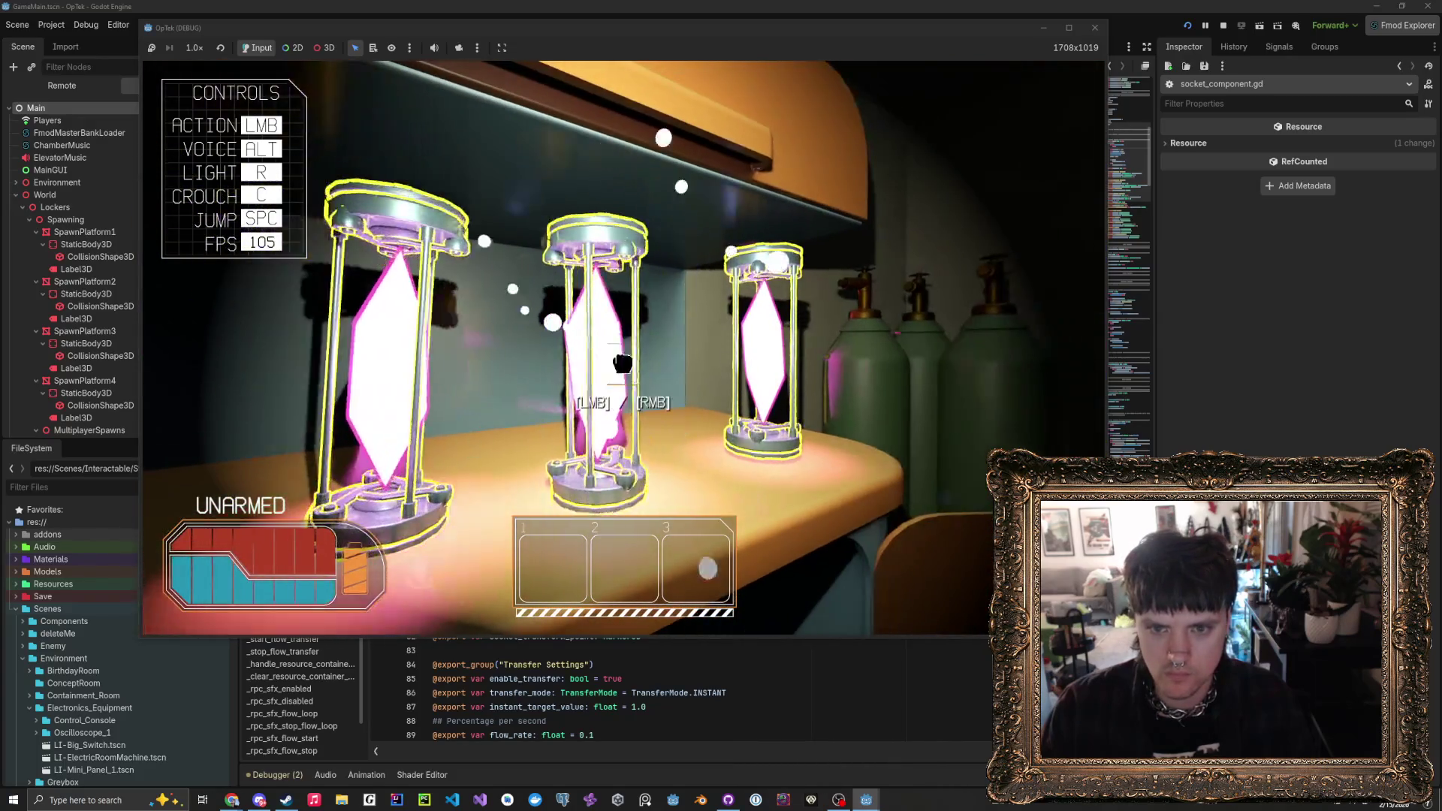
{"action": "left_click", "coordinate": [622, 363]}
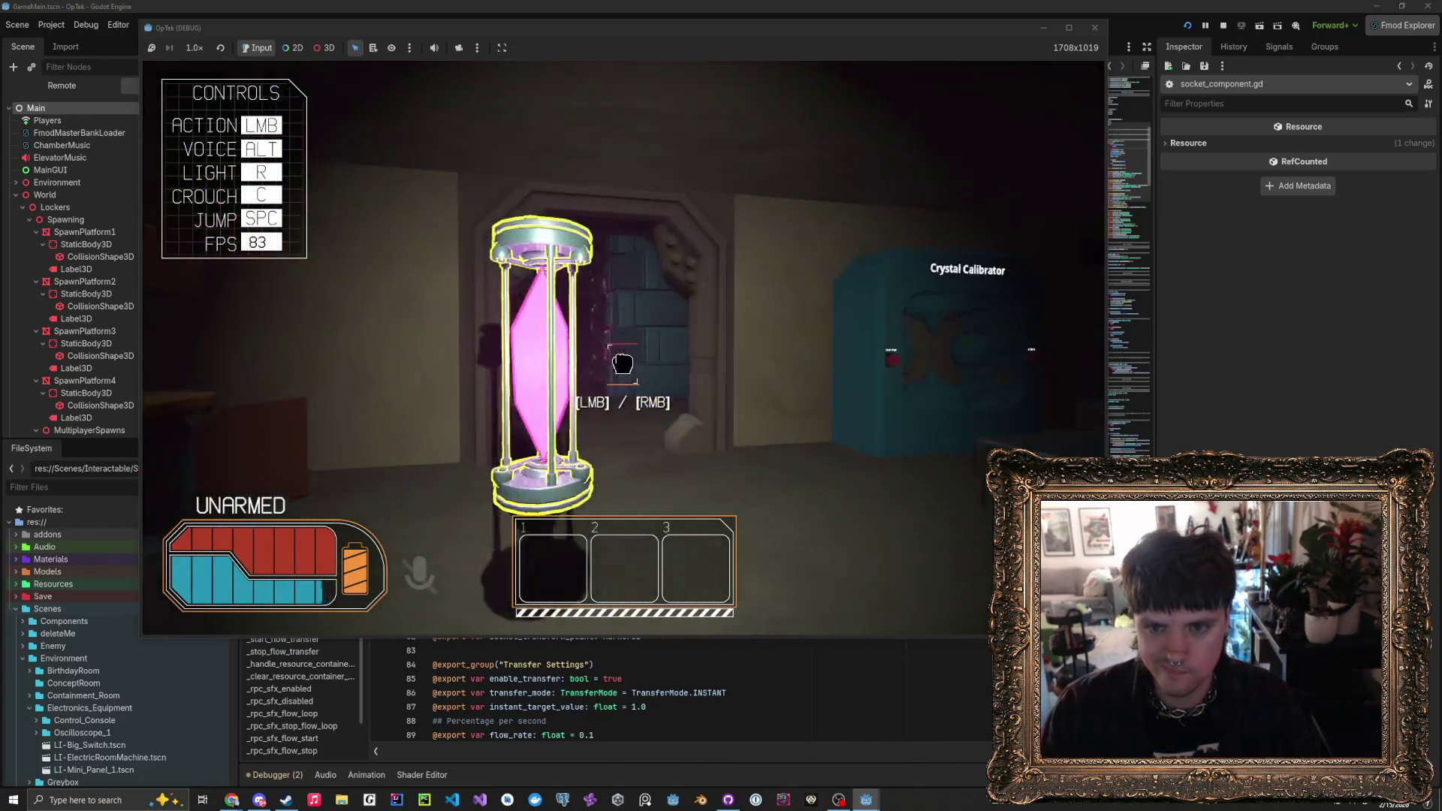
{"action": "key", "text": "w"}
{"action": "left_click", "coordinate": [622, 363]}
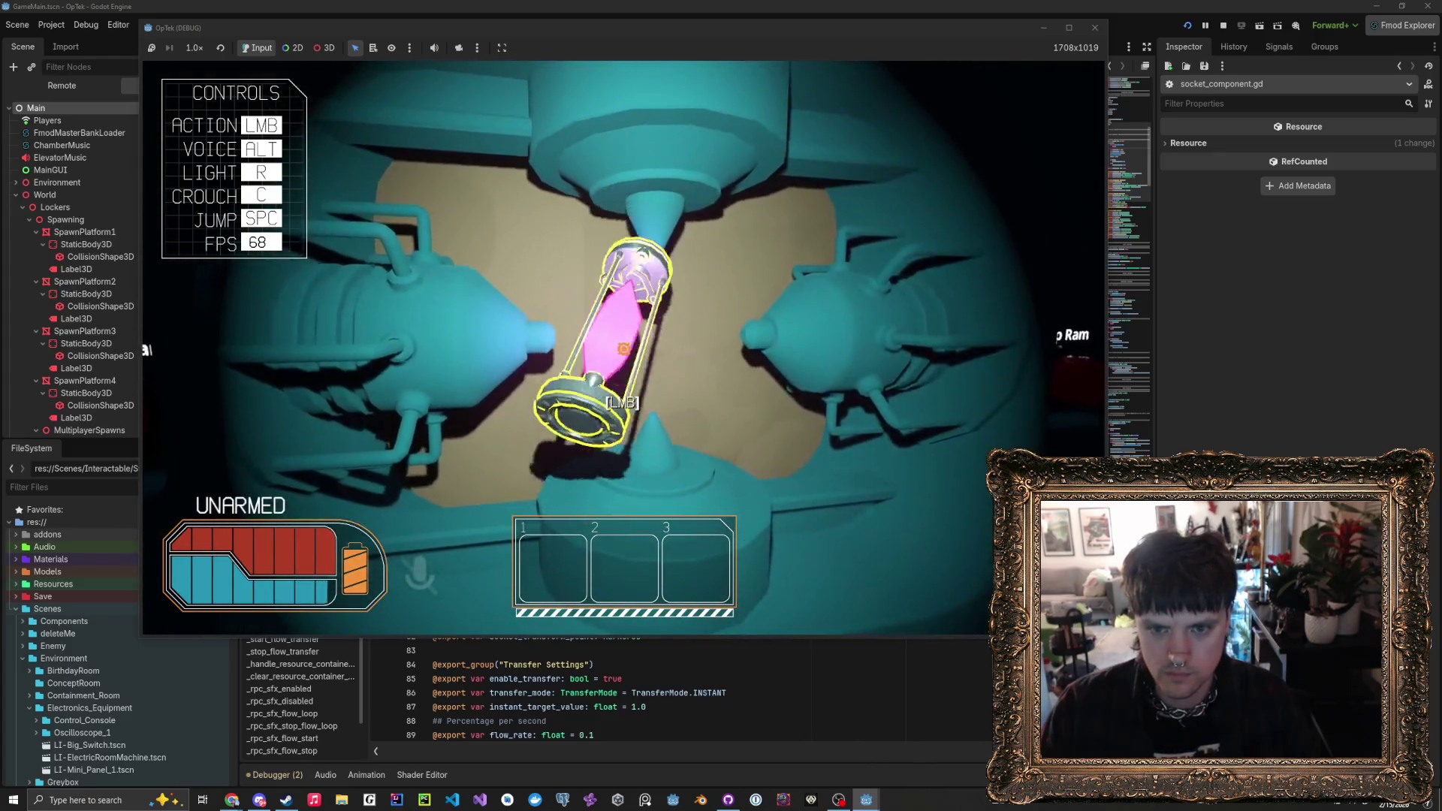
- Fire the calibrated crystal's pink beam, then pull it out and seat it in the laser socket
{"action": "left_click", "coordinate": [623, 349]}
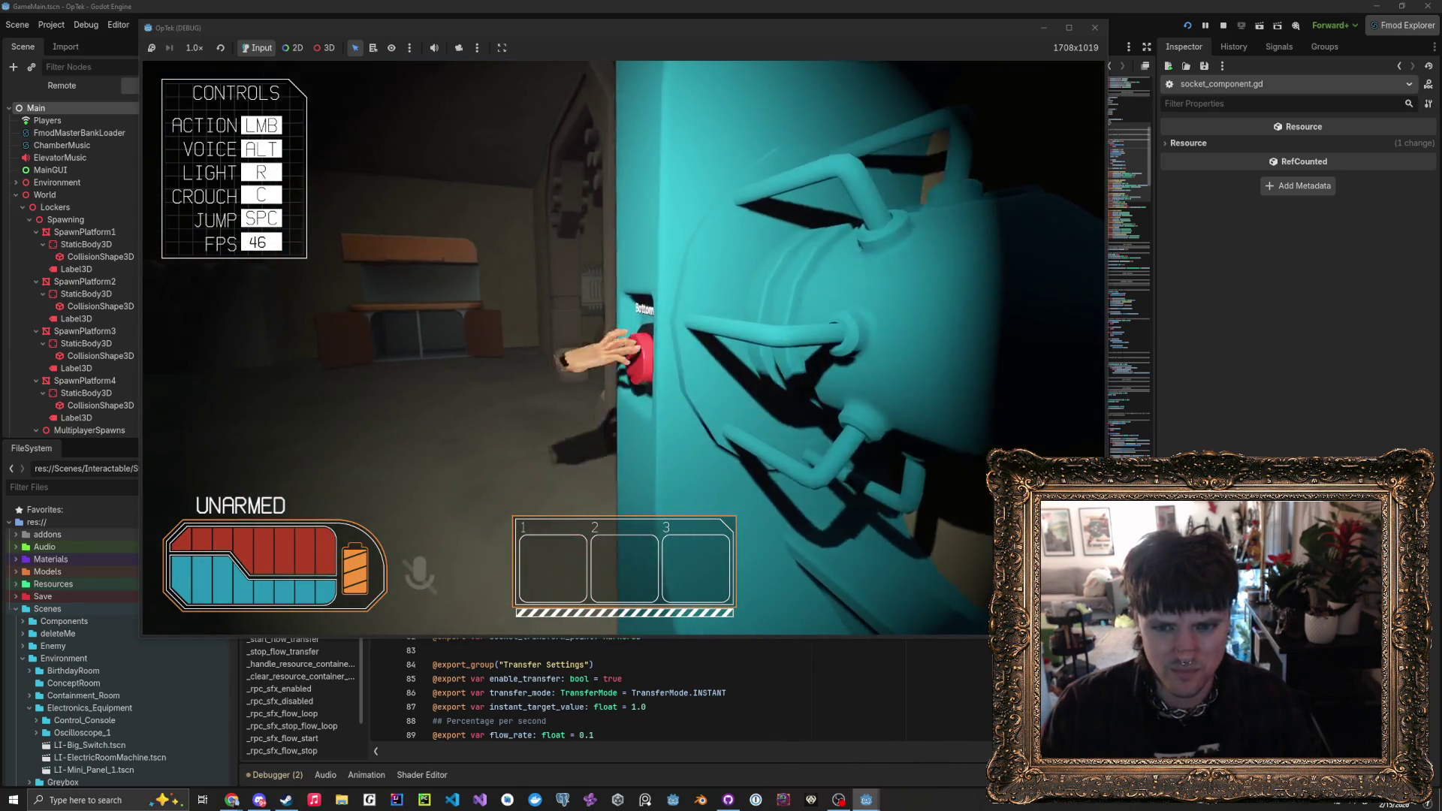
{"action": "left_click", "coordinate": [623, 349]}
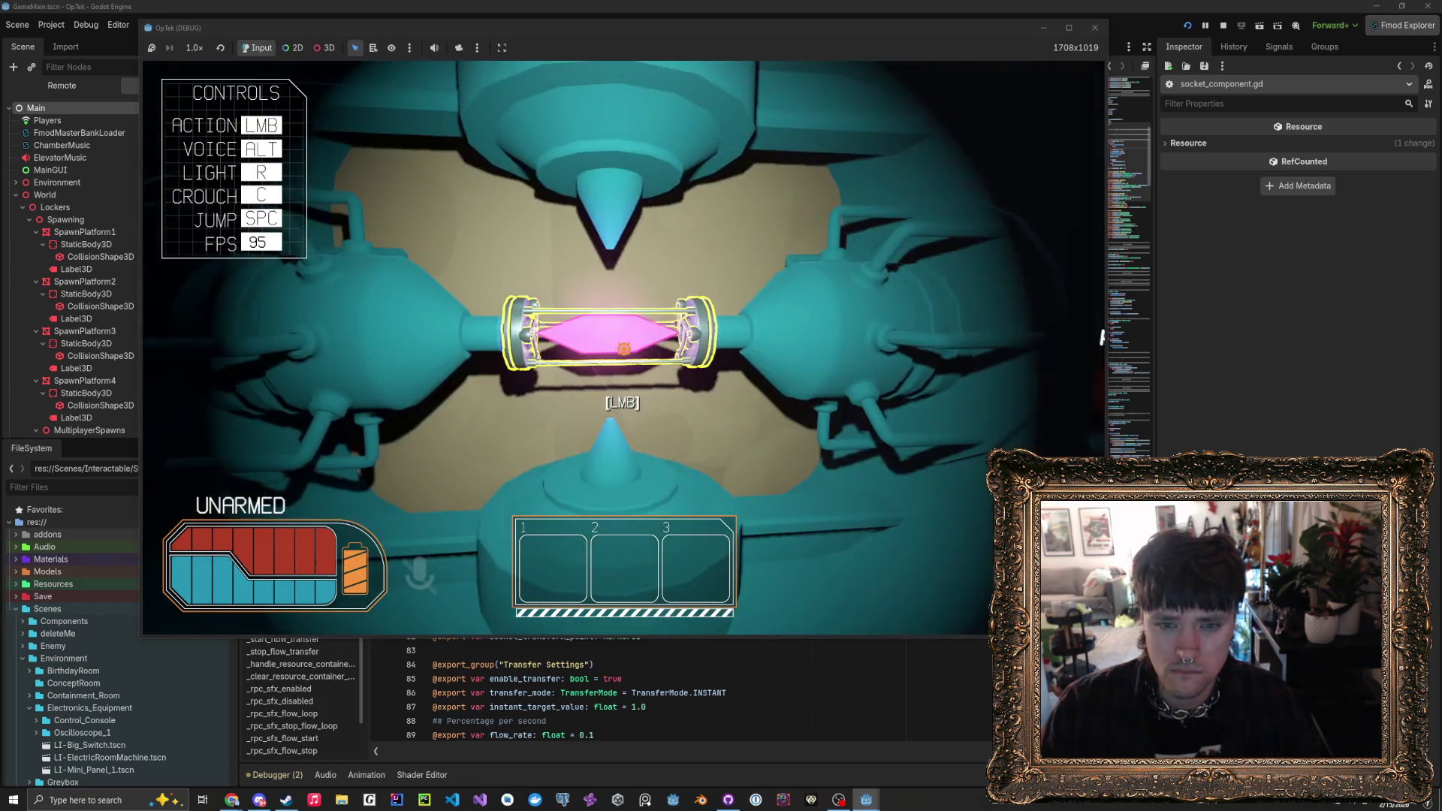
{"action": "left_click", "coordinate": [624, 348]}
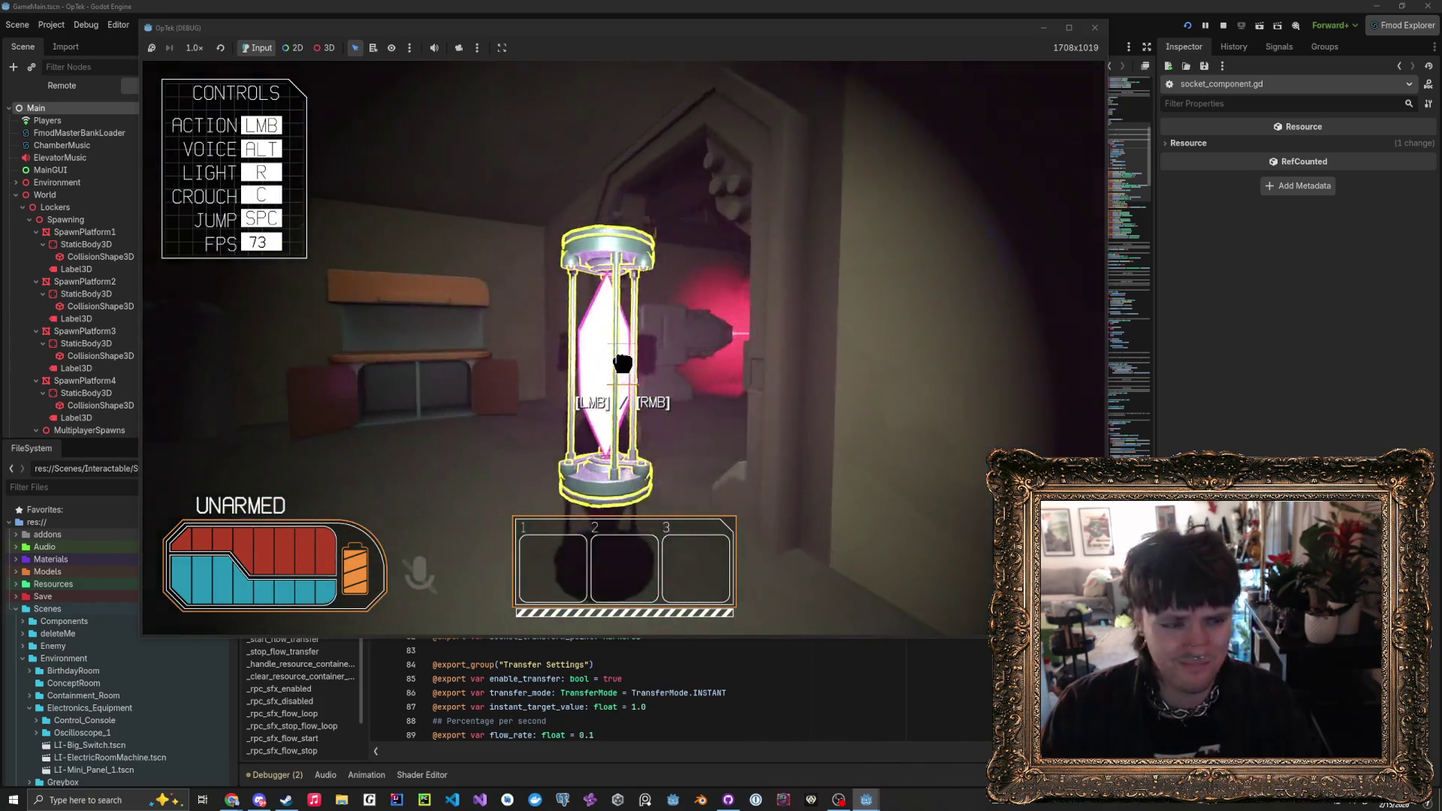
{"action": "left_click", "coordinate": [622, 363]}
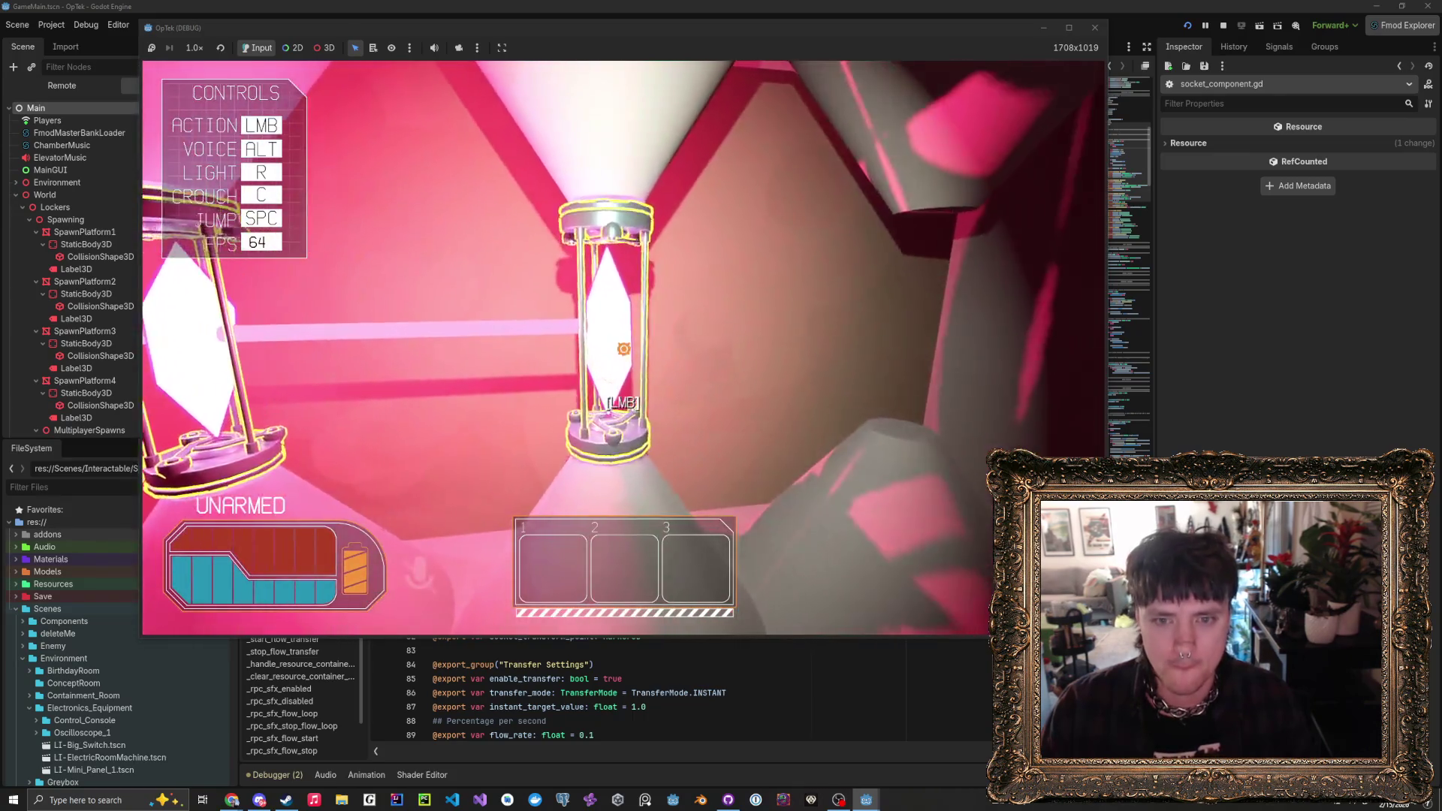
- Swap the laser-socket holder, then bring a second shelf crystal to the Crystal Laser System's beam socket
{"action": "left_click", "coordinate": [623, 349]}
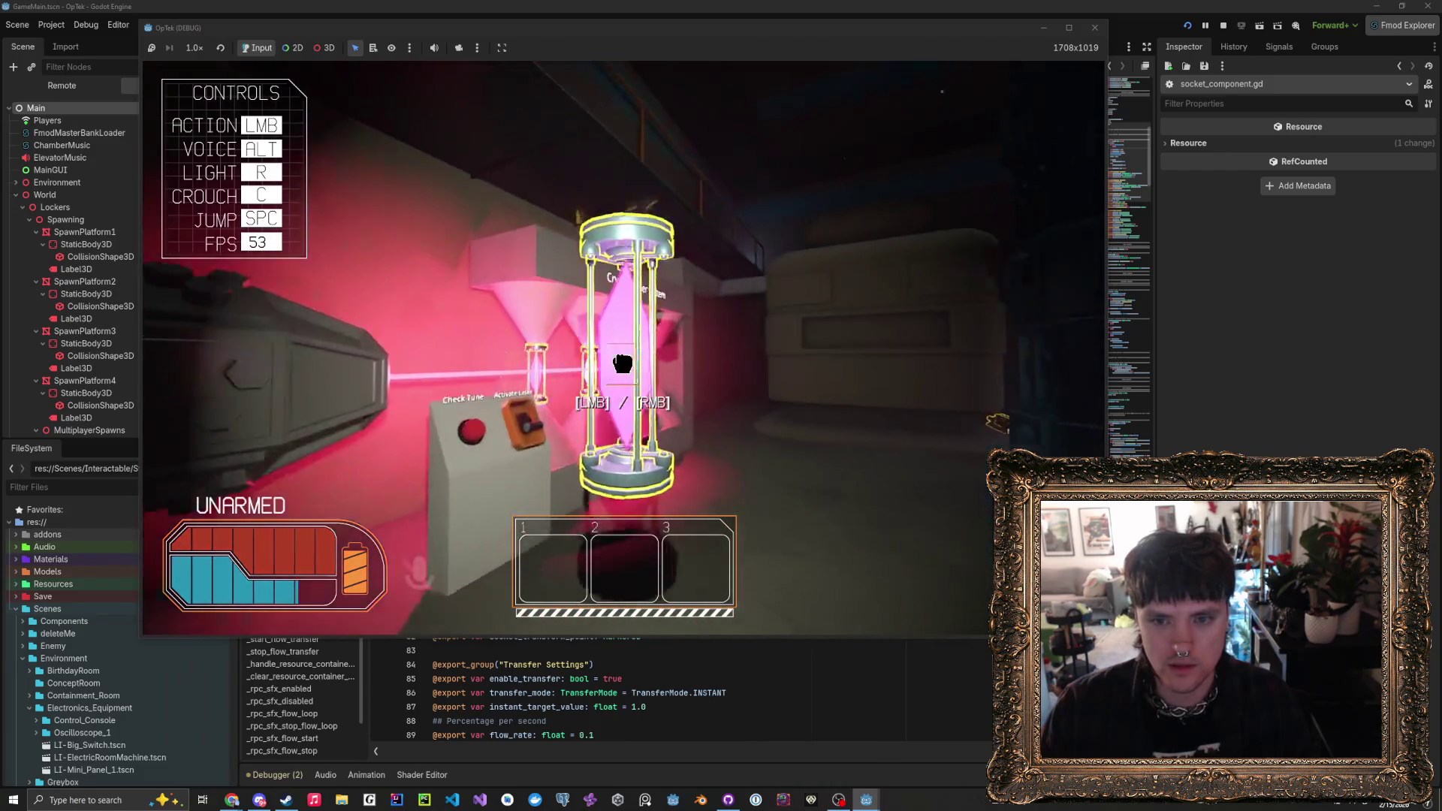
{"action": "left_click", "coordinate": [623, 363]}
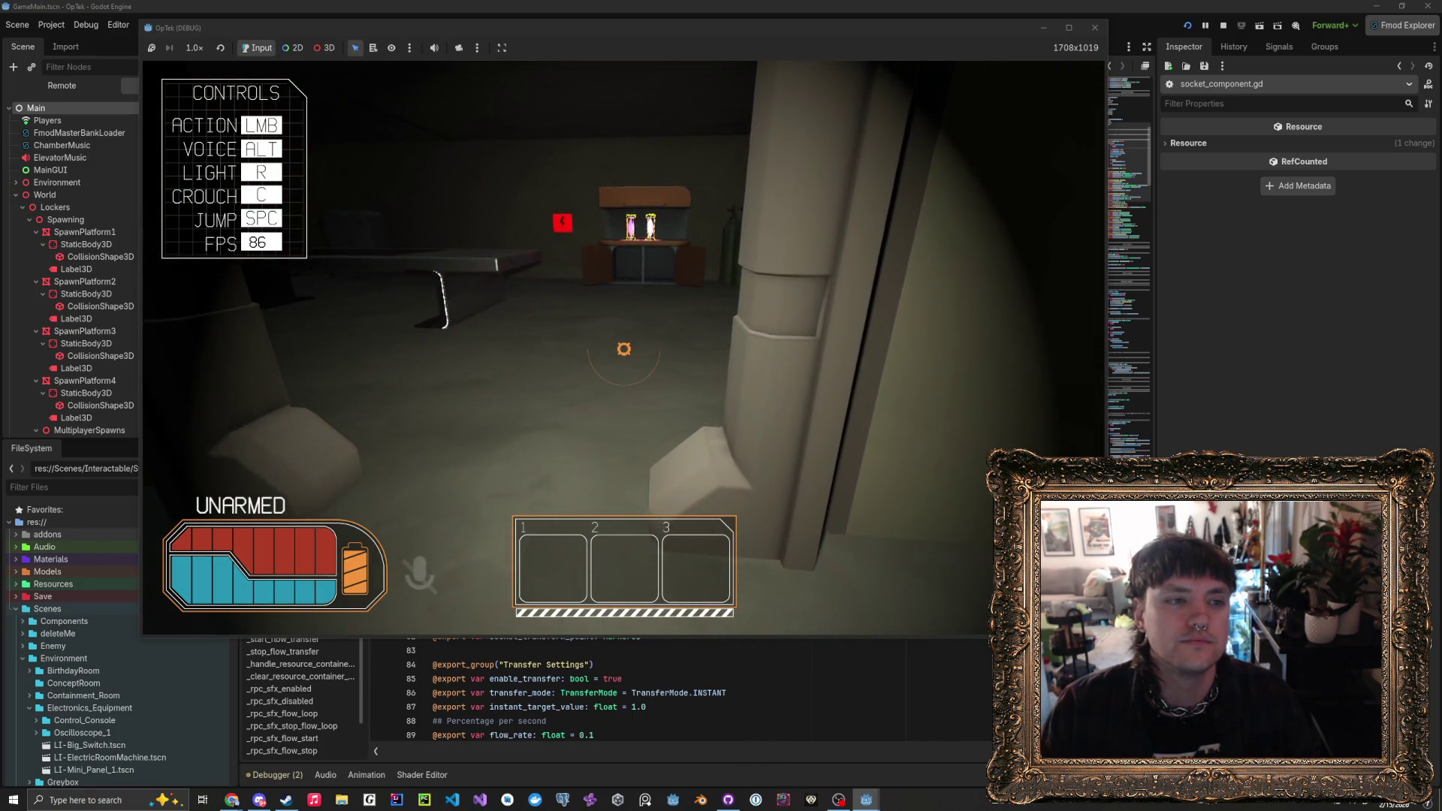
{"action": "key", "text": "w"}
{"action": "key", "text": "w"}
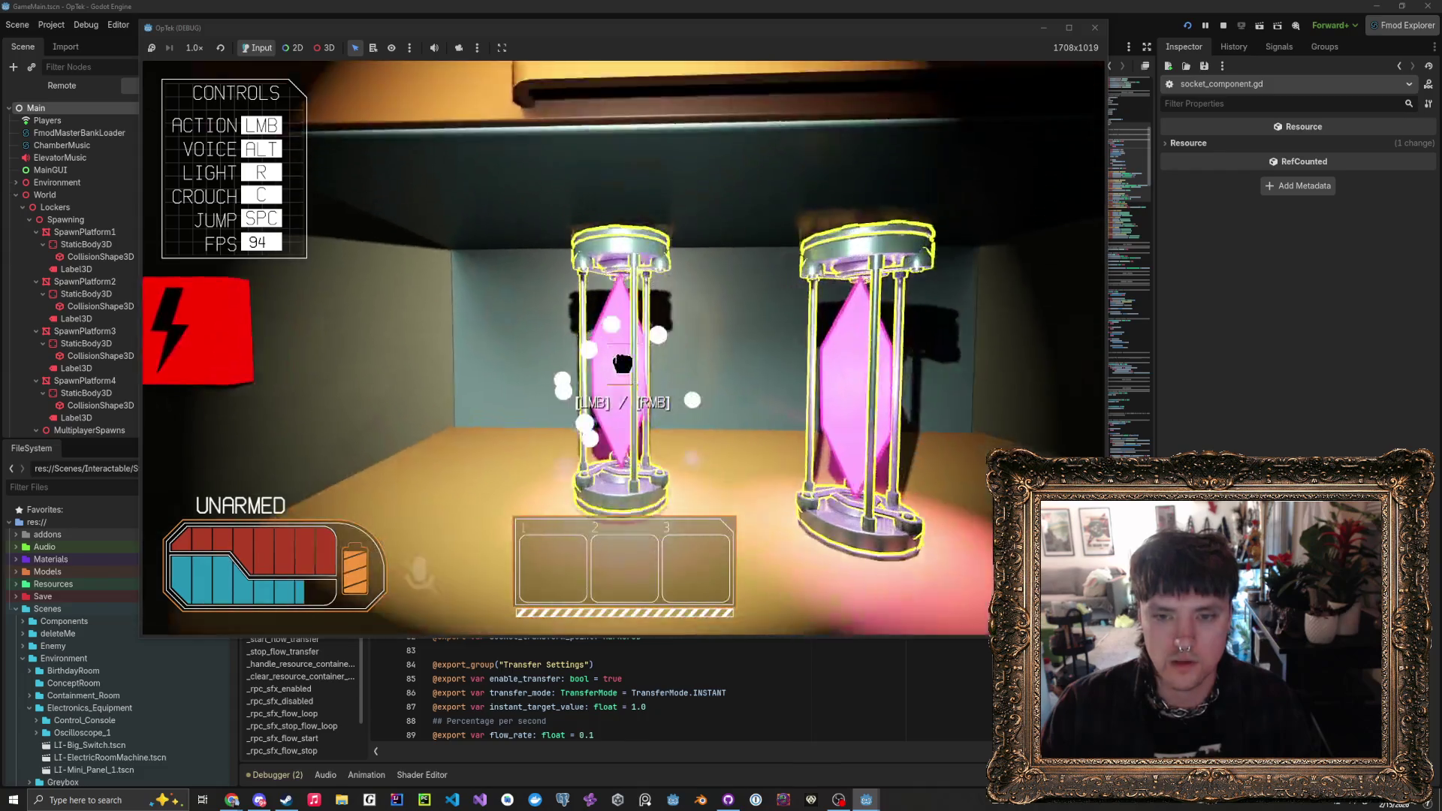
{"action": "key", "text": "w"}
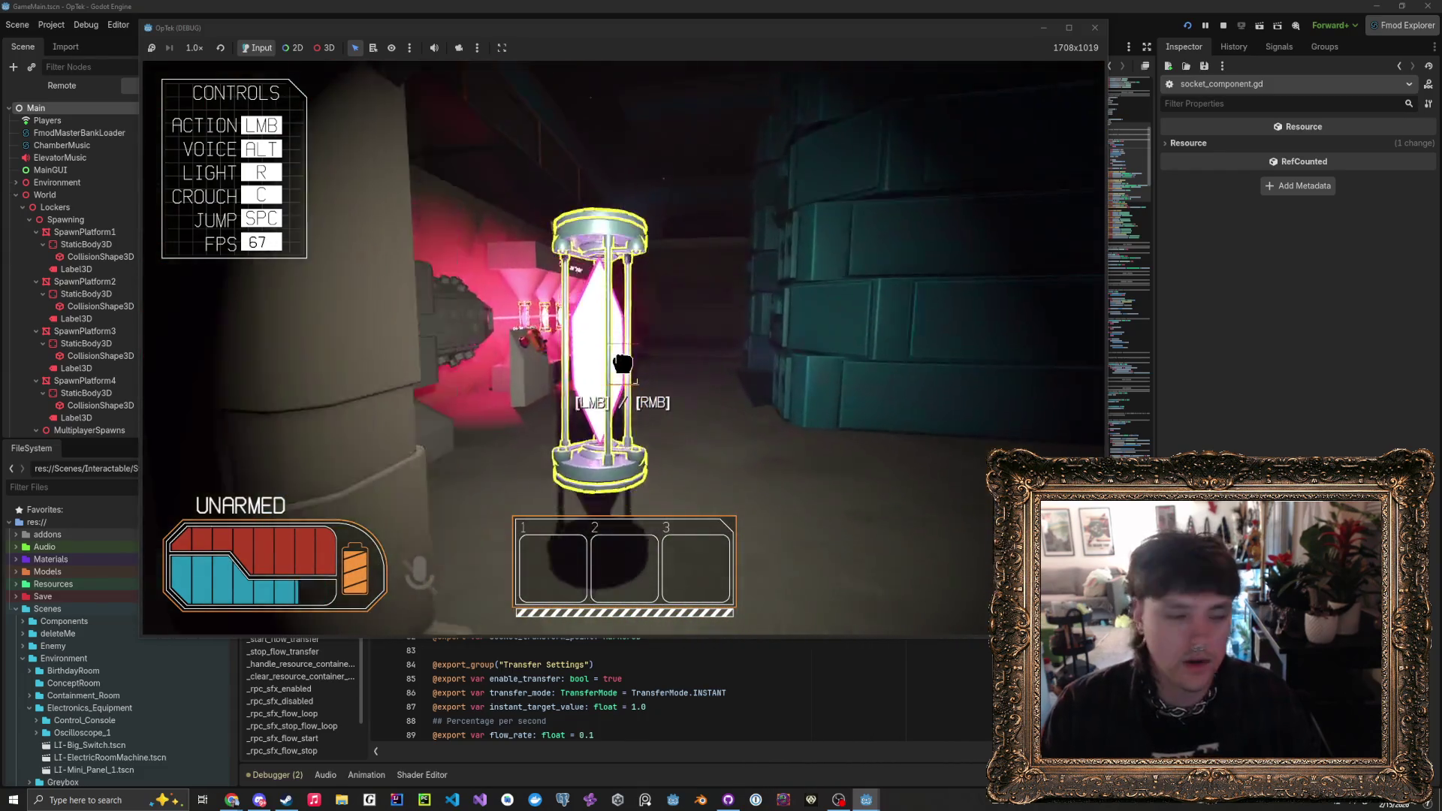
{"action": "key", "text": "w"}
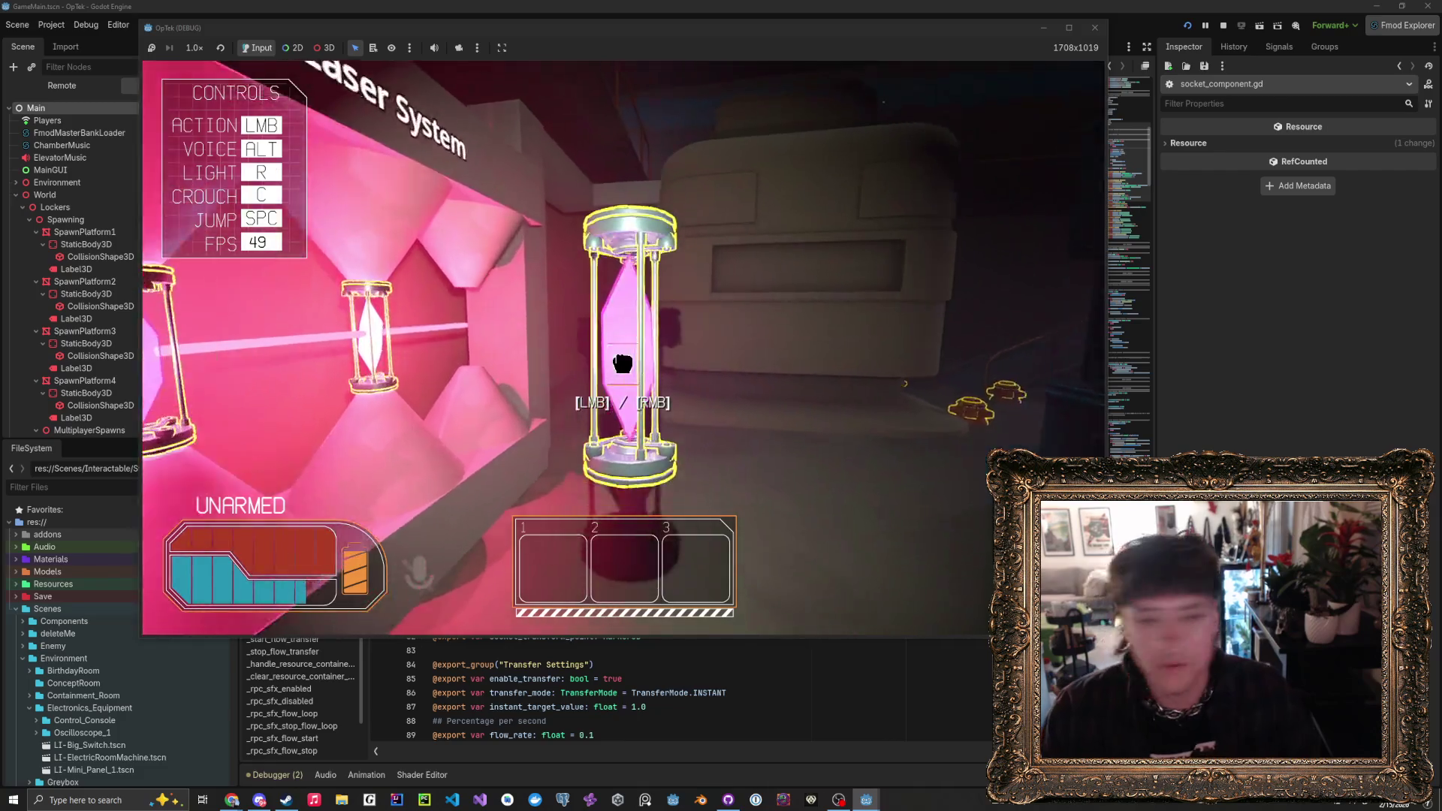
{"action": "key", "text": "w"}
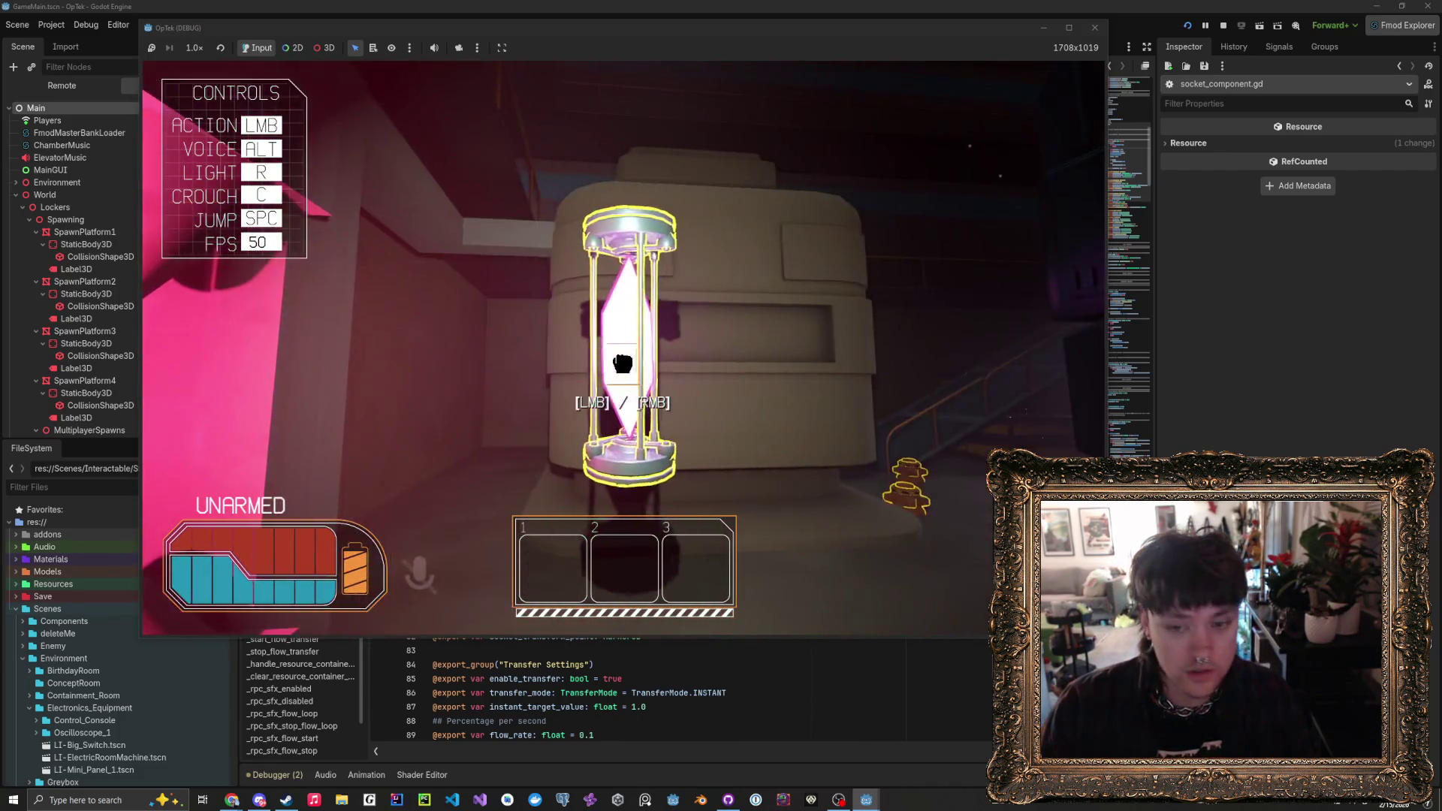
{"action": "left_click", "coordinate": [623, 364]}
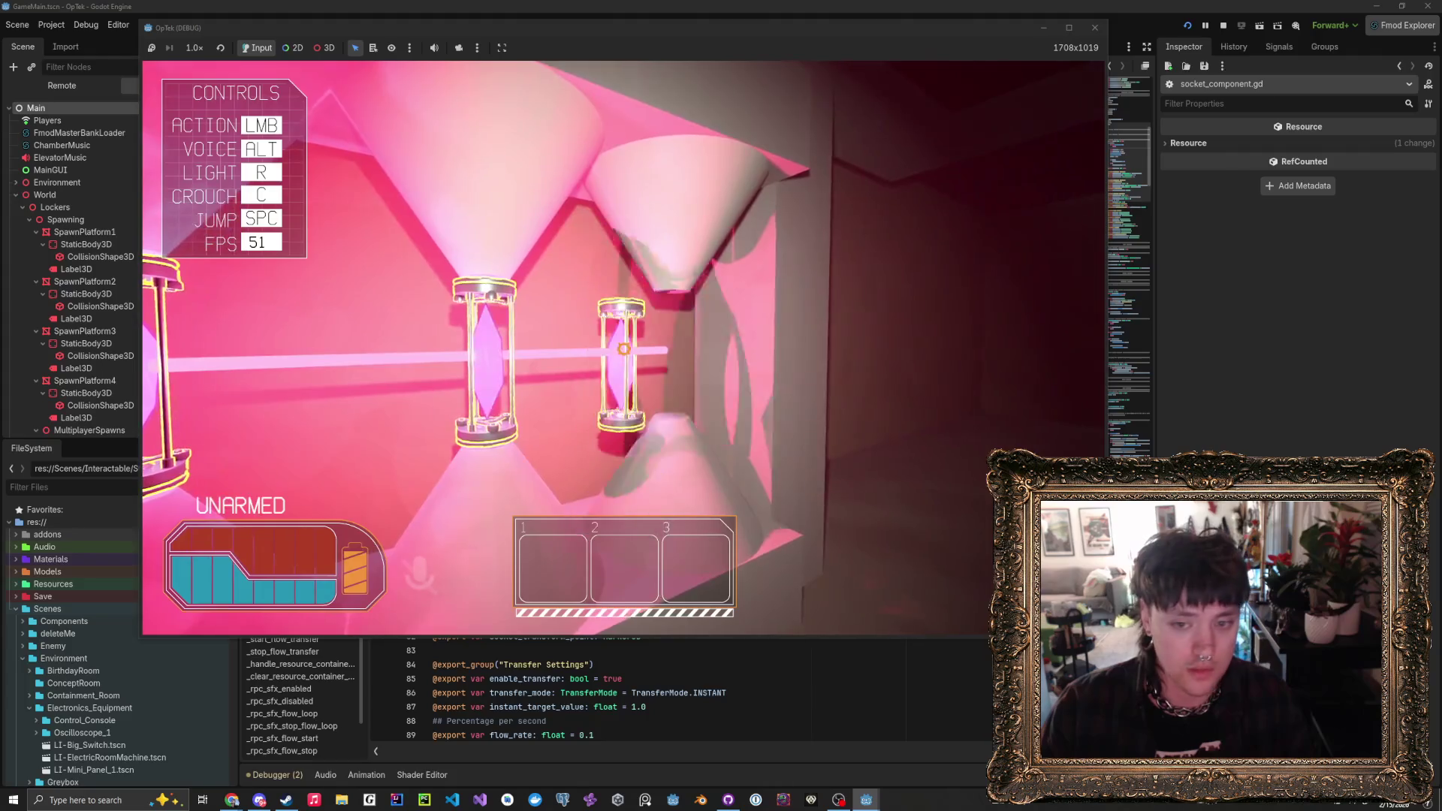
- Back away from the beige machine and walk through the stairwell into the locker corridor
{"action": "mouse_move", "coordinate": [623, 348]}
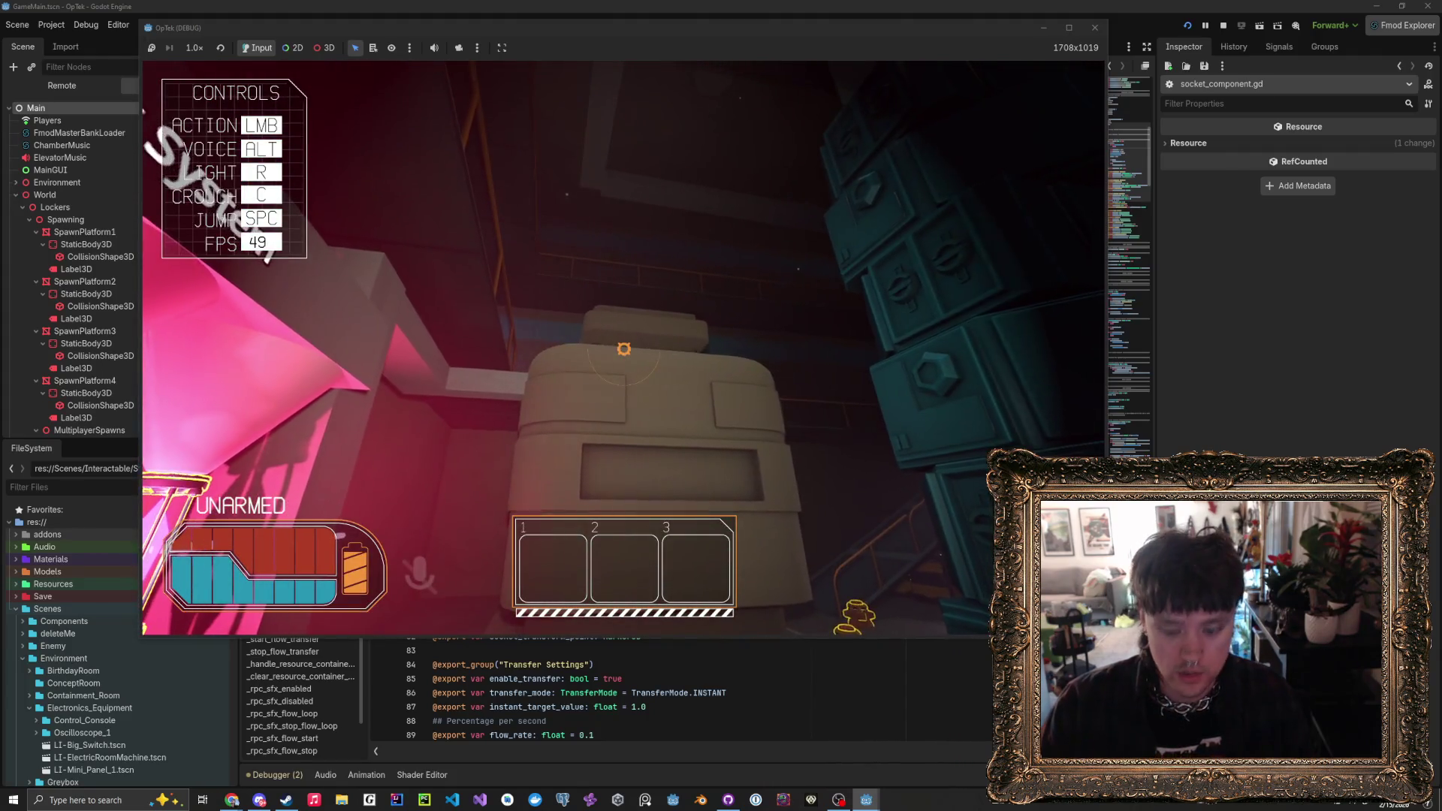
{"action": "key", "text": "s"}
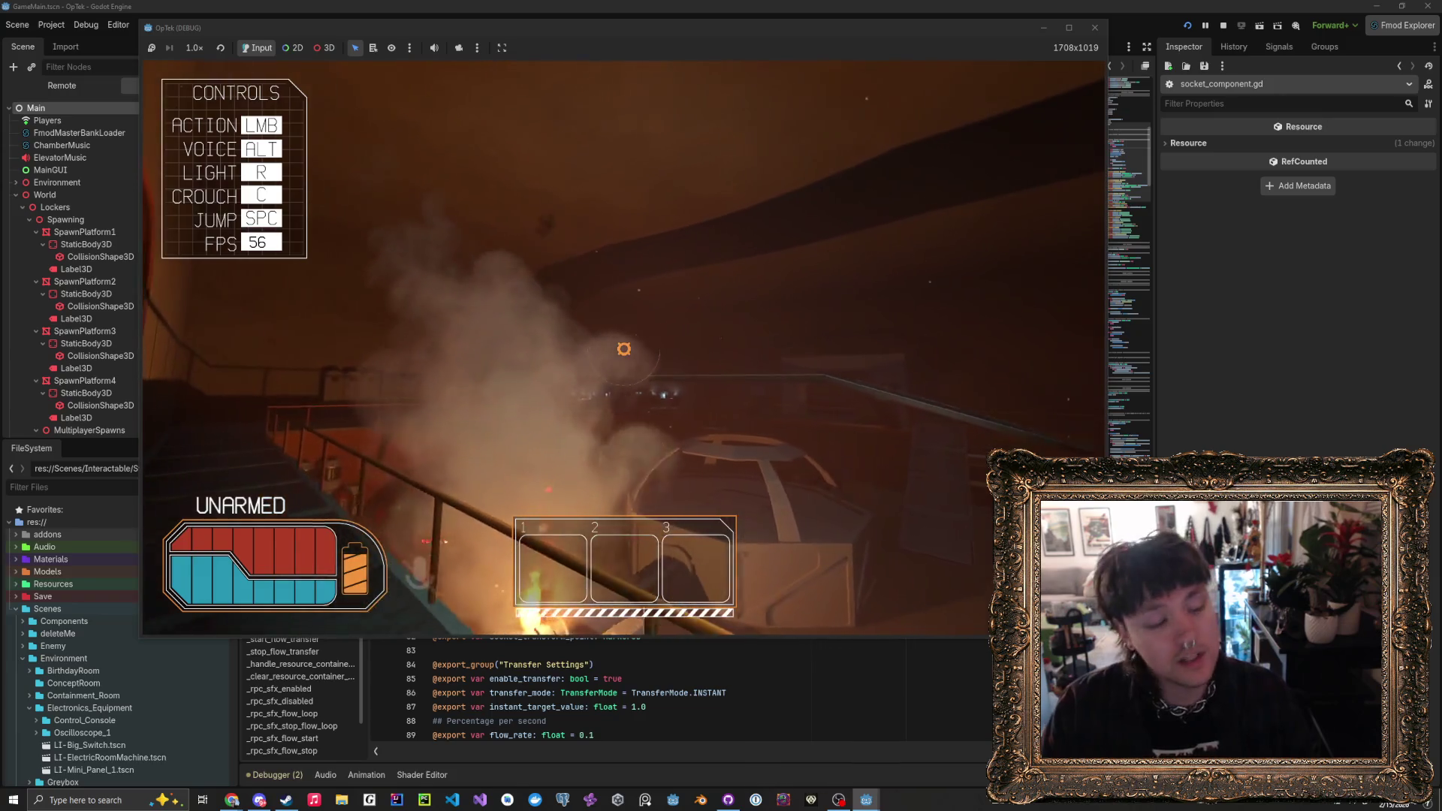
{"action": "key", "text": "w"}
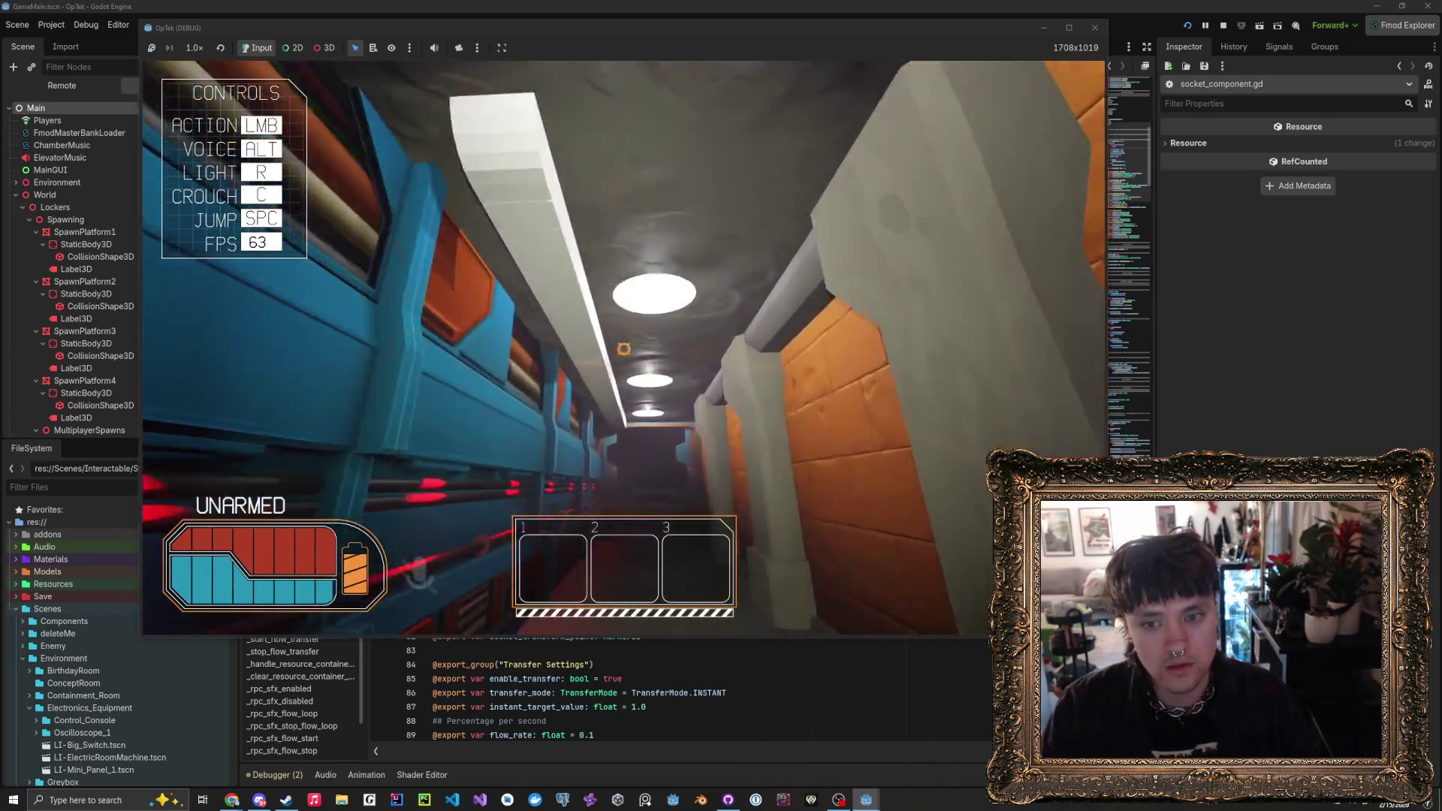